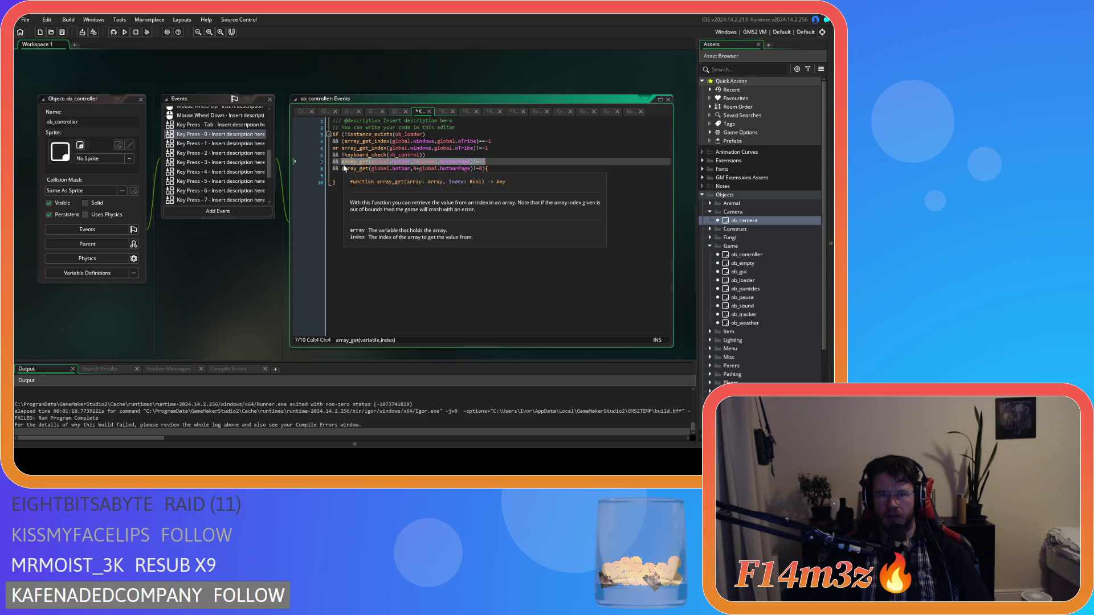
- Delete the array_get(global.hotbar,…)!=-1 lookup from the Key Press 0 condition on line 7
{"action": "left_click_drag", "start_coordinate": [411, 162], "coordinate": [342, 162]}
{"action": "key", "text": "BackSpace"}
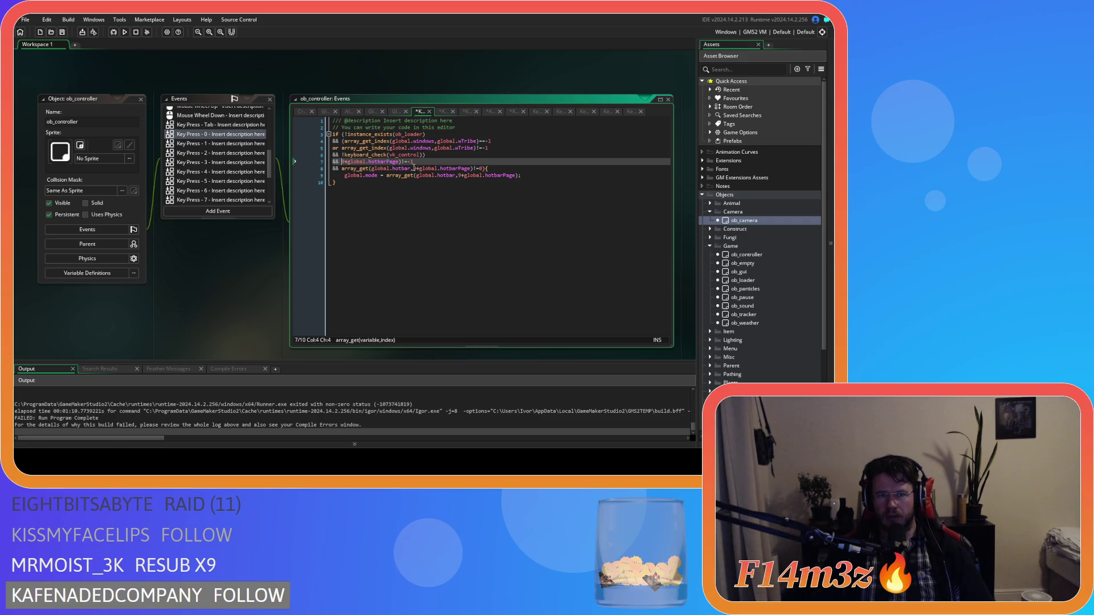
{"action": "key", "text": "ctrl+z"}
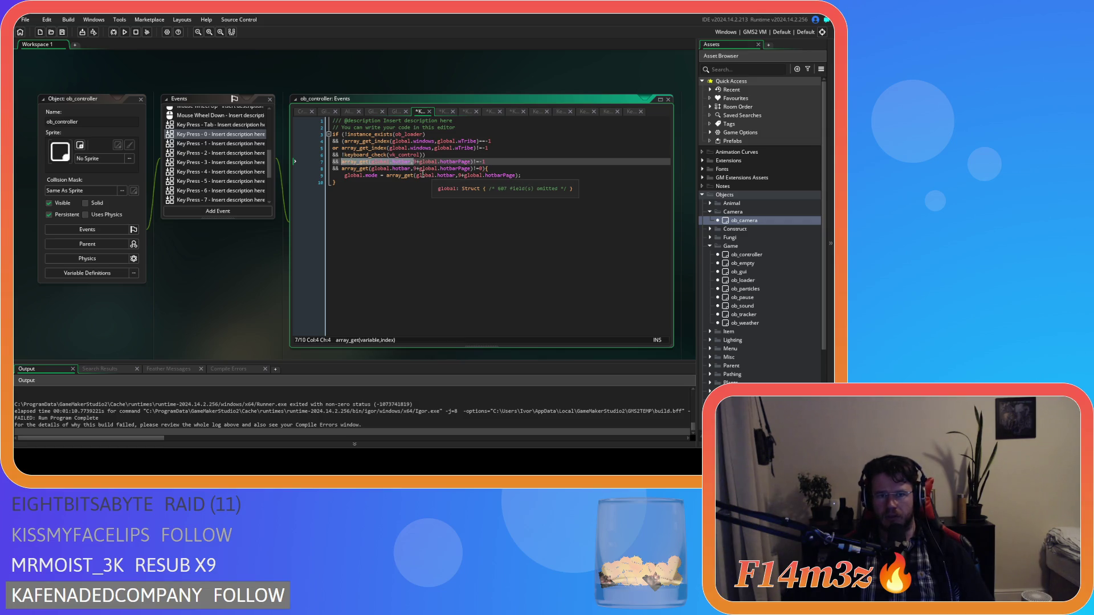
{"action": "key", "text": "BackSpace"}
{"action": "left_click", "coordinate": [404, 164], "text": "shift"}
{"action": "left_click_drag", "start_coordinate": [406, 165], "coordinate": [417, 164]}
{"action": "key", "text": "BackSpace"}
{"action": "left_click", "coordinate": [341, 163], "text": "shift"}
{"action": "left_click", "coordinate": [410, 164]}
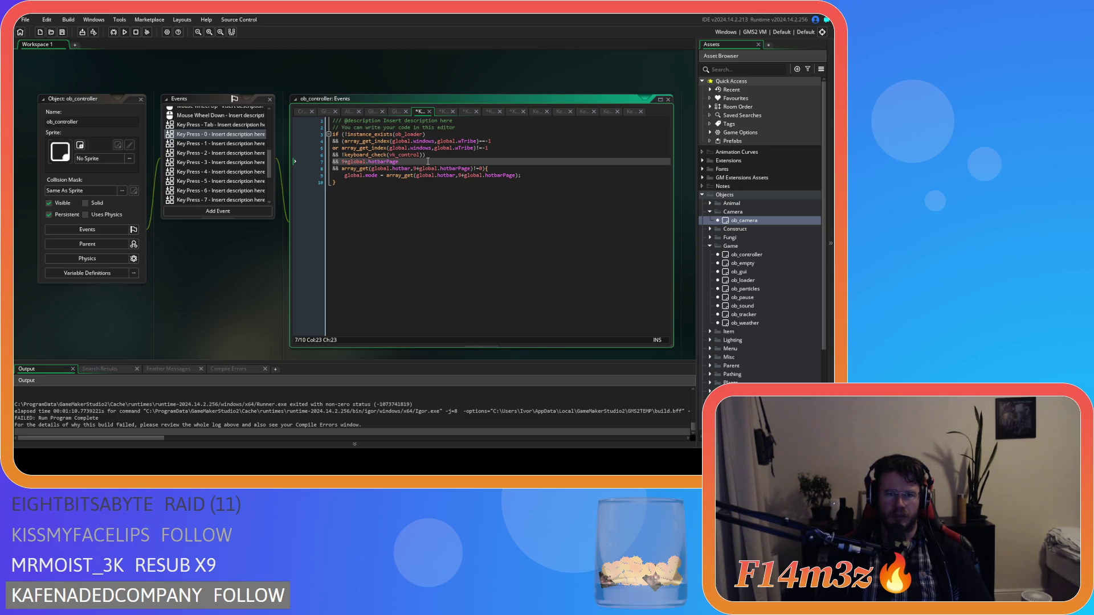
- Insert array_length(global.spellbook)< before 9+global.hotbarPage on line 7
{"action": "type", "text": "array"}
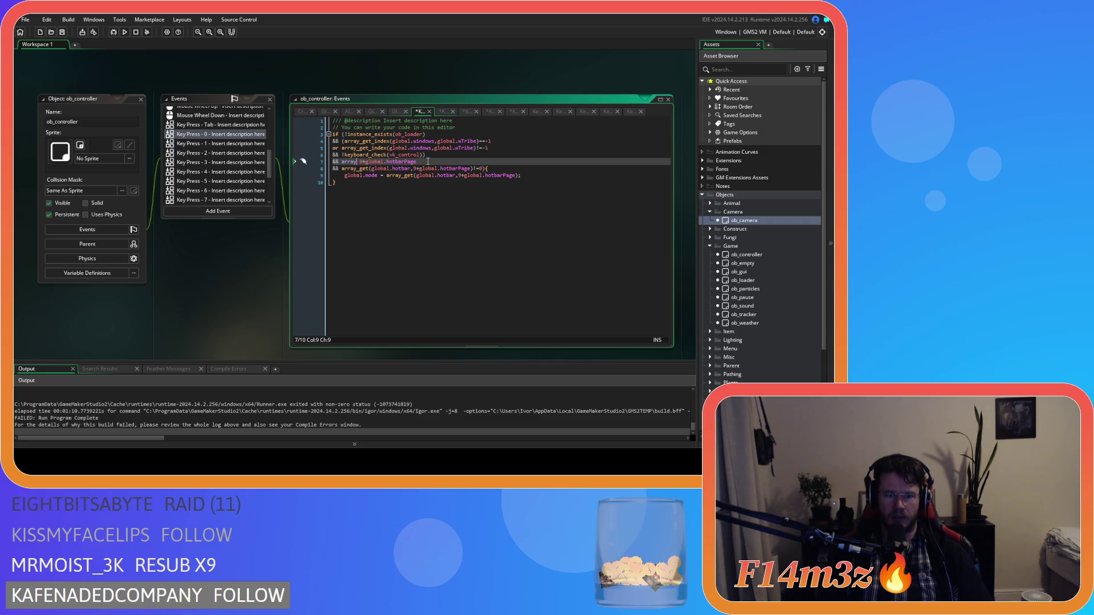
{"action": "type", "text": "_l"}
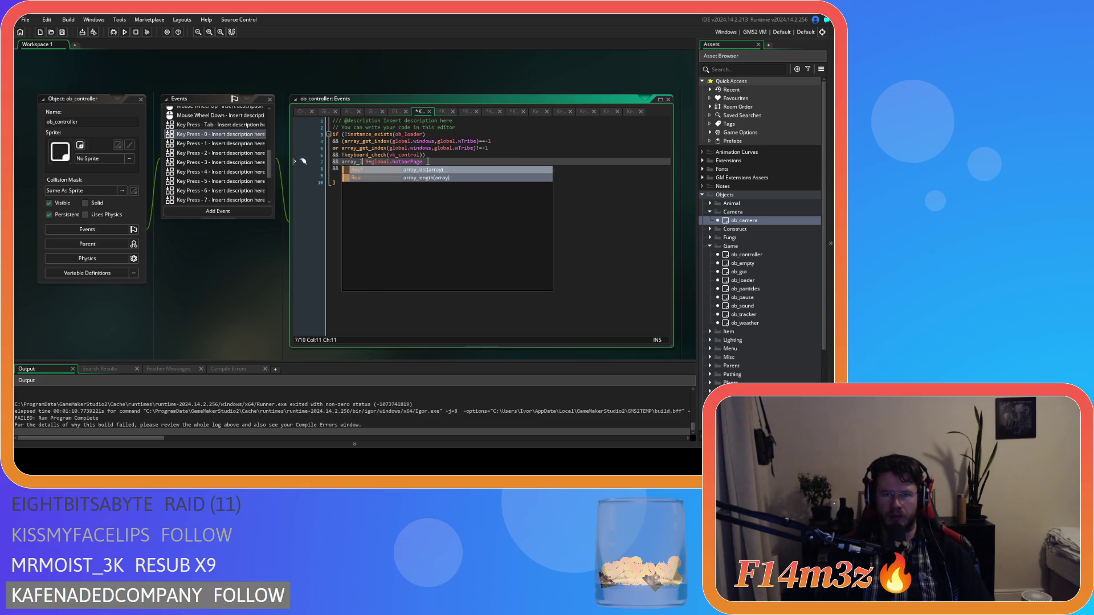
{"action": "key", "text": "Down"}
{"action": "key", "text": "Return"}
{"action": "type", "text": "global.spellbook"}
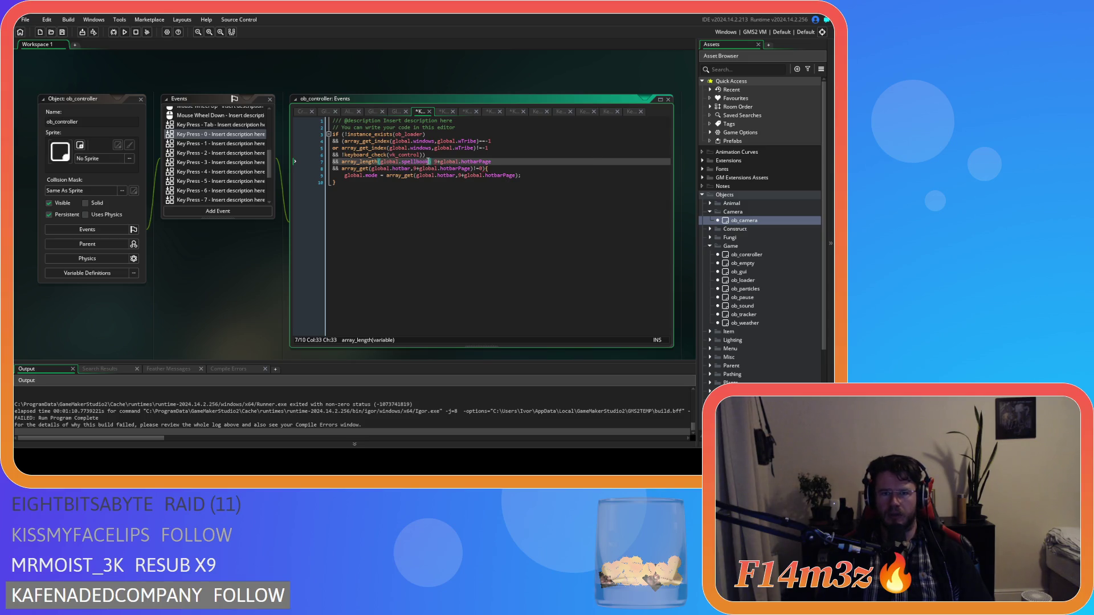
{"action": "type", "text": ")"}
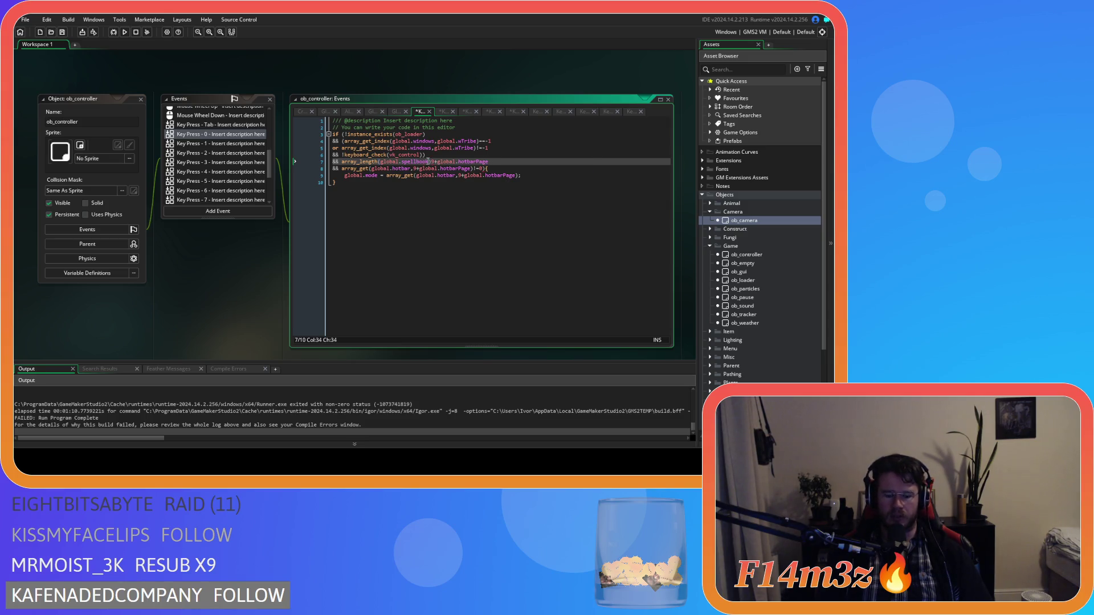
{"action": "type", "text": "<"}
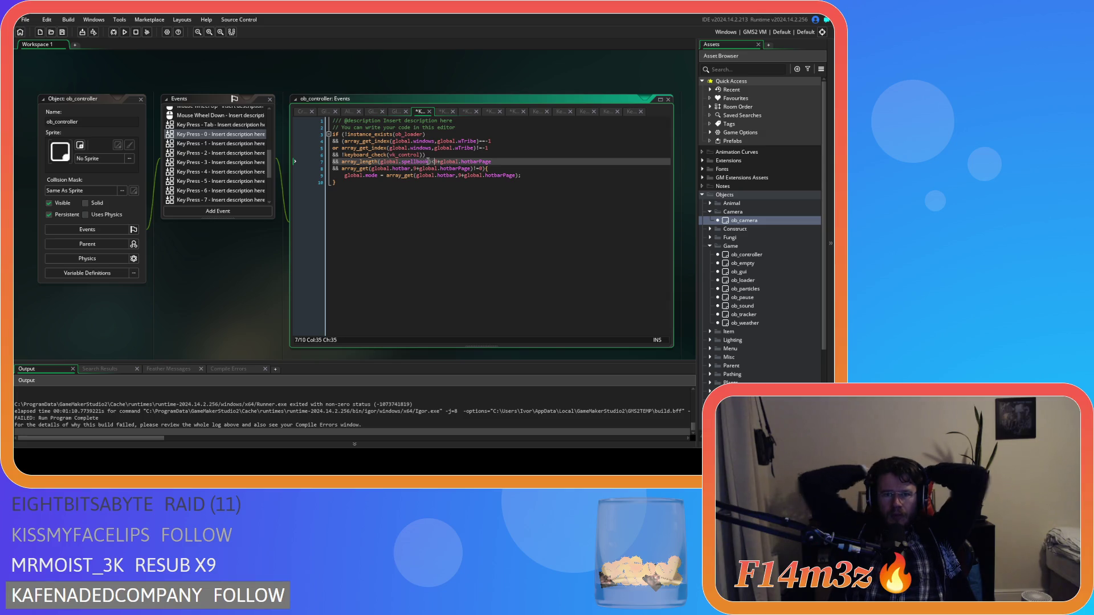
{"action": "left_click", "coordinate": [430, 162]}
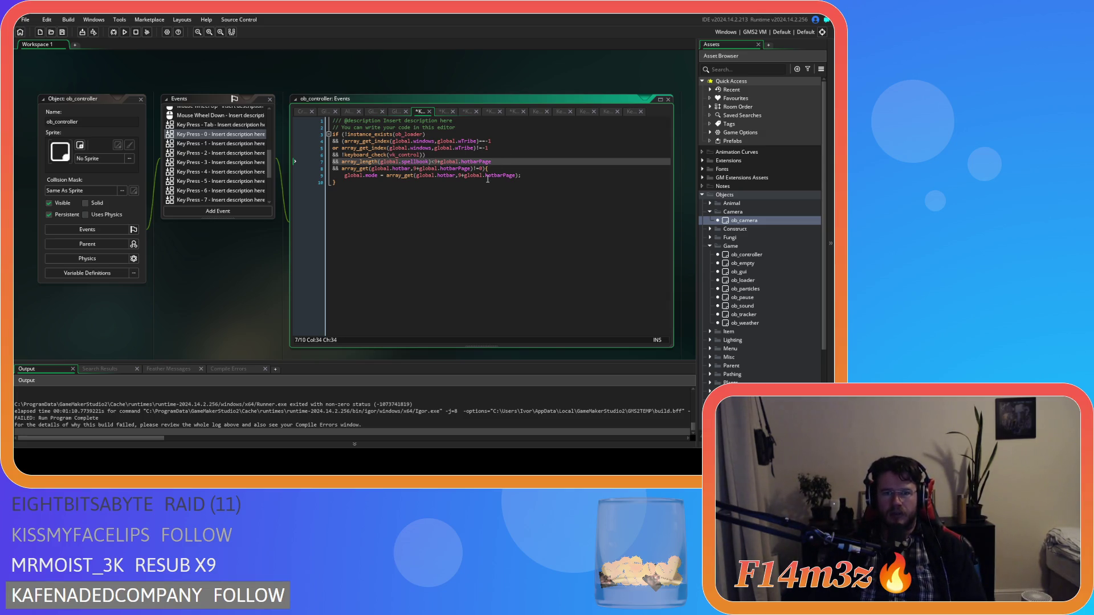
- Append -1 after array_length(global.spellbook), save, and cut 9+global.hotbarPage from the line end
{"action": "type", "text": "-1"}
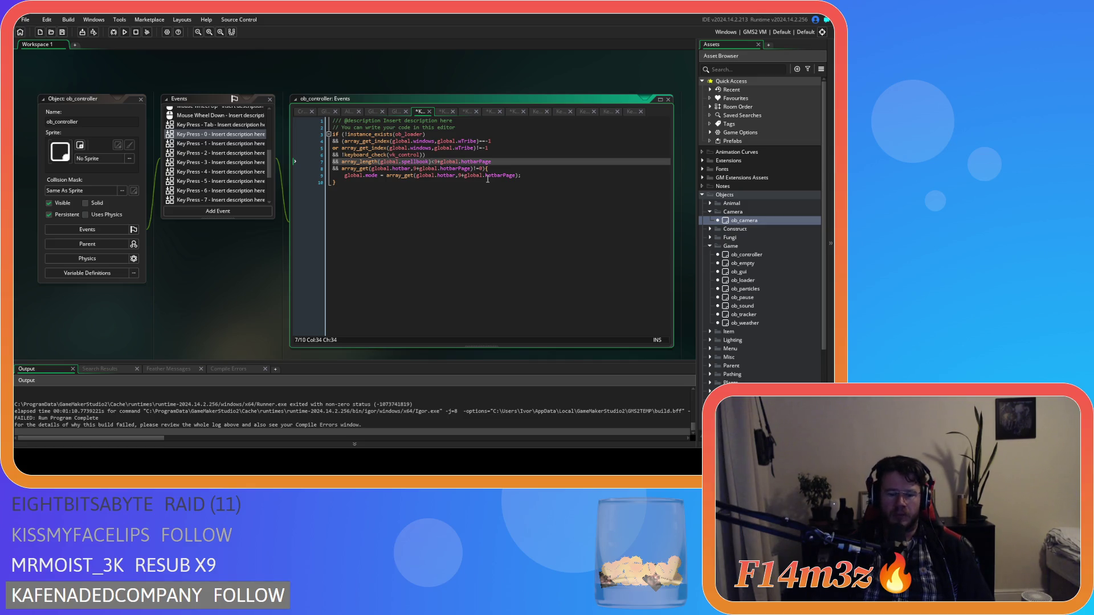
{"action": "key", "text": "ctrl+s"}
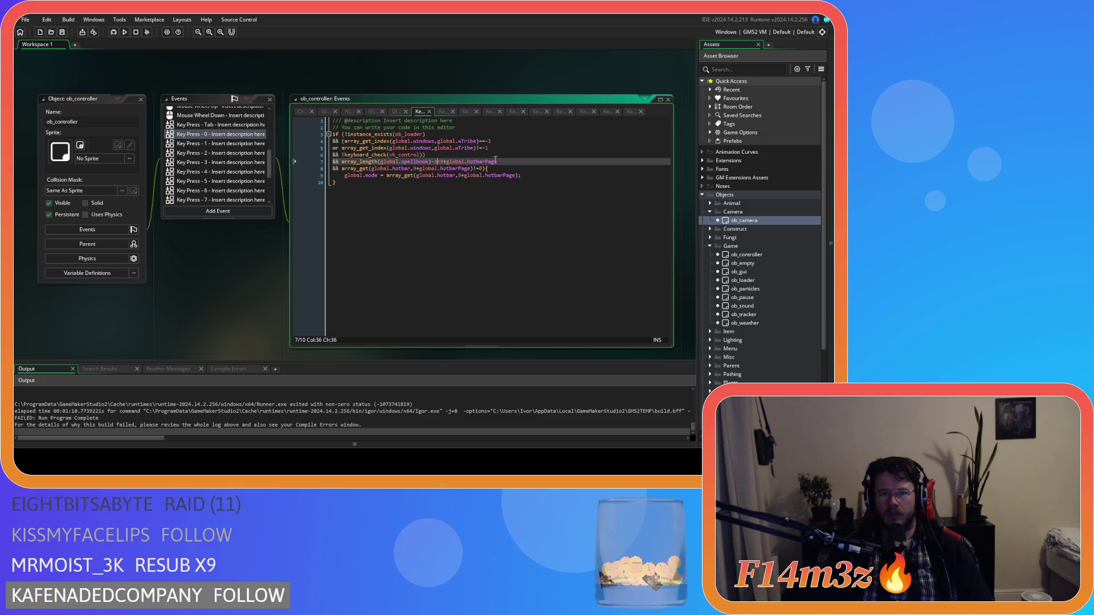
{"action": "key", "text": "Right"}
{"action": "key", "text": "shift+End"}
{"action": "key", "text": "Delete"}
- Paste 9+global.hotbarPage and '<' before array_length, giving 9+global.hotbarPage<array_length(global.spellbook)-1
{"action": "key", "text": "BackSpace"}
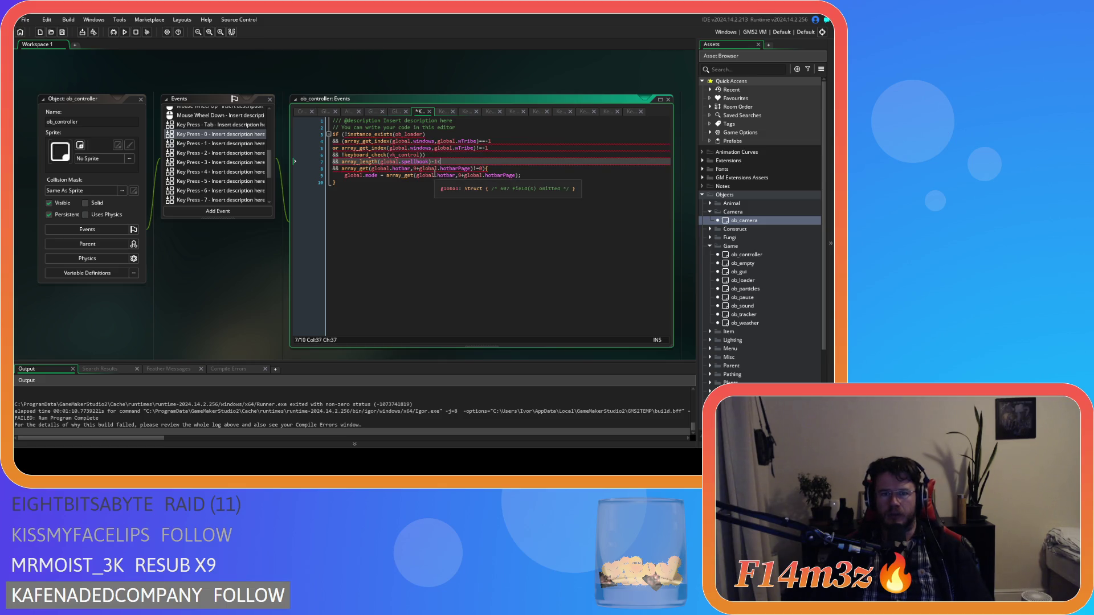
{"action": "left_click", "coordinate": [341, 163]}
{"action": "type", "text": "9+global.hotbarPage"}
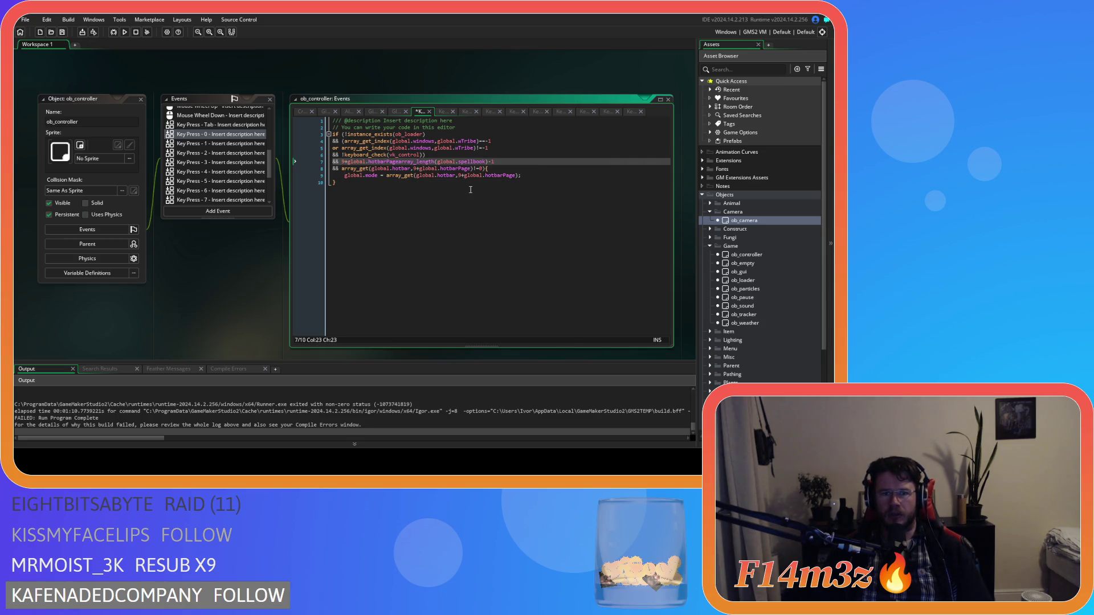
{"action": "type", "text": "<"}
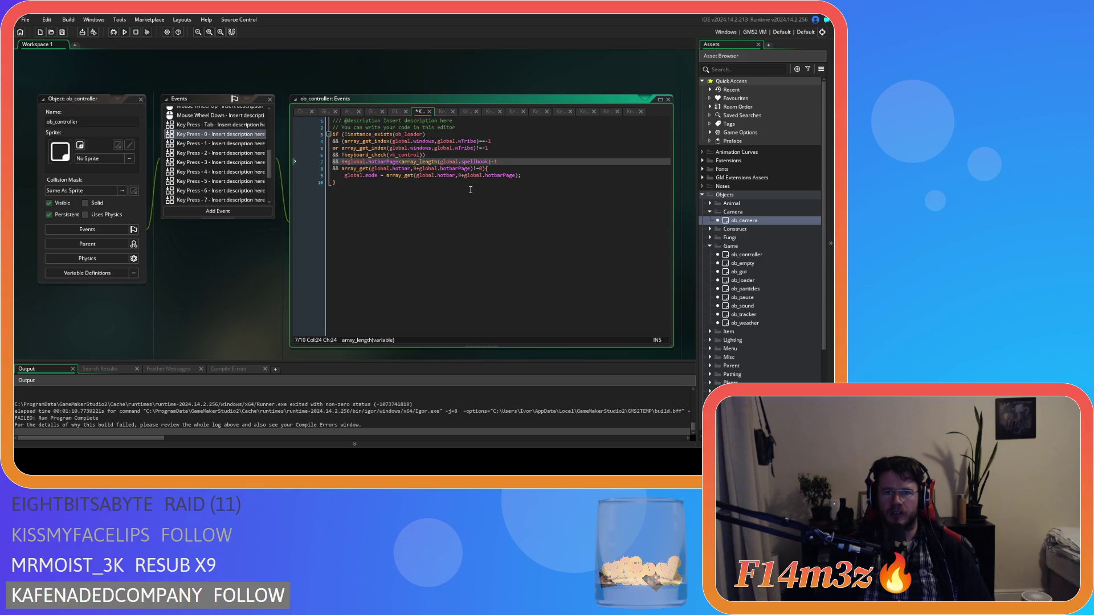
{"action": "left_click_drag", "start_coordinate": [498, 161], "coordinate": [333, 169]}
{"action": "key", "text": "ctrl+c"}
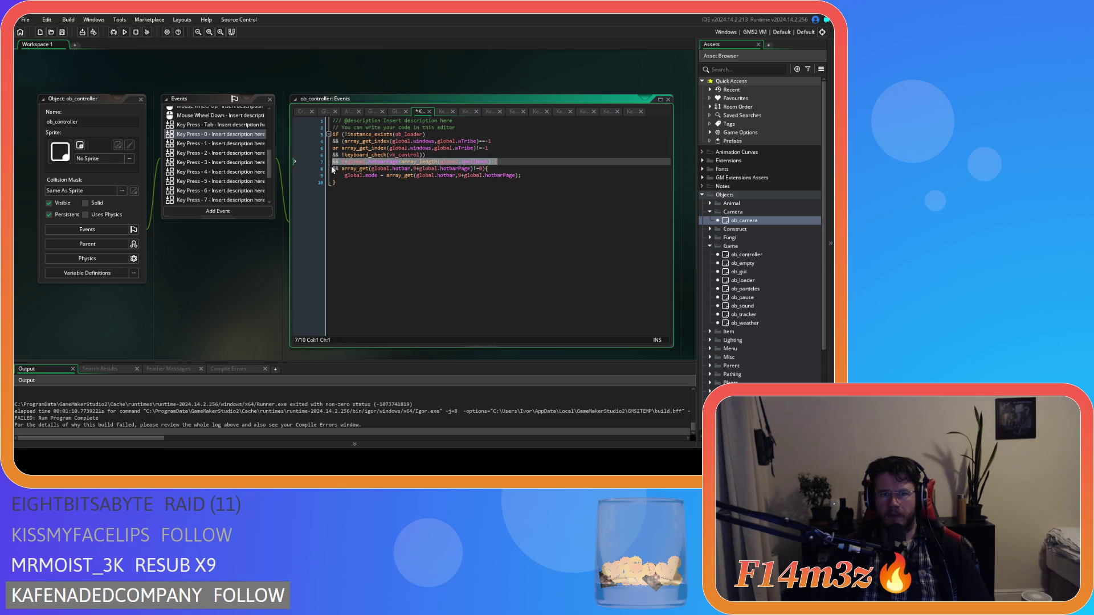
- Paste the new spellbook-length condition over line 7 in Key Press 1 through 4
{"action": "left_click", "coordinate": [205, 144]}
{"action": "left_click", "coordinate": [494, 162]}
{"action": "key", "text": "shift+Home"}
{"action": "key", "text": "ctrl+v"}
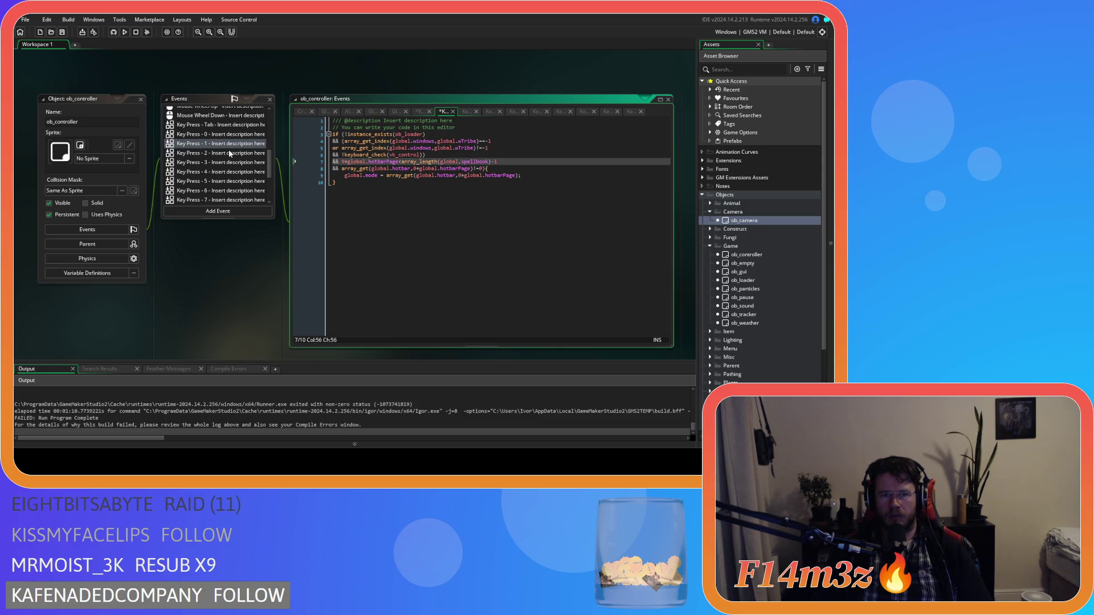
{"action": "left_click", "coordinate": [229, 153]}
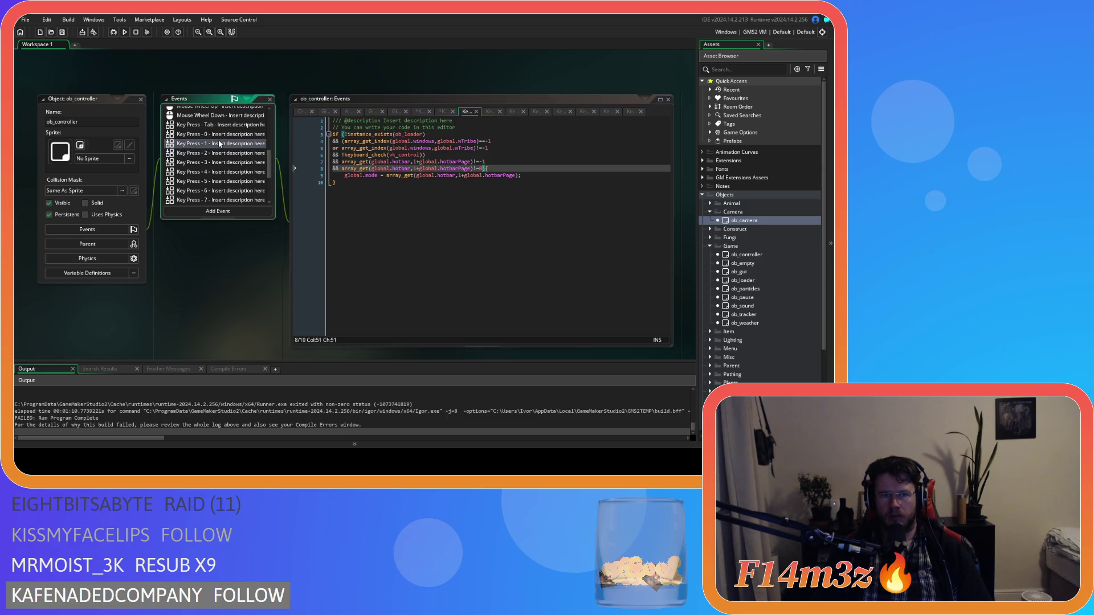
{"action": "left_click", "coordinate": [490, 161]}
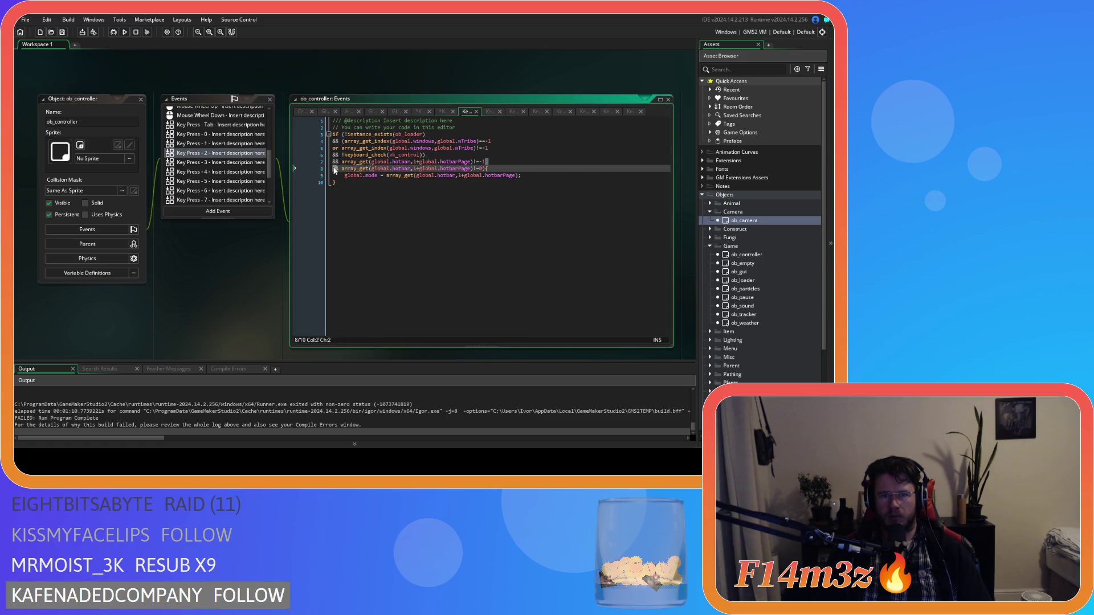
{"action": "key", "text": "shift+Home"}
{"action": "key", "text": "ctrl+v"}
{"action": "left_click", "coordinate": [211, 162]}
{"action": "left_click_drag", "start_coordinate": [493, 163], "coordinate": [294, 164]}
{"action": "key", "text": "ctrl+v"}
{"action": "left_click", "coordinate": [211, 172]}
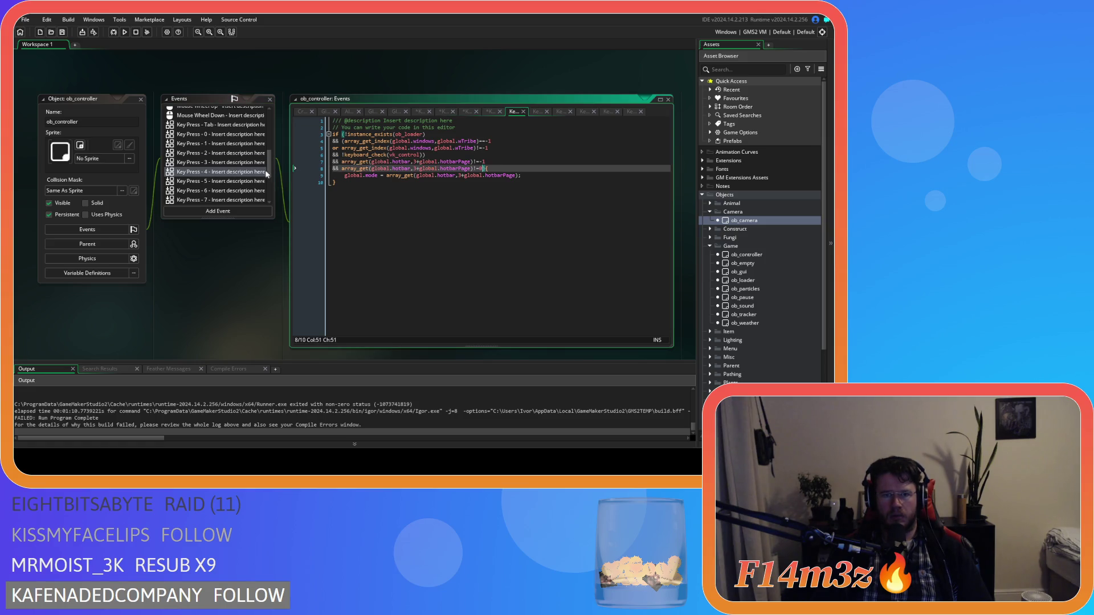
{"action": "left_click_drag", "start_coordinate": [487, 161], "coordinate": [333, 163]}
{"action": "key", "text": "ctrl+v"}
- Paste the same condition over line 7 in Key Press 5 through 8
{"action": "left_click", "coordinate": [211, 180]}
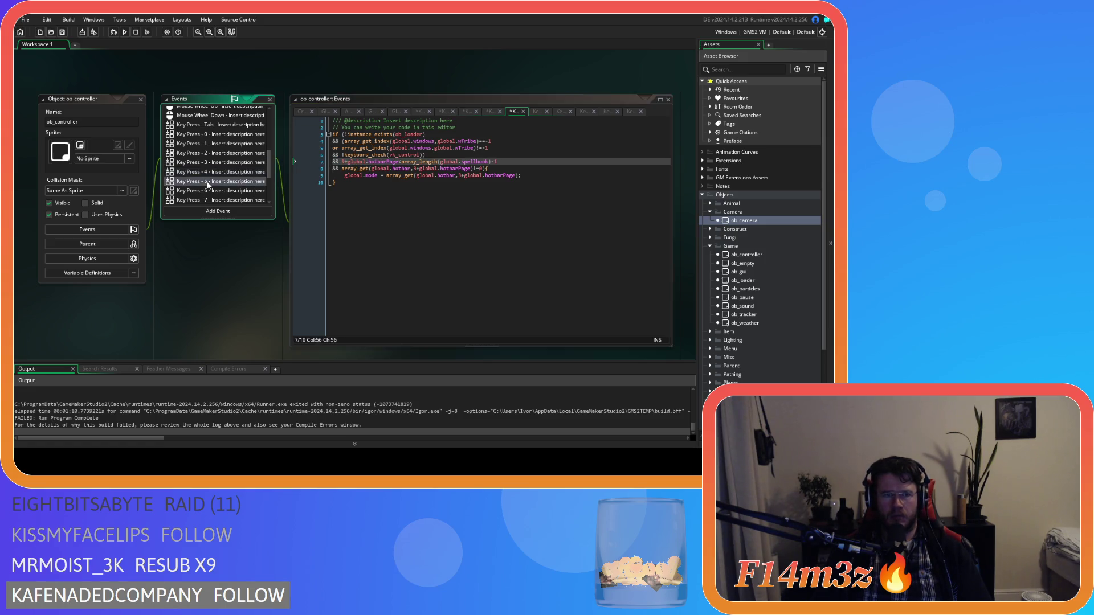
{"action": "left_click_drag", "start_coordinate": [487, 162], "coordinate": [311, 162]}
{"action": "key", "text": "ctrl+v"}
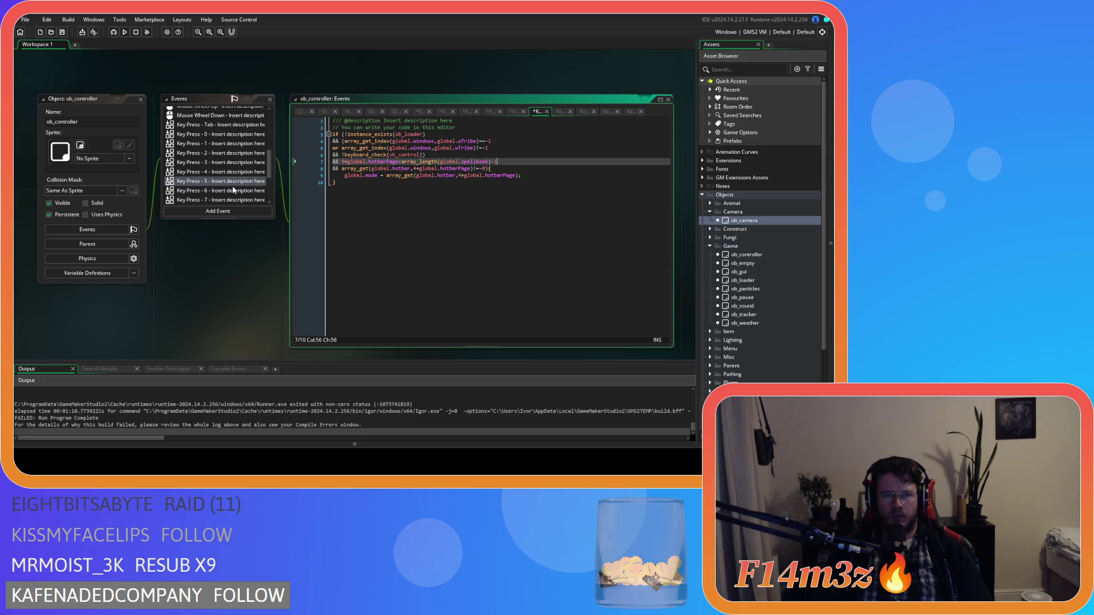
{"action": "left_click", "coordinate": [215, 192]}
{"action": "left_click_drag", "start_coordinate": [497, 162], "coordinate": [306, 162]}
{"action": "key", "text": "ctrl+v"}
{"action": "left_click", "coordinate": [238, 200]}
{"action": "left_click_drag", "start_coordinate": [496, 162], "coordinate": [306, 161]}
{"action": "key", "text": "ctrl+v"}
{"action": "scroll", "coordinate": [252, 201], "scroll_direction": "down", "scroll_amount": 2}
{"action": "left_click", "coordinate": [224, 176]}
{"action": "left_click_drag", "start_coordinate": [486, 162], "coordinate": [319, 163]}
{"action": "key", "text": "ctrl+v"}
- Paste the condition into Key Press 9 and change its offset from 9 to 8
{"action": "left_click", "coordinate": [228, 184]}
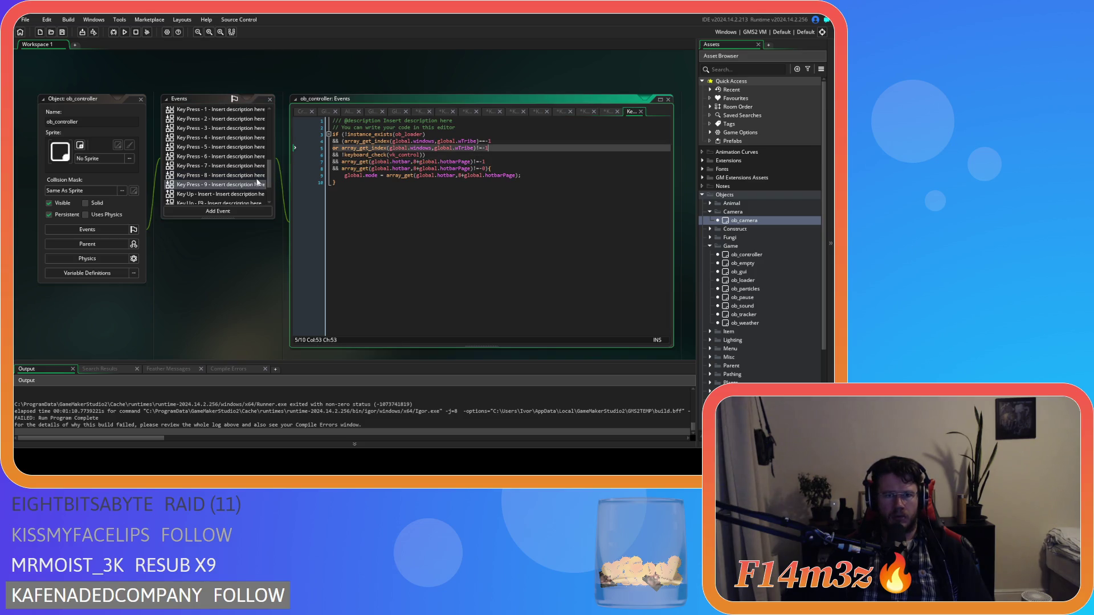
{"action": "left_click_drag", "start_coordinate": [486, 161], "coordinate": [303, 162]}
{"action": "key", "text": "ctrl+v"}
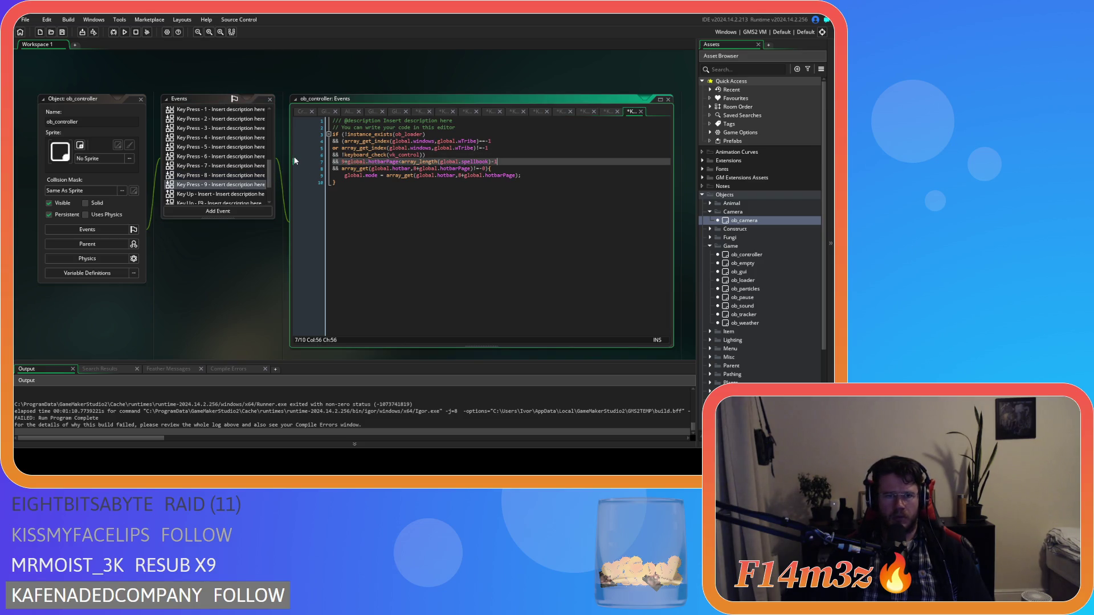
{"action": "left_click", "coordinate": [343, 162]}
{"action": "key", "text": "BackSpace"}
{"action": "type", "text": "8"}
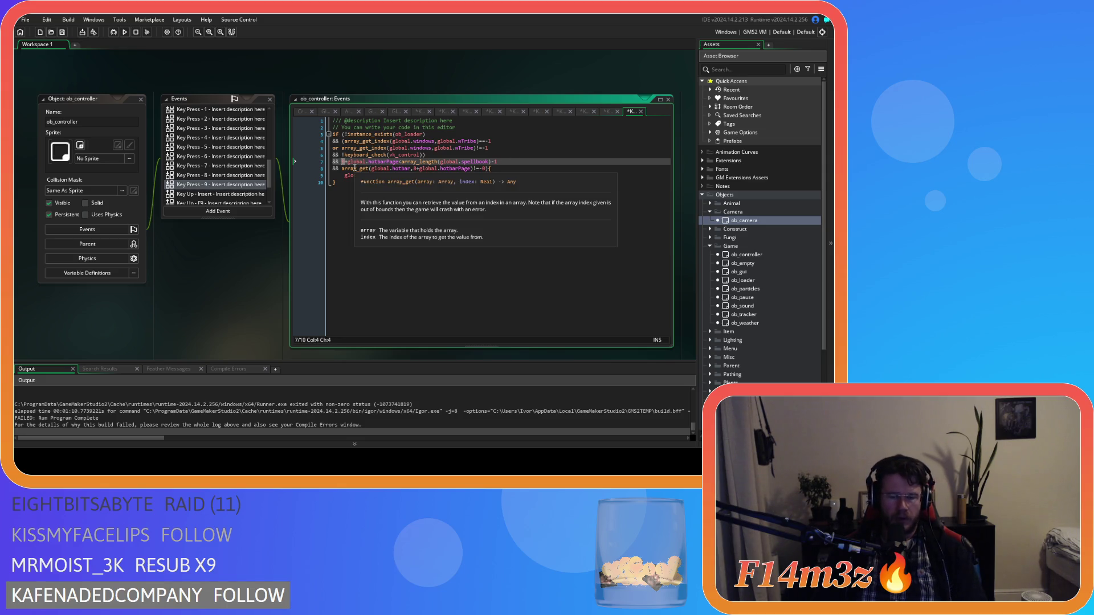
- Review the hotbarPage offset digit on line 7 in Key Press 8 down through Key Press 1
{"action": "left_click", "coordinate": [236, 175]}
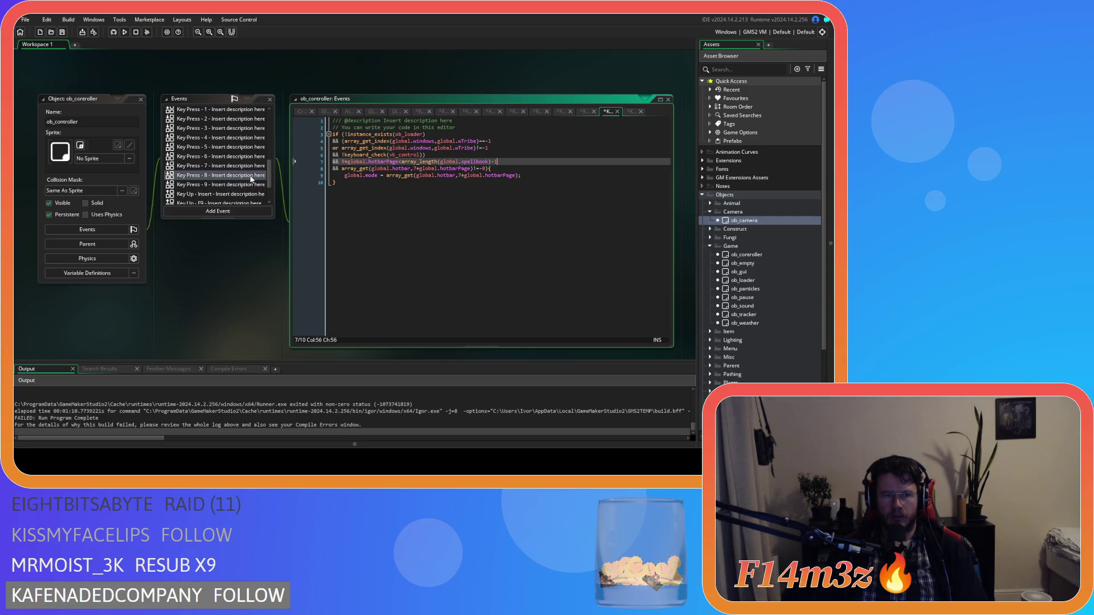
{"action": "left_click", "coordinate": [342, 162]}
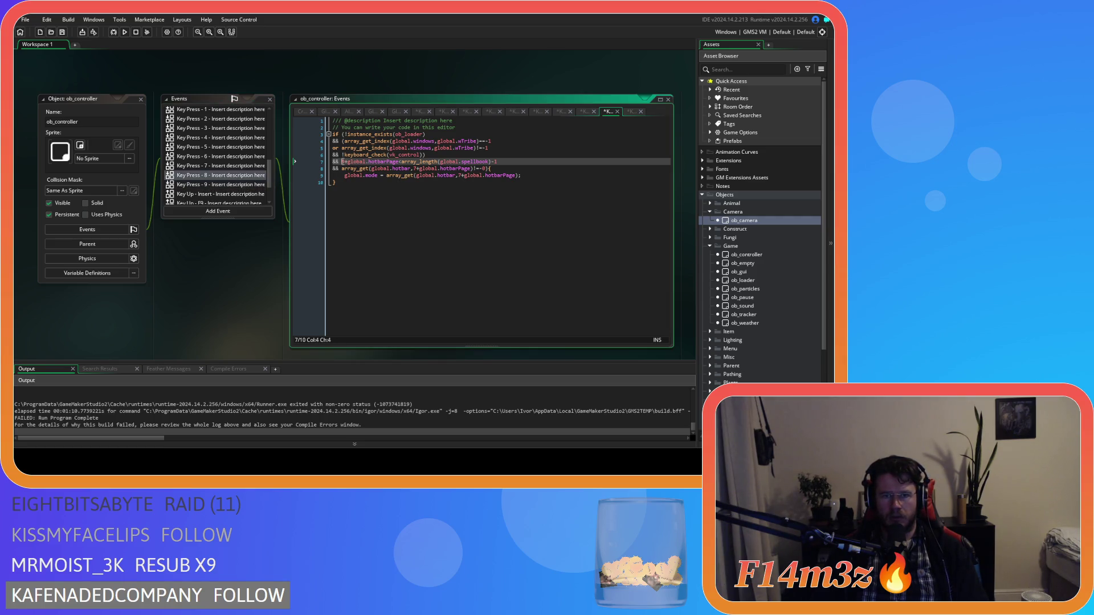
{"action": "left_click", "coordinate": [243, 167]}
{"action": "left_click", "coordinate": [343, 162]}
{"action": "left_click", "coordinate": [265, 157]}
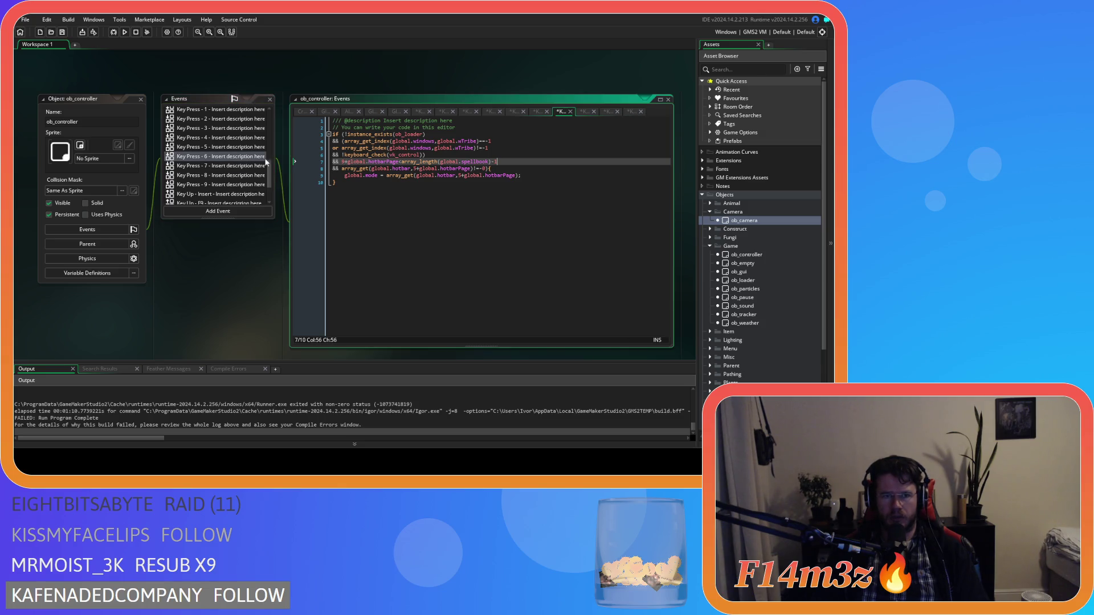
{"action": "left_click", "coordinate": [342, 163]}
{"action": "left_click", "coordinate": [251, 147]}
{"action": "left_click", "coordinate": [343, 162]}
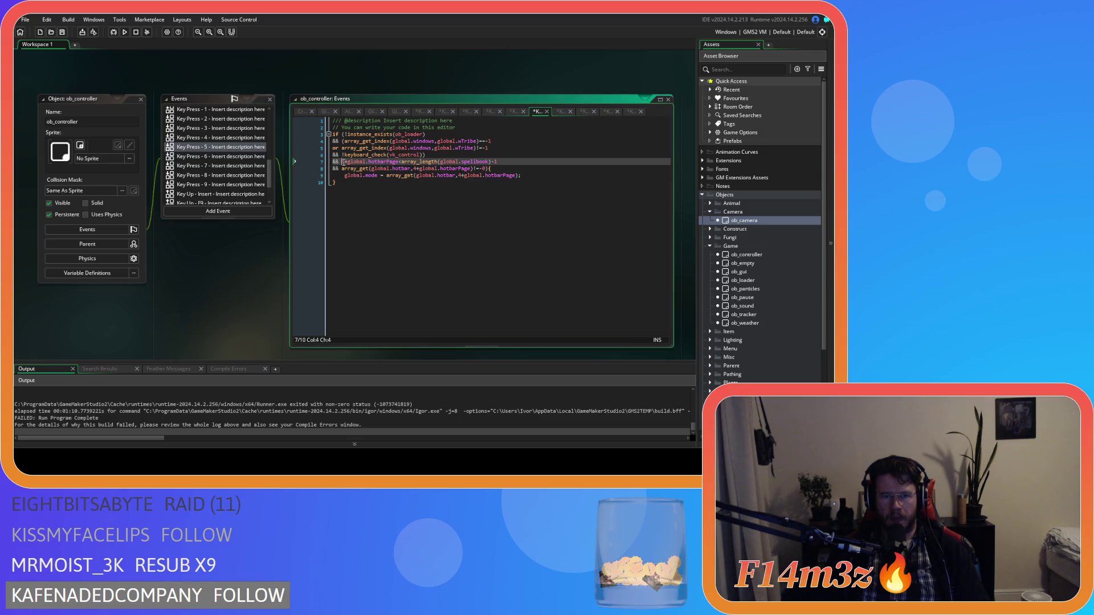
{"action": "left_click", "coordinate": [234, 139]}
{"action": "left_click", "coordinate": [343, 162]}
{"action": "left_click", "coordinate": [234, 129]}
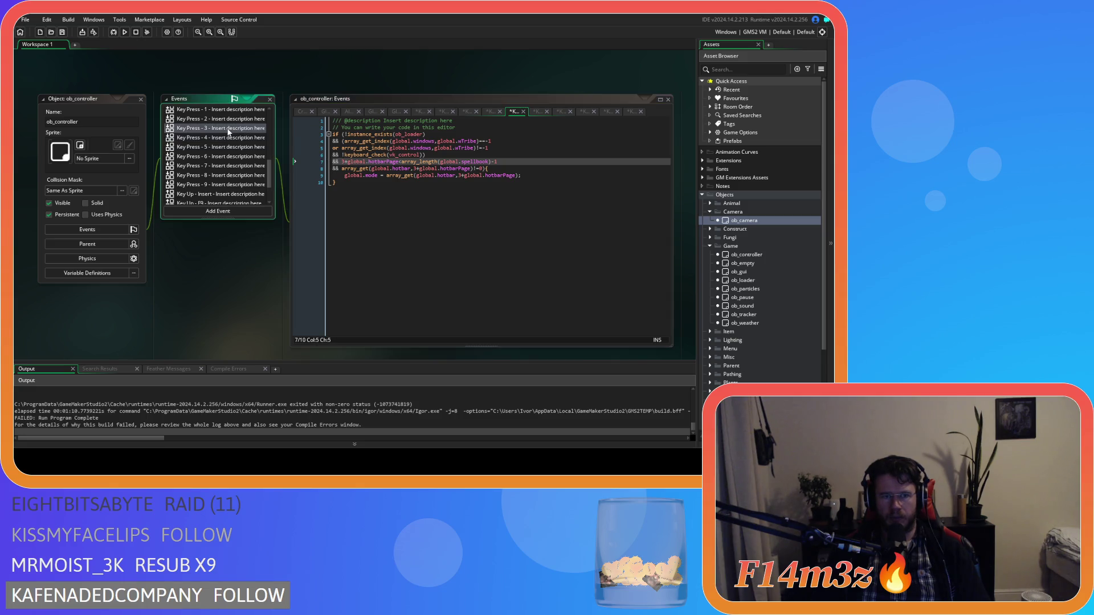
{"action": "left_click", "coordinate": [342, 161]}
{"action": "scroll", "coordinate": [221, 152], "scroll_direction": "up", "scroll_amount": 2}
{"action": "left_click", "coordinate": [218, 153]}
{"action": "left_click", "coordinate": [342, 162]}
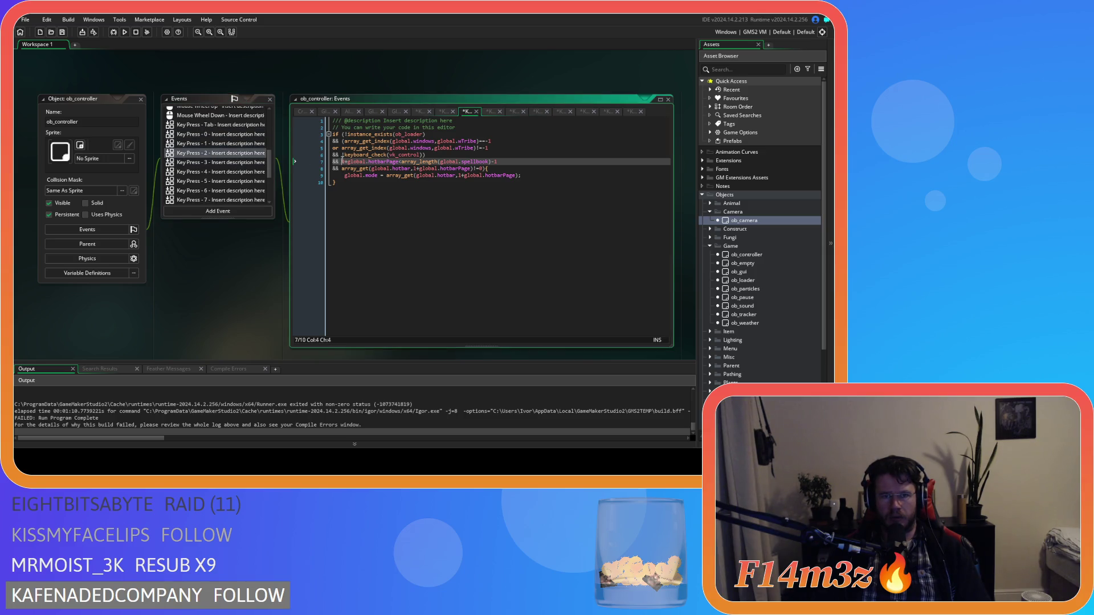
{"action": "left_click", "coordinate": [217, 146]}
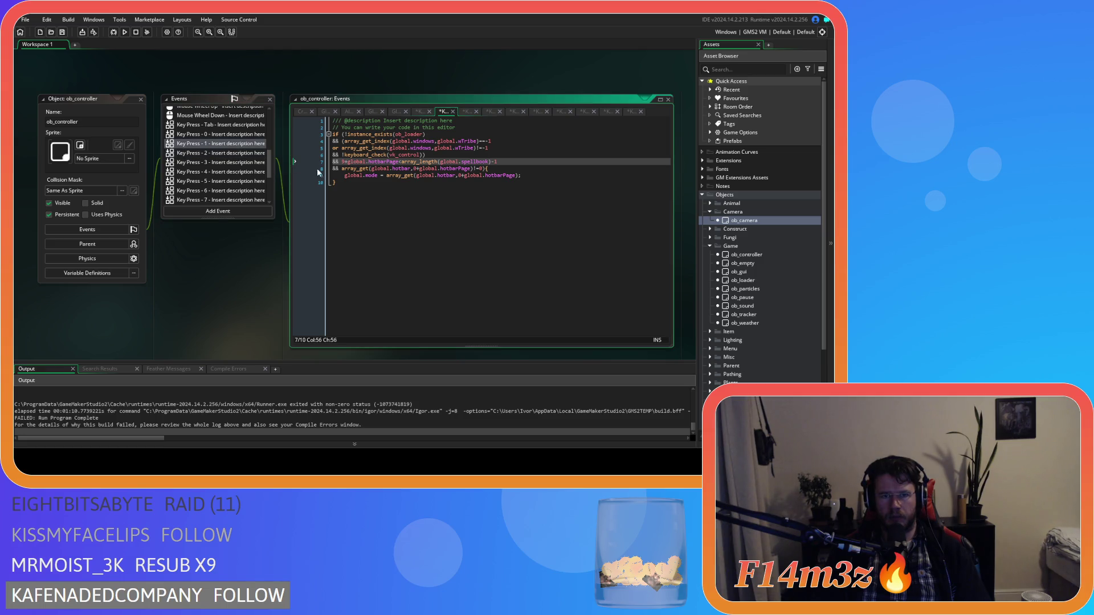
{"action": "left_click", "coordinate": [344, 162]}
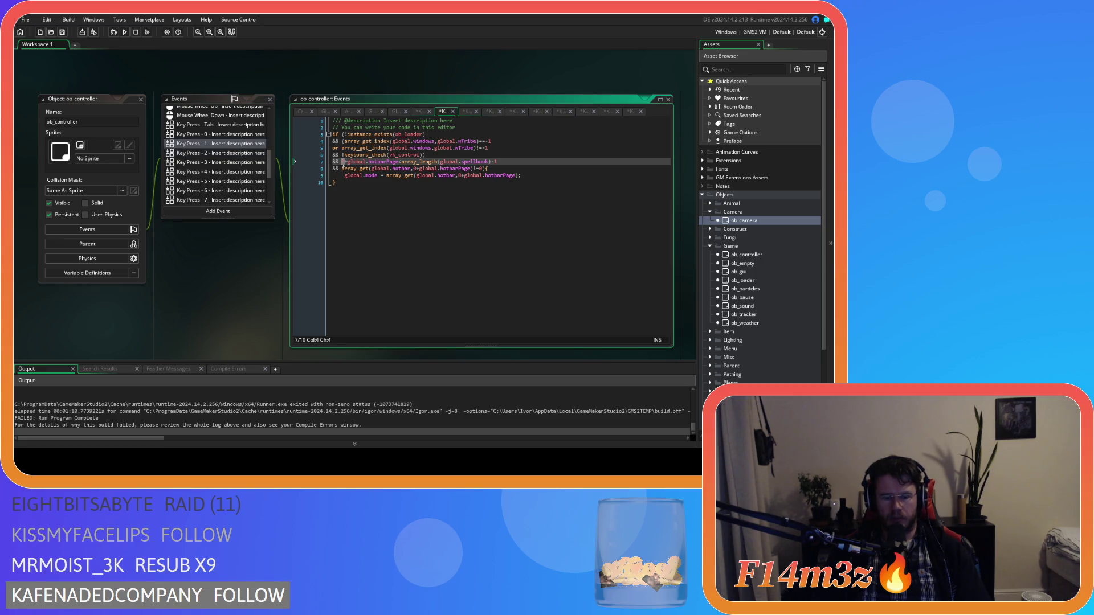
- Save the code and inspect Key Press 0's lines 7–9, including the array_length spellbook expression
{"action": "left_click", "coordinate": [235, 136]}
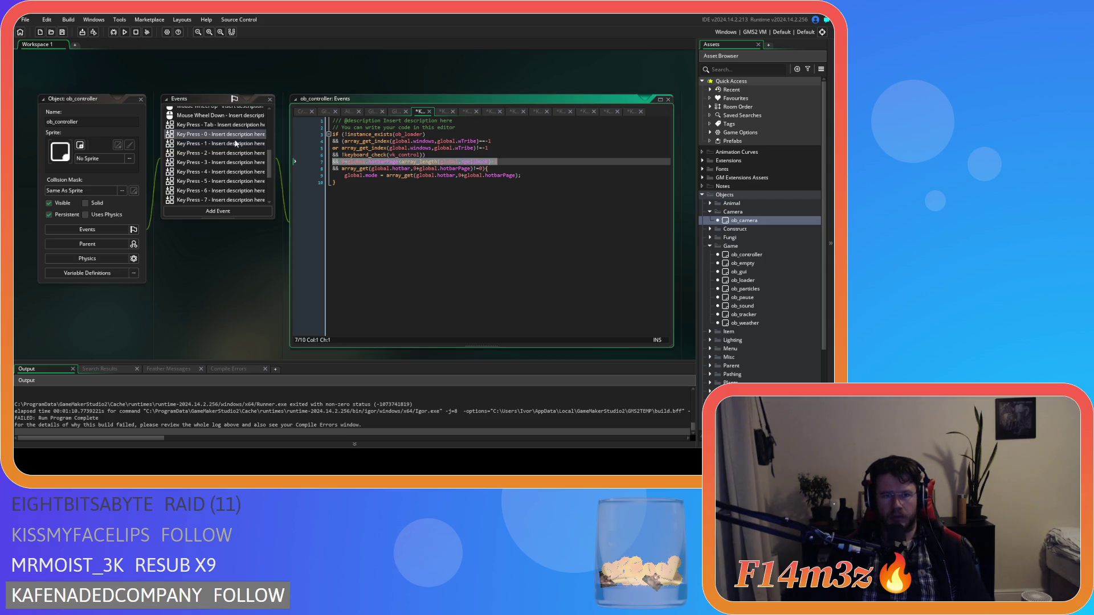
{"action": "key", "text": "ctrl+s"}
{"action": "left_click", "coordinate": [495, 176]}
{"action": "left_click", "coordinate": [550, 176]}
{"action": "left_click", "coordinate": [403, 163]}
{"action": "left_click", "coordinate": [363, 162]}
{"action": "double_click", "coordinate": [401, 162]}
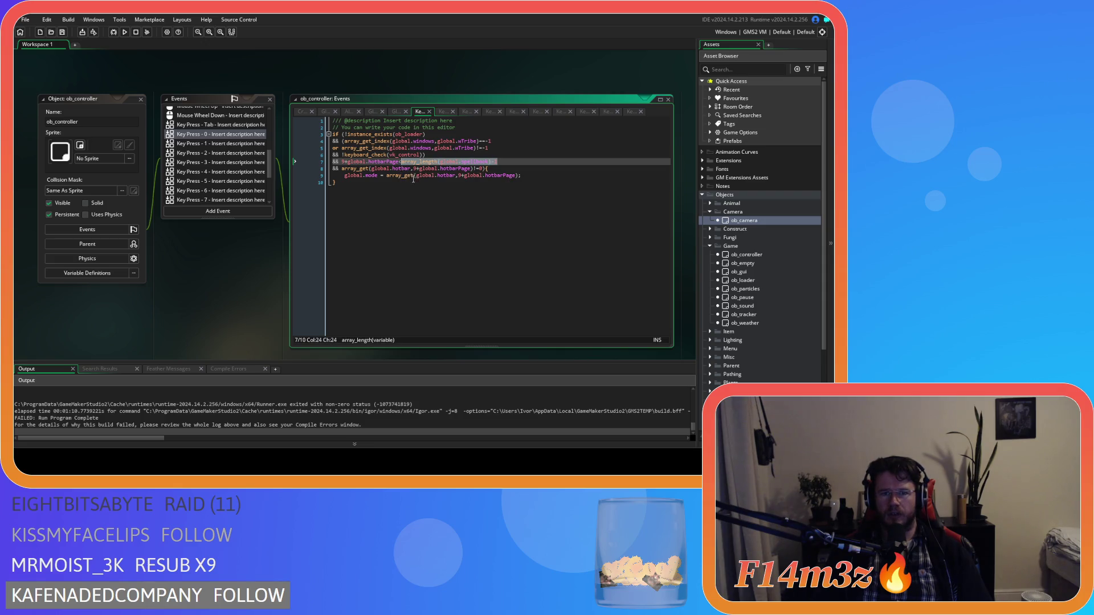
{"action": "left_click", "coordinate": [456, 174]}
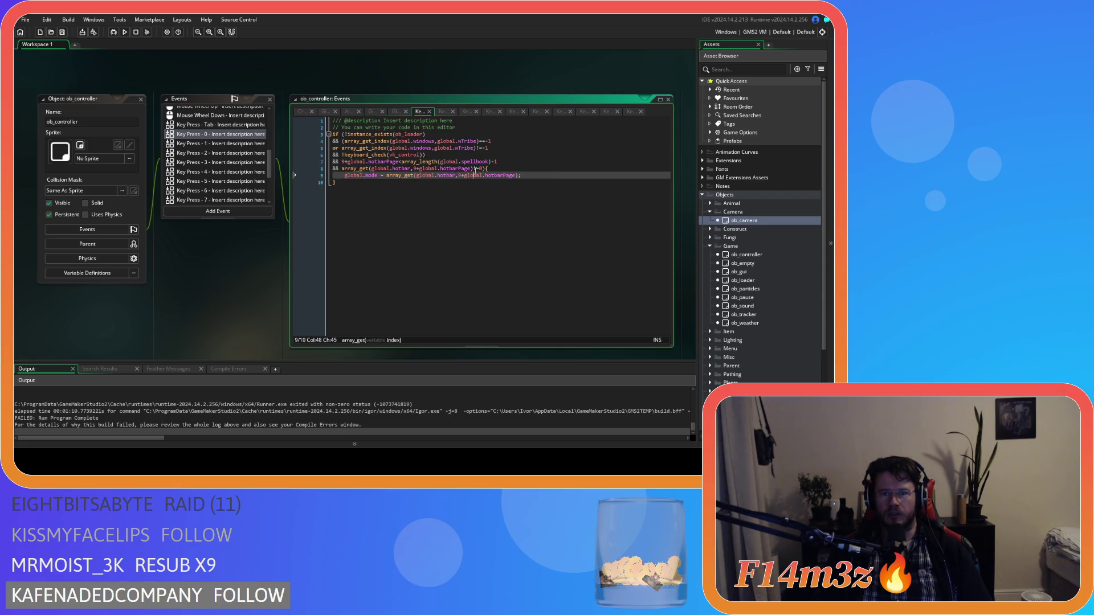
{"action": "left_click", "coordinate": [488, 168]}
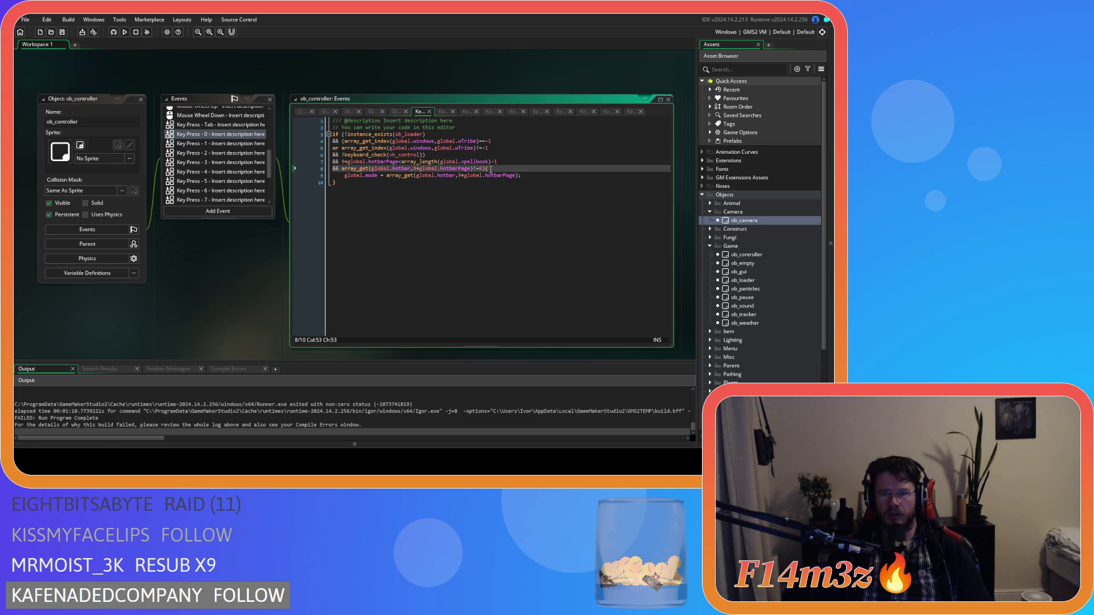
- Check the Key Press 2 and 4 code, then build and run the game with F5
{"action": "left_click", "coordinate": [248, 153]}
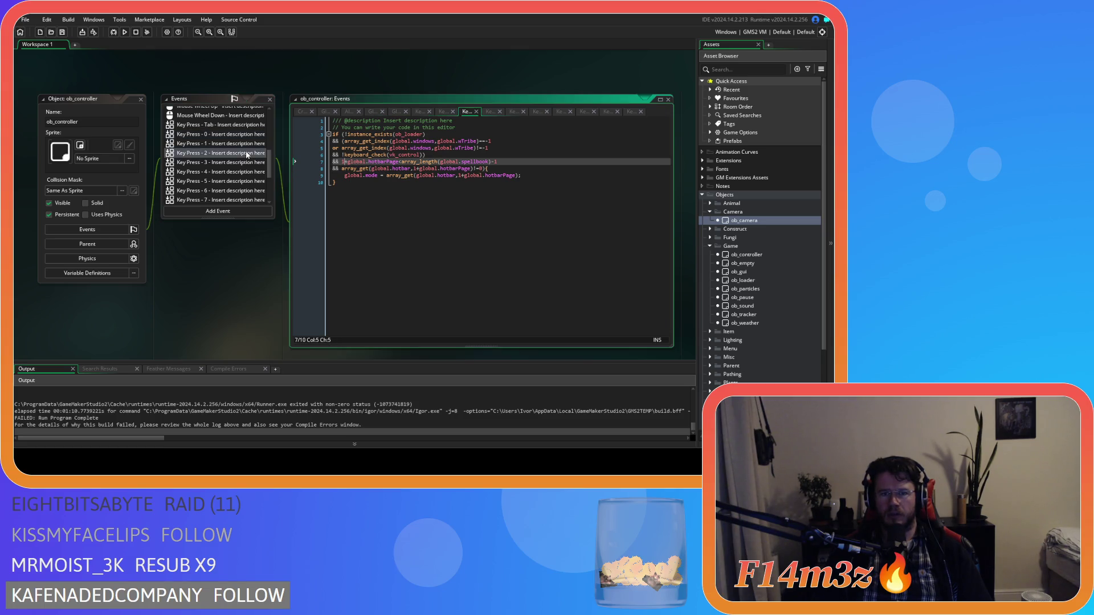
{"action": "left_click", "coordinate": [245, 163]}
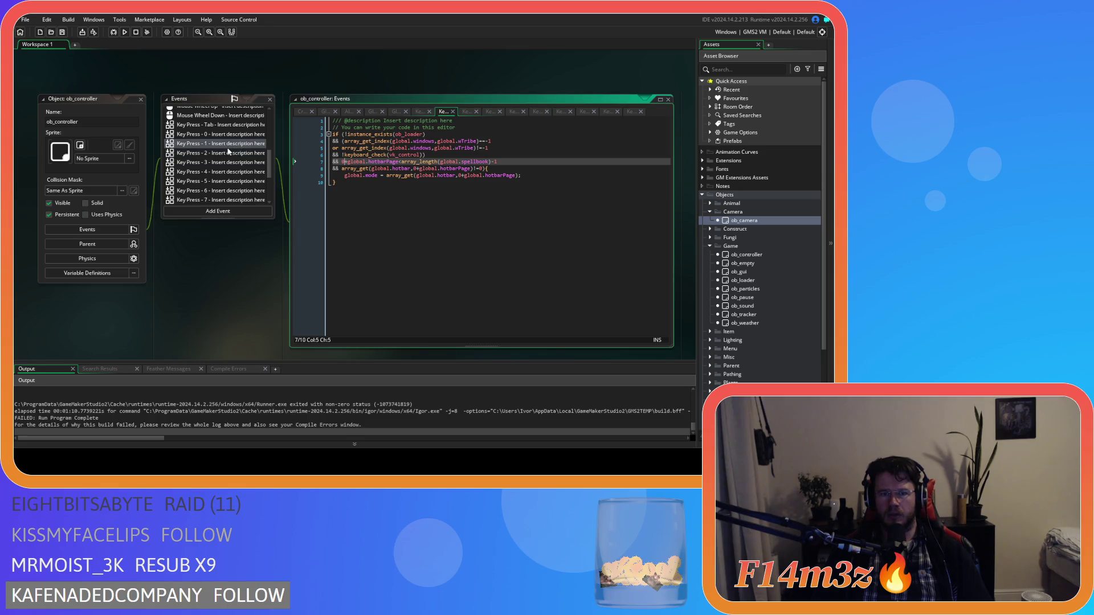
{"action": "left_click", "coordinate": [259, 172]}
{"action": "left_click", "coordinate": [427, 192]}
{"action": "key", "text": "F5"}
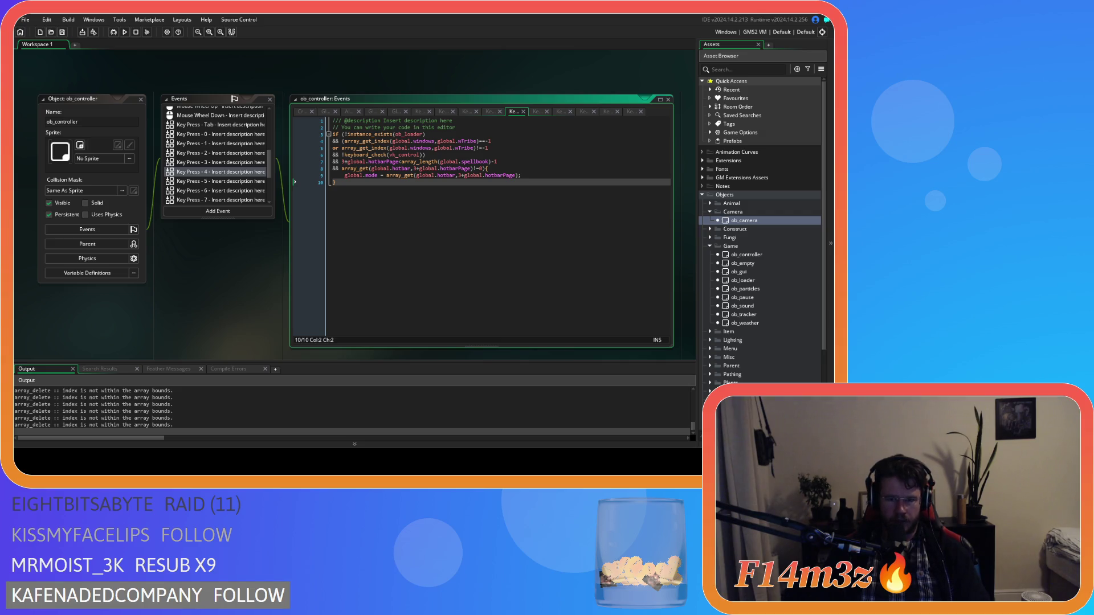
- Bring the running game window to the front once the build finishes
{"action": "key", "text": "alt+Tab"}
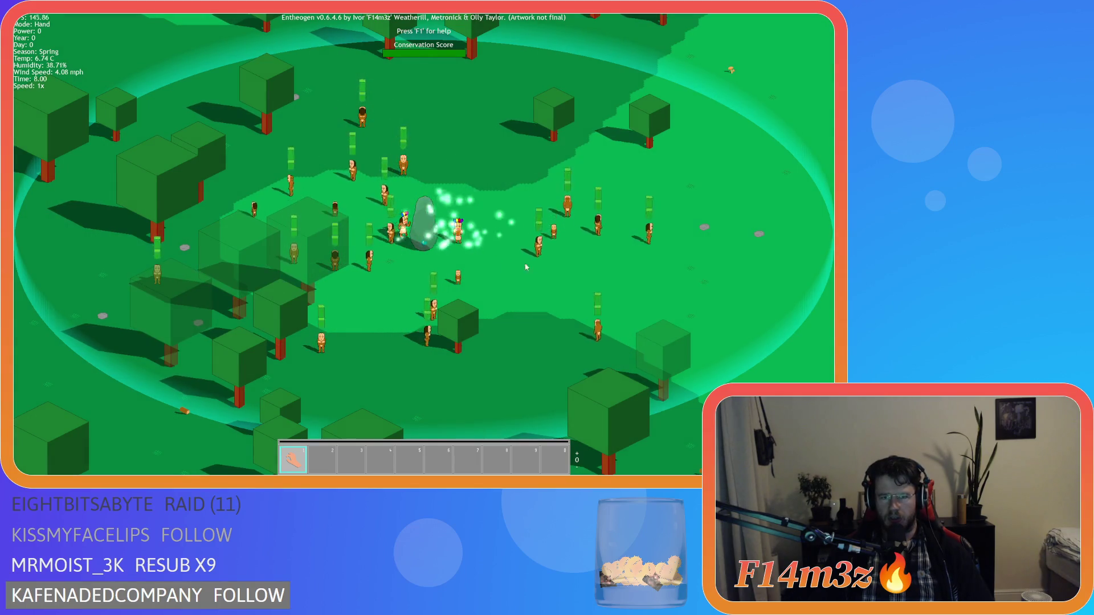
- Move the view to the coastal shrine and its worshipers, speeding the game to 8x
{"action": "key", "text": "s"}
{"action": "scroll", "coordinate": [506, 263], "scroll_direction": "down", "scroll_amount": 10}
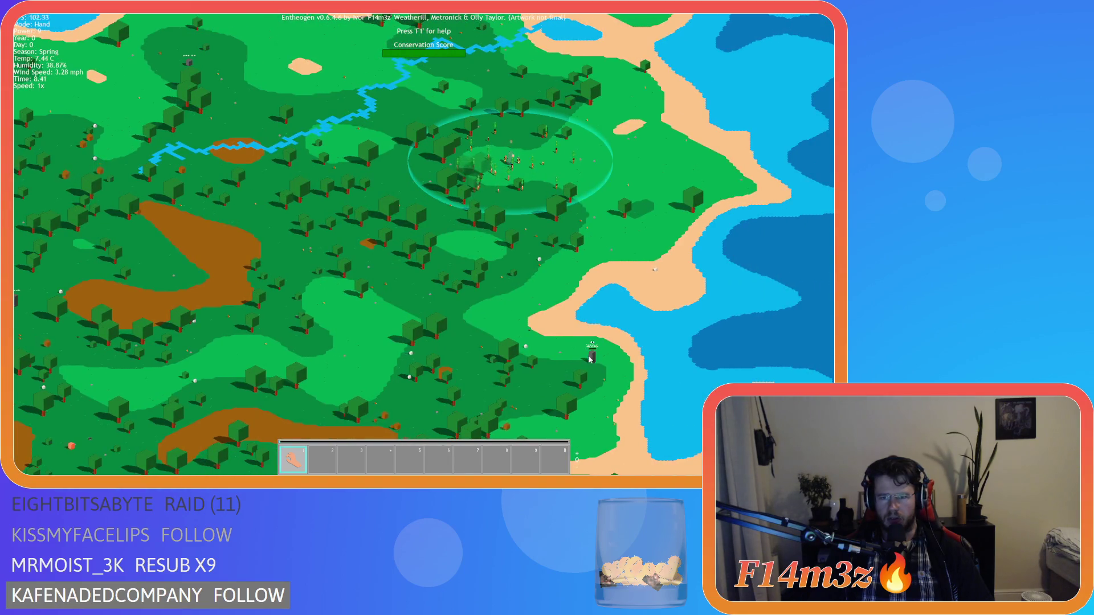
{"action": "scroll", "coordinate": [599, 341], "scroll_direction": "up", "scroll_amount": 10}
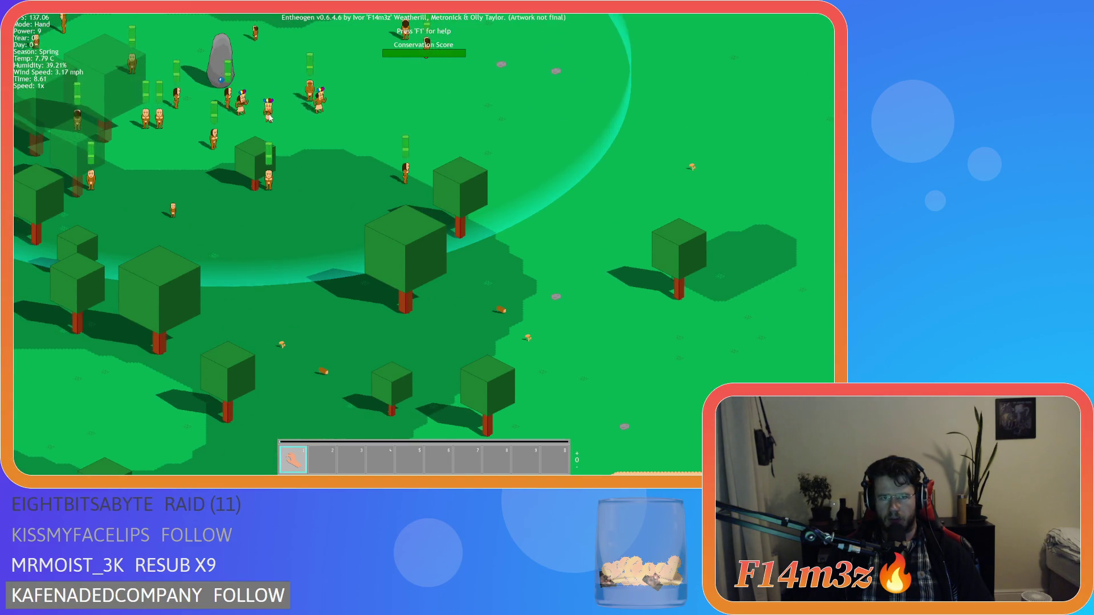
{"action": "scroll", "coordinate": [325, 136], "scroll_direction": "down", "scroll_amount": 5}
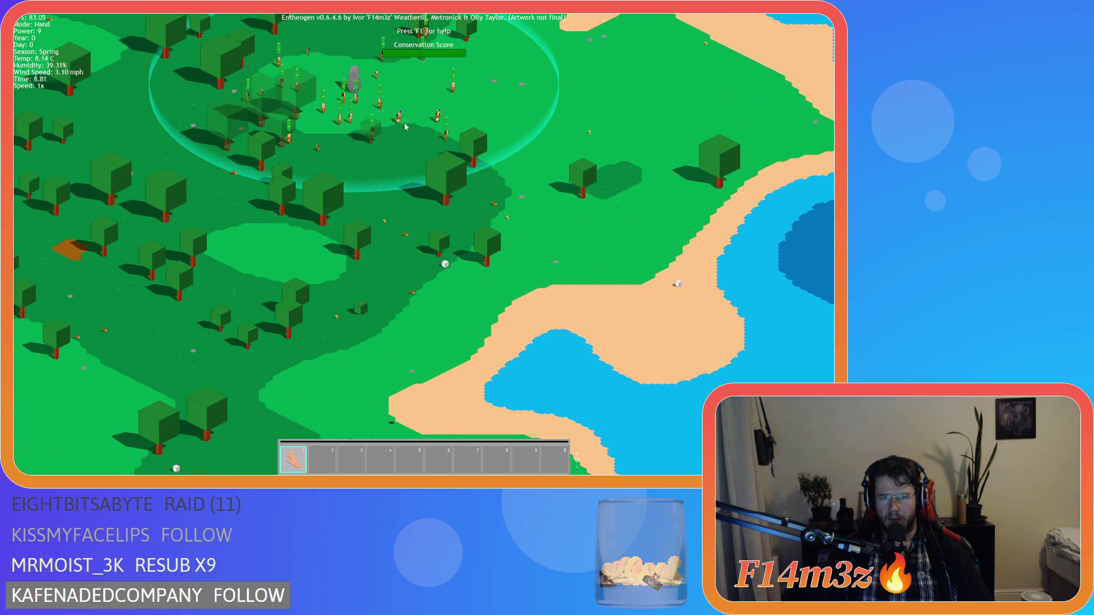
{"action": "key", "text": "s"}
{"action": "key", "text": "d"}
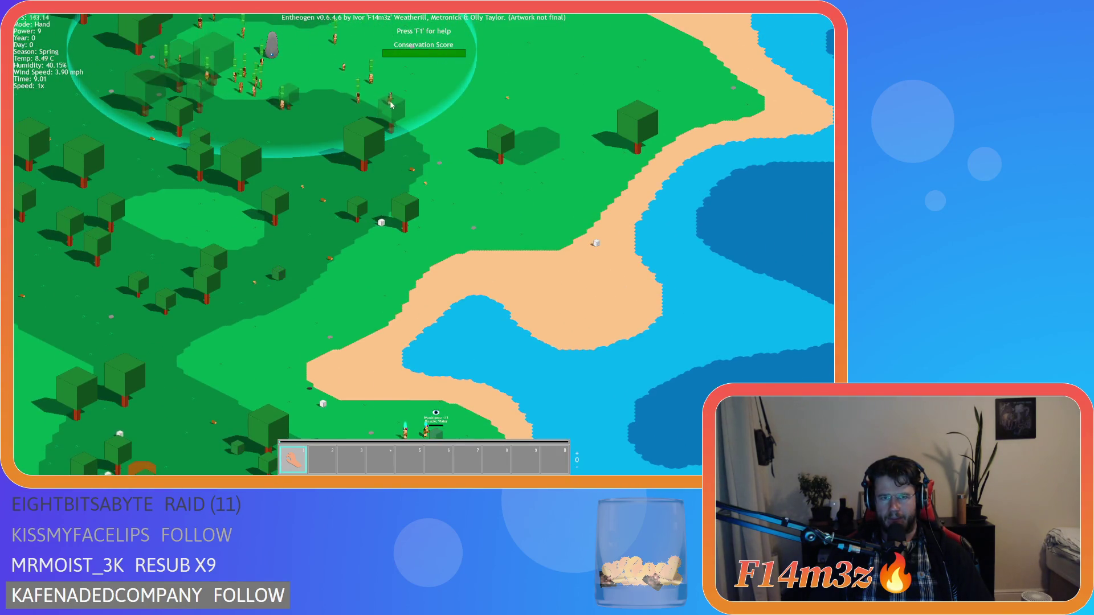
{"action": "key", "text": "s"}
{"action": "scroll", "coordinate": [429, 273], "scroll_direction": "up", "scroll_amount": 5}
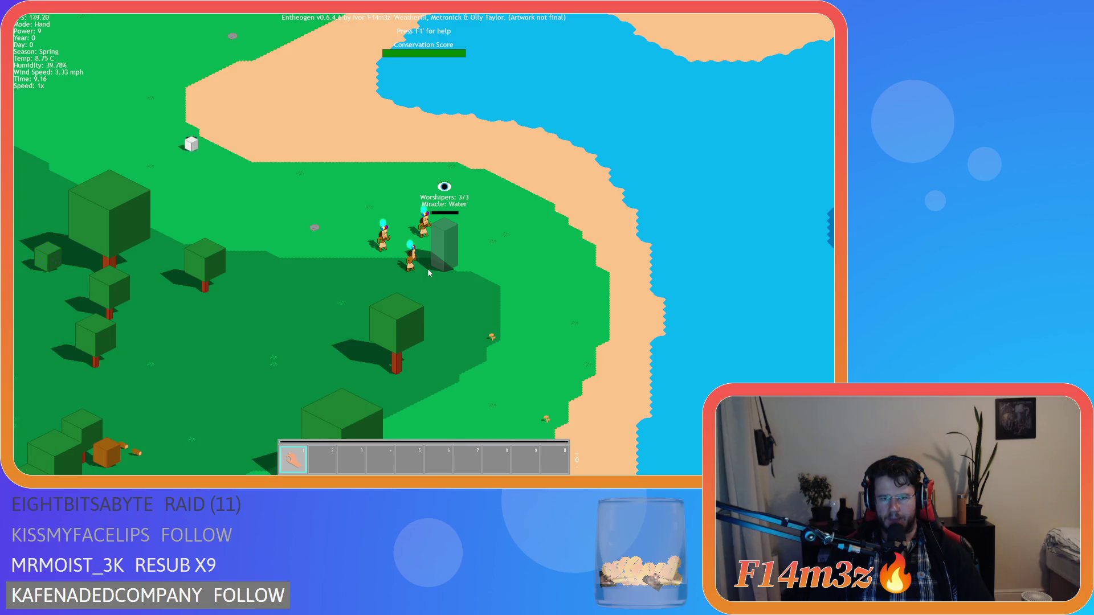
{"action": "key", "text": "w"}
{"action": "key", "text": "a"}
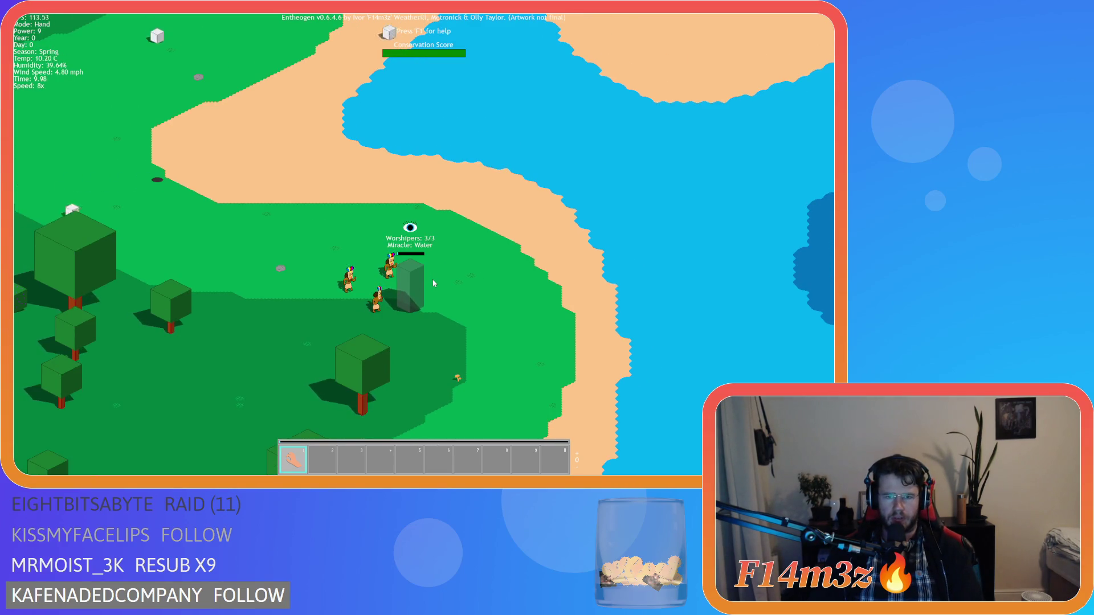
{"action": "key", "text": "a"}
- Open the Miracles spellbook, move it left, and wait for Water to unlock before returning to normal speed
{"action": "key", "text": "m"}
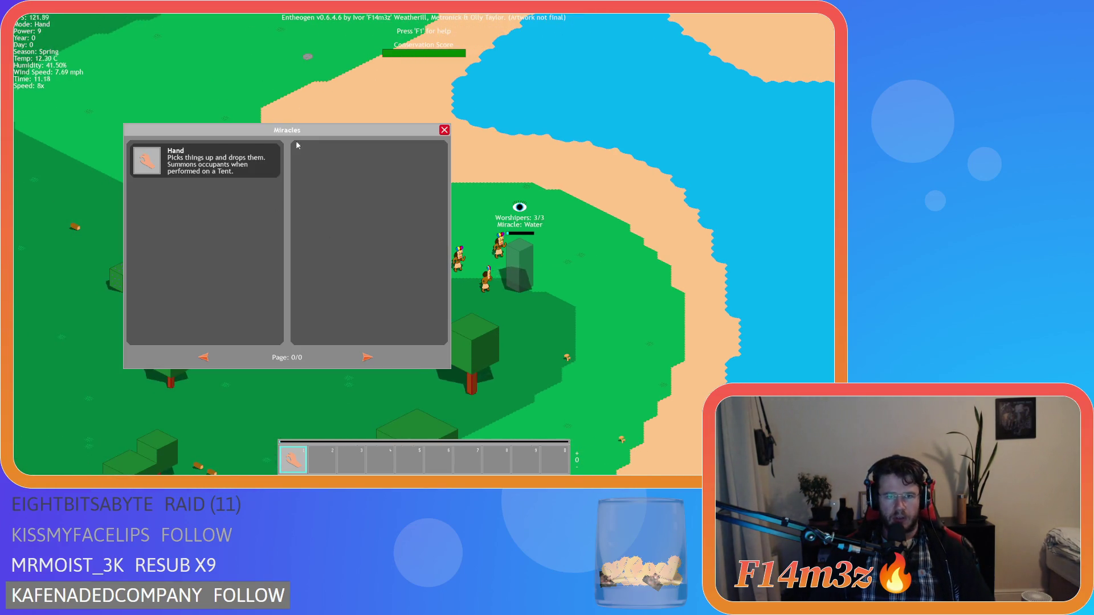
{"action": "mouse_move", "coordinate": [285, 131]}
{"action": "left_mouse_down"}
{"action": "mouse_move", "coordinate": [175, 116]}
{"action": "mouse_move", "coordinate": [214, 118]}
{"action": "mouse_move", "coordinate": [200, 118]}
{"action": "left_mouse_up"}
{"action": "key", "text": "w"}
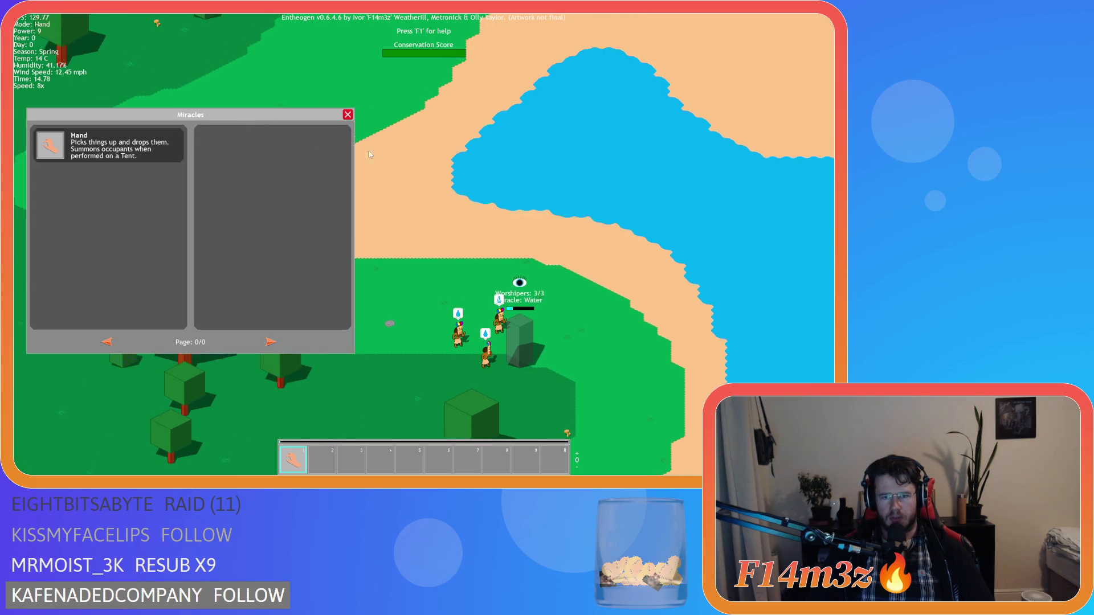
{"action": "key", "text": "s"}
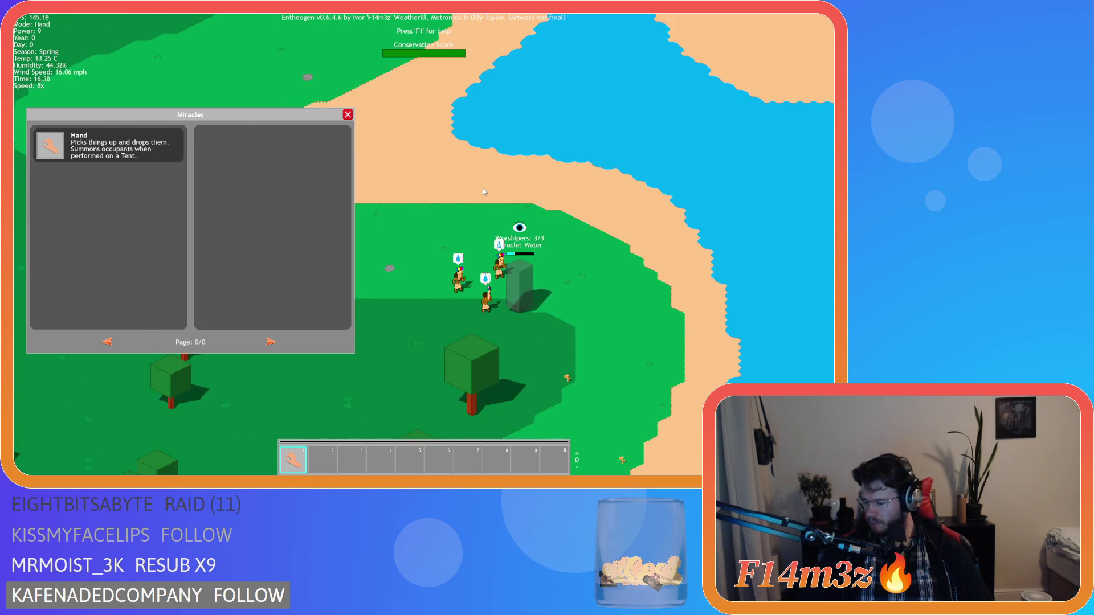
{"action": "key", "text": "w"}
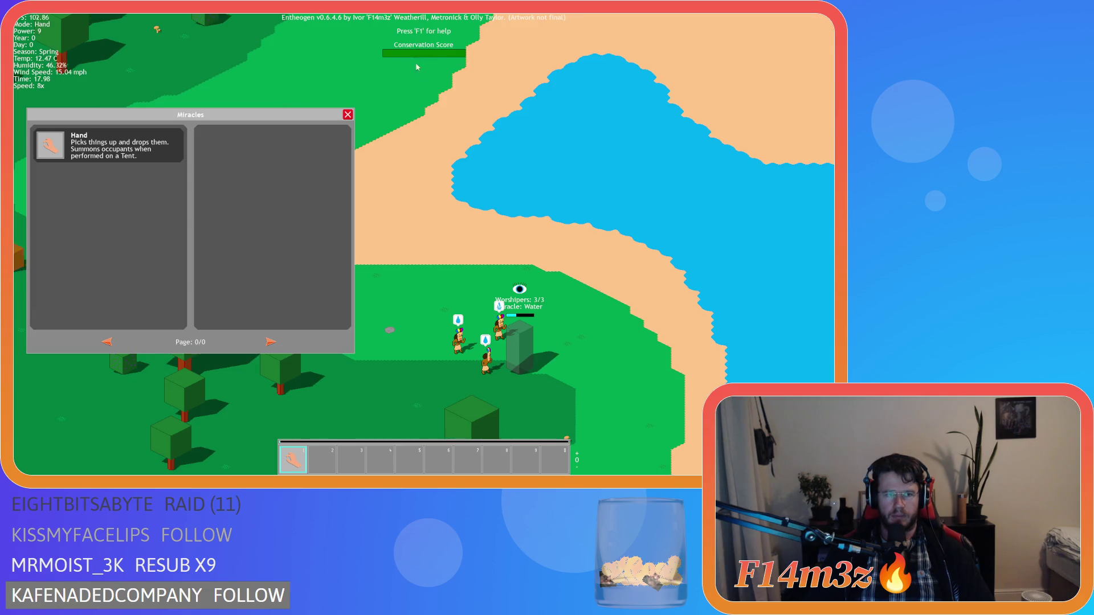
{"action": "key", "text": "s"}
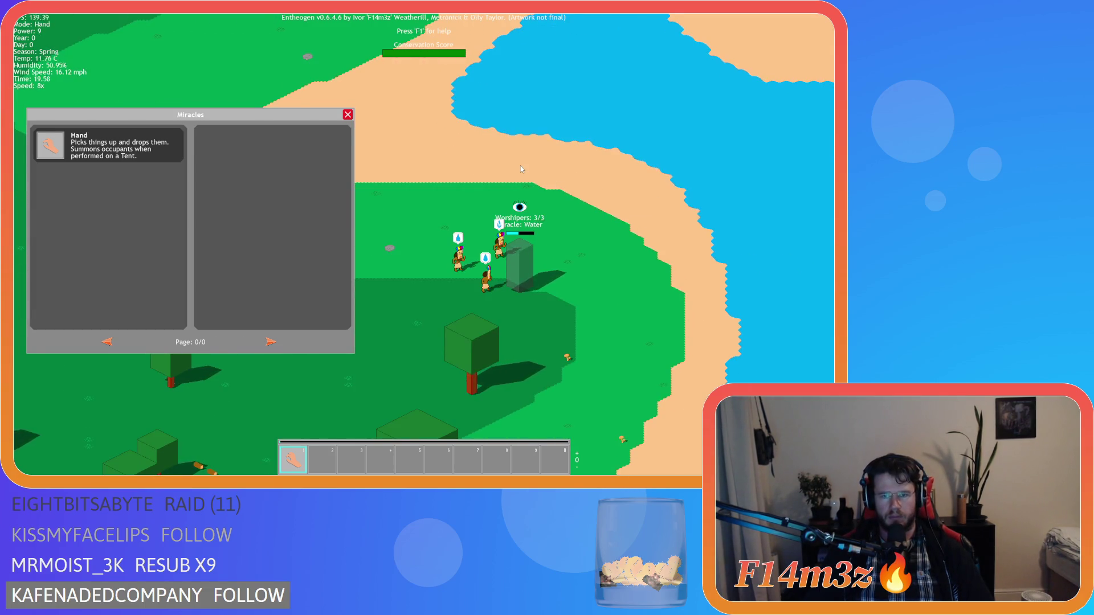
{"action": "key", "text": "w"}
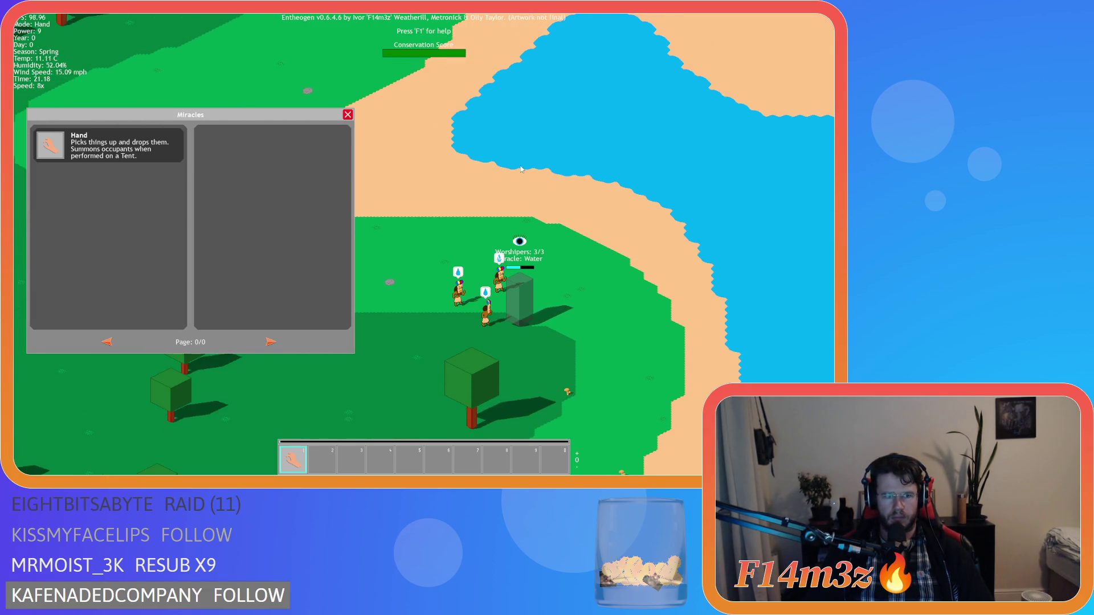
{"action": "key", "text": "s"}
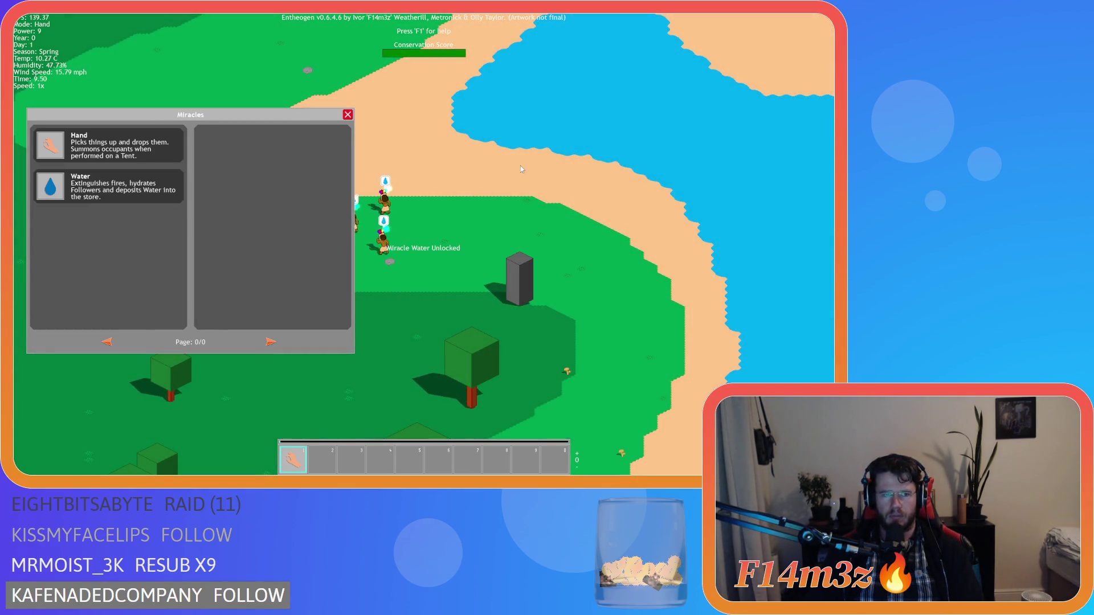
{"action": "key", "text": "Up"}
{"action": "key", "text": "Left"}
- Drag the Water miracle from the spellbook onto the hotbar slots
{"action": "mouse_move", "coordinate": [49, 186]}
{"action": "left_mouse_down"}
{"action": "mouse_move", "coordinate": [264, 318]}
{"action": "mouse_move", "coordinate": [323, 459]}
{"action": "left_mouse_up"}
{"action": "key", "text": "Up"}
{"action": "key", "text": "Left"}
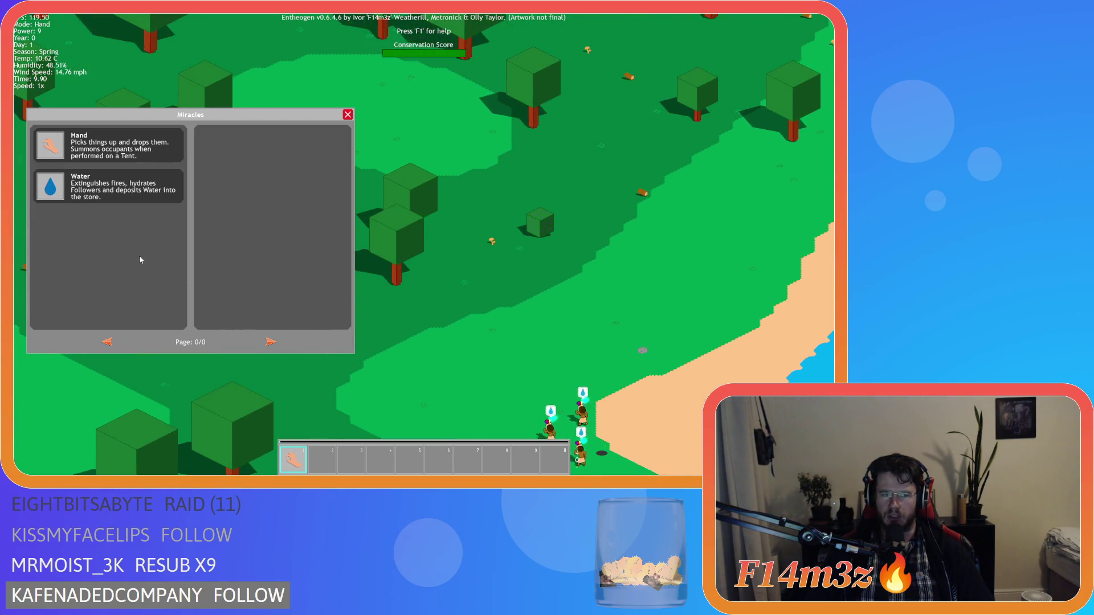
{"action": "left_click_drag", "start_coordinate": [49, 187], "coordinate": [355, 466]}
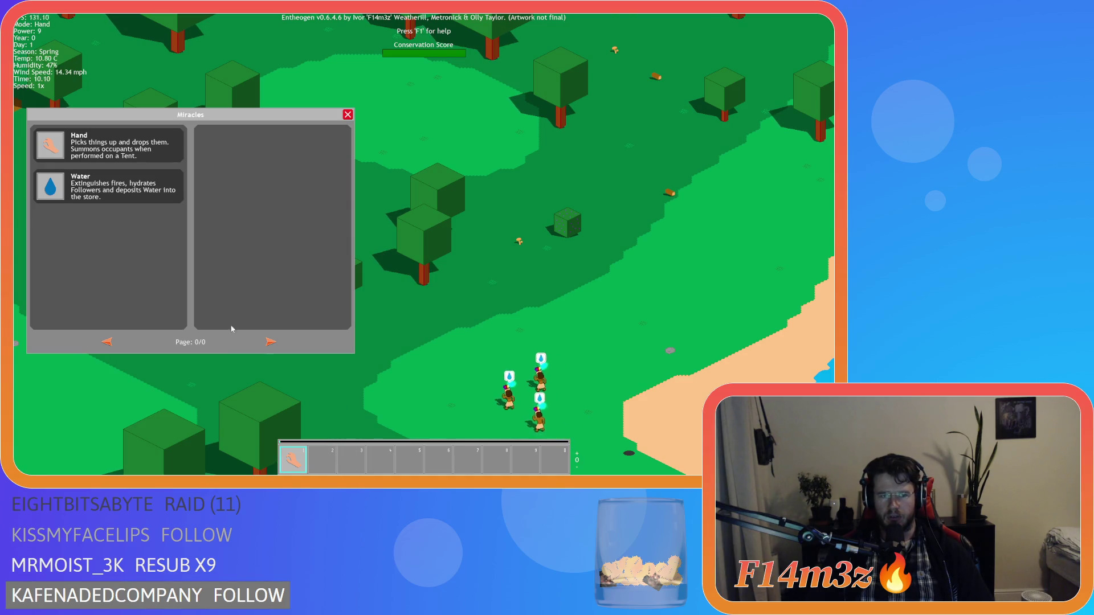
{"action": "mouse_move", "coordinate": [313, 428]}
{"action": "left_mouse_down"}
{"action": "mouse_move", "coordinate": [318, 420]}
{"action": "mouse_move", "coordinate": [370, 459]}
{"action": "mouse_move", "coordinate": [528, 460]}
{"action": "left_mouse_up"}
{"action": "mouse_move", "coordinate": [50, 186]}
{"action": "left_mouse_down"}
{"action": "mouse_move", "coordinate": [354, 454]}
{"action": "mouse_move", "coordinate": [328, 456]}
{"action": "left_mouse_up"}
{"action": "key", "text": "Left"}
{"action": "key", "text": "Left"}
{"action": "mouse_move", "coordinate": [51, 186]}
{"action": "left_mouse_down"}
{"action": "mouse_move", "coordinate": [61, 183]}
{"action": "mouse_move", "coordinate": [378, 452]}
{"action": "mouse_move", "coordinate": [300, 460]}
{"action": "mouse_move", "coordinate": [351, 444]}
{"action": "mouse_move", "coordinate": [322, 461]}
{"action": "mouse_move", "coordinate": [431, 389]}
{"action": "mouse_move", "coordinate": [553, 466]}
{"action": "mouse_move", "coordinate": [430, 422]}
{"action": "mouse_move", "coordinate": [444, 467]}
{"action": "left_mouse_up"}
{"action": "left_click_drag", "start_coordinate": [50, 186], "coordinate": [352, 455]}
- Close the Miracles spellbook and quit the game with Escape and confirmation
{"action": "key", "text": "a"}
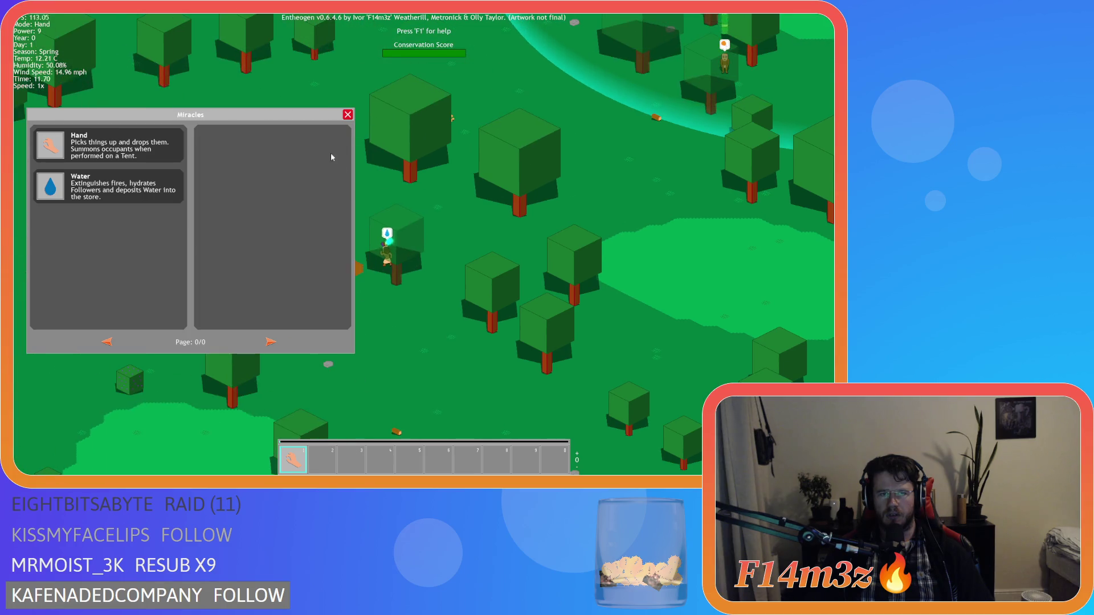
{"action": "left_click", "coordinate": [347, 115]}
{"action": "key", "text": "a"}
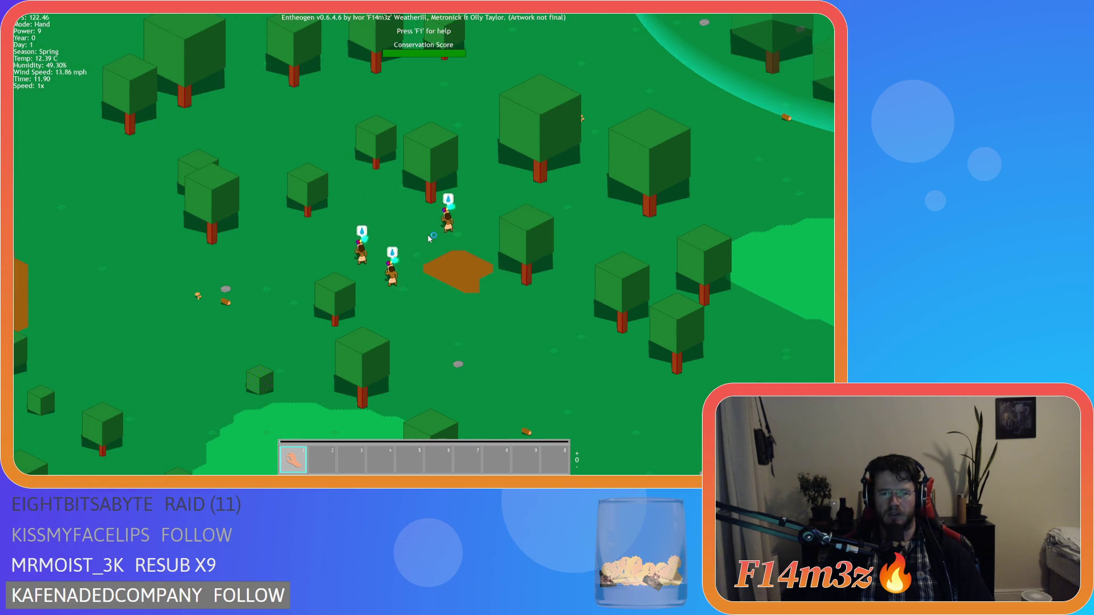
{"action": "key", "text": "s"}
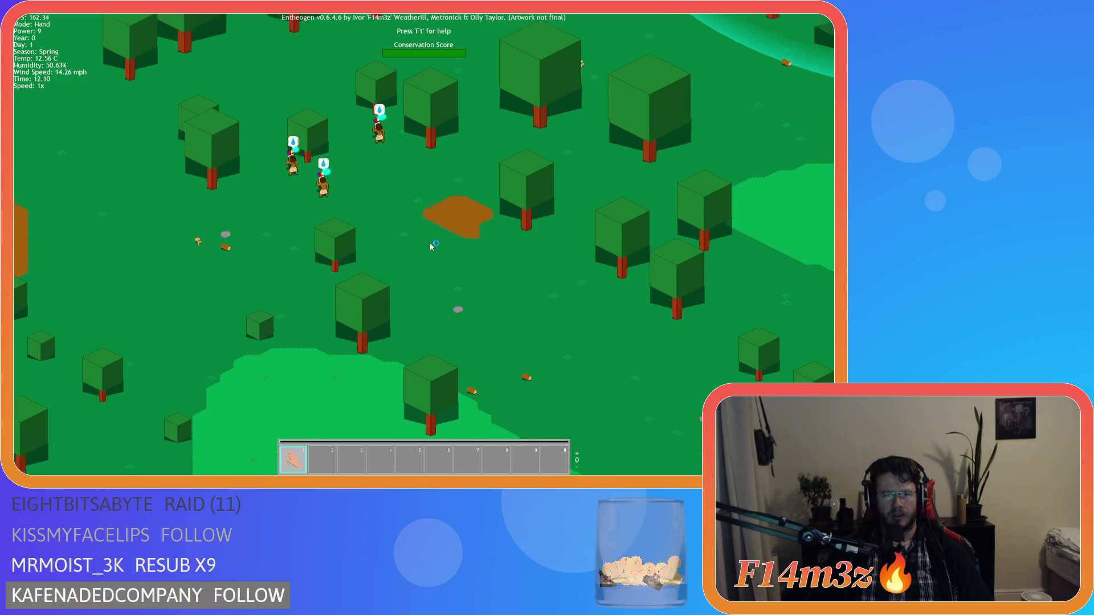
{"action": "key", "text": "w"}
{"action": "key", "text": "d"}
{"action": "key", "text": "Escape"}
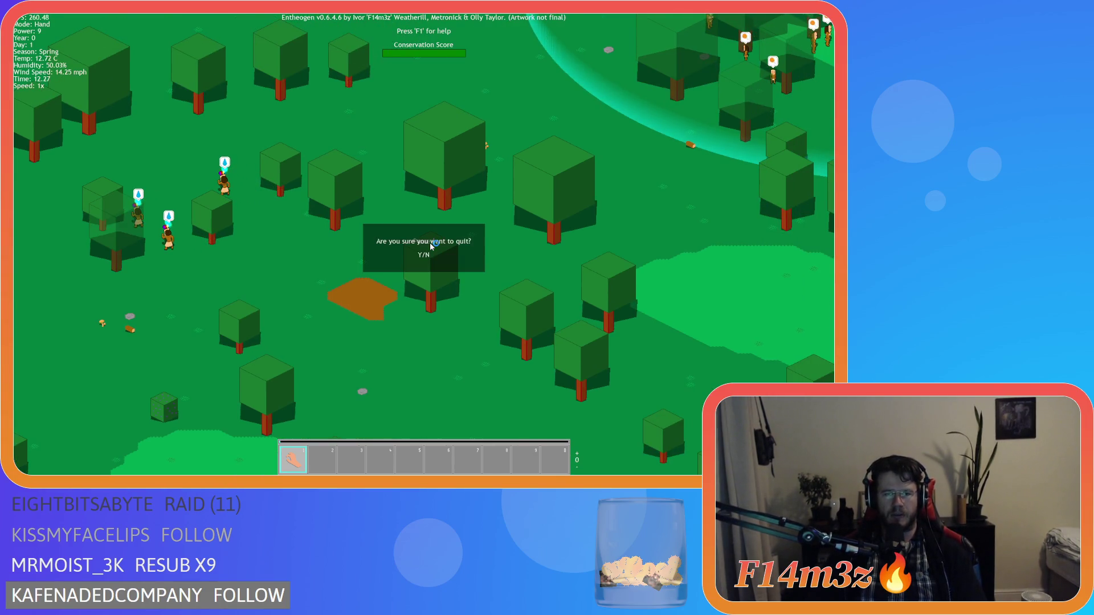
{"action": "key", "text": "Return"}
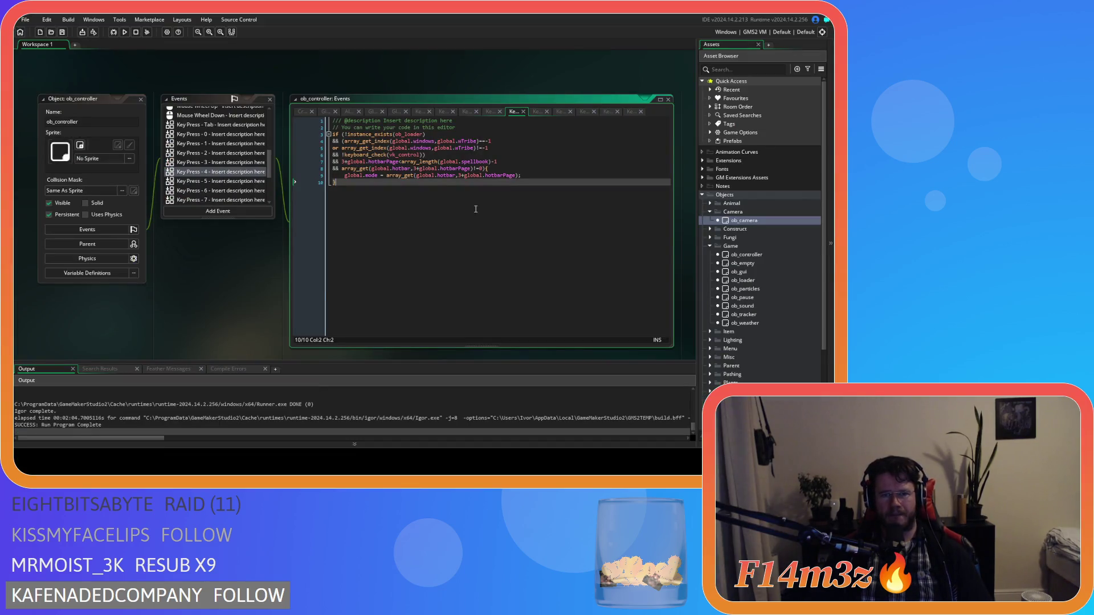
- Close the ob_controller object, events and code windows in the workspace
{"action": "right_click", "coordinate": [234, 316]}
{"action": "left_click", "coordinate": [302, 362]}
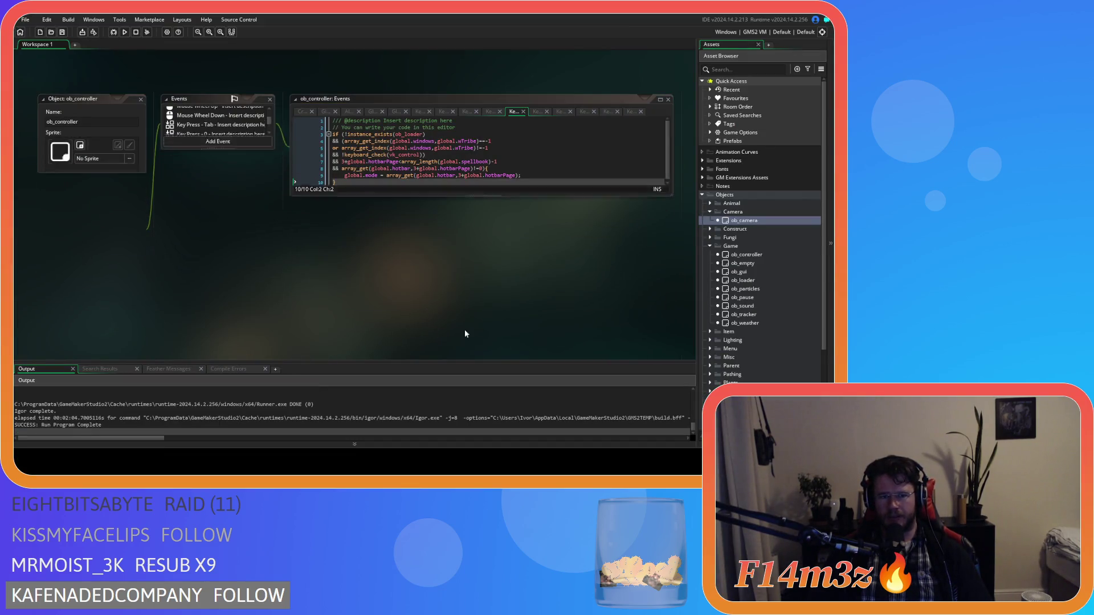
{"action": "left_click", "coordinate": [710, 211]}
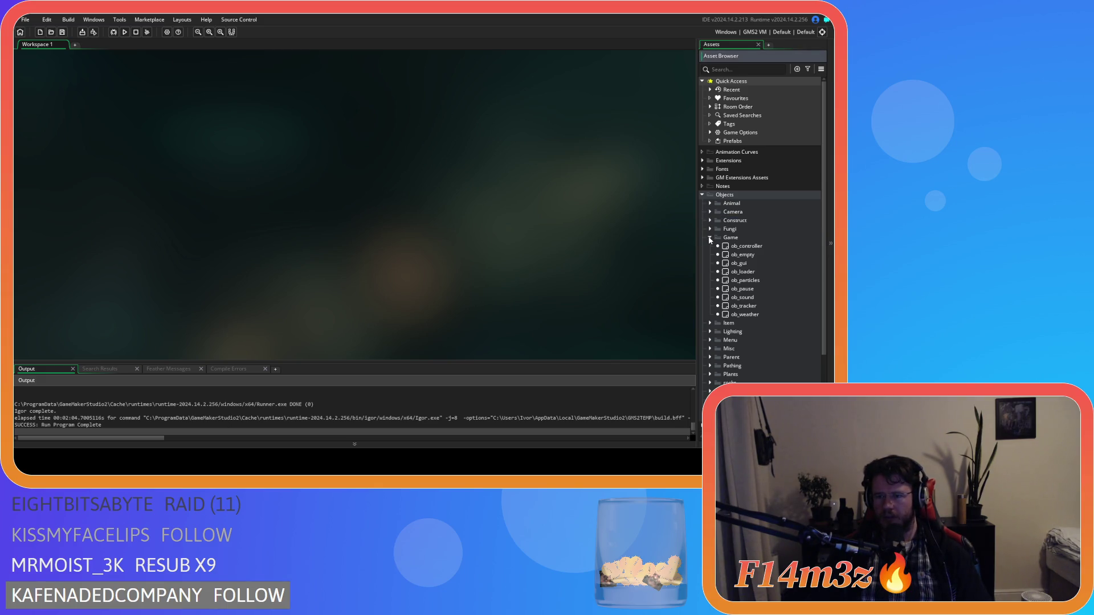
- Collapse Objects > Game and expand Scripts, GUI and Hotbar in the asset tree
{"action": "scroll", "coordinate": [711, 250], "scroll_direction": "down", "scroll_amount": 4}
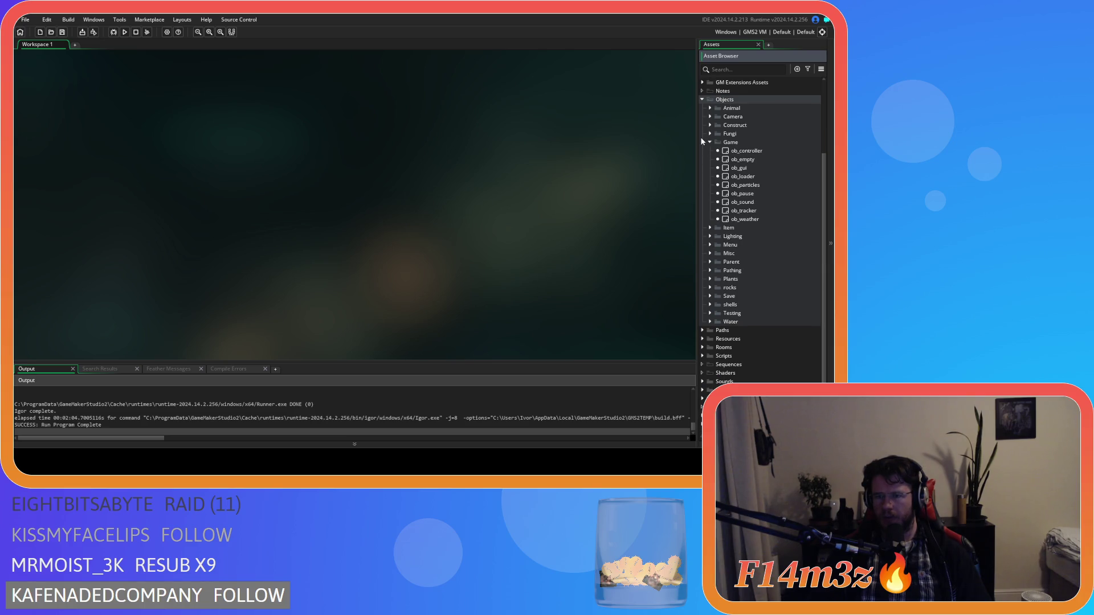
{"action": "left_click", "coordinate": [709, 142]}
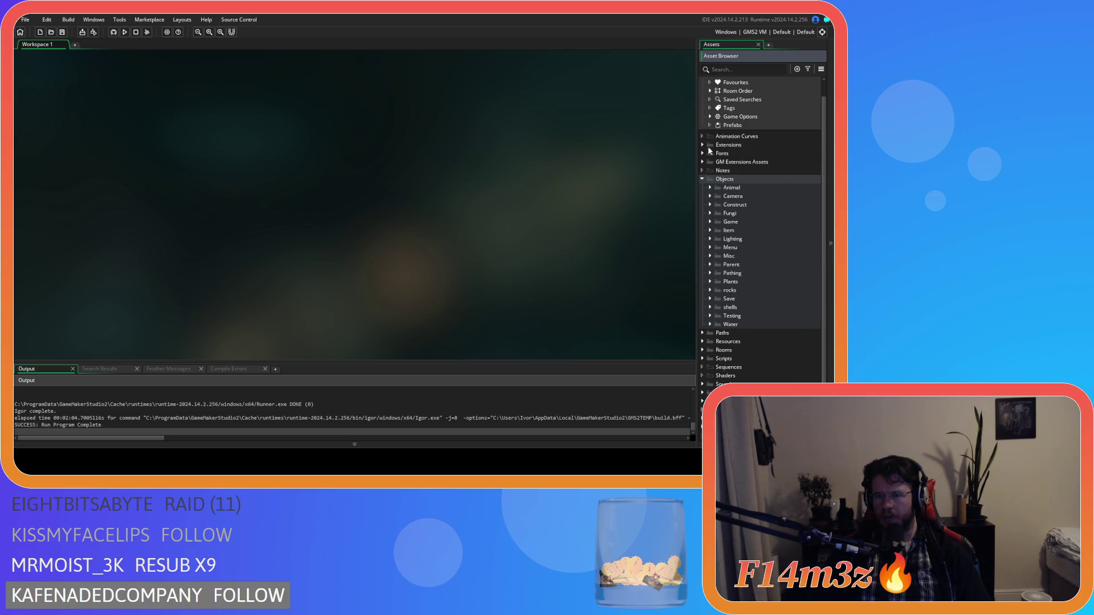
{"action": "left_click", "coordinate": [703, 358]}
{"action": "scroll", "coordinate": [723, 344], "scroll_direction": "down", "scroll_amount": 9}
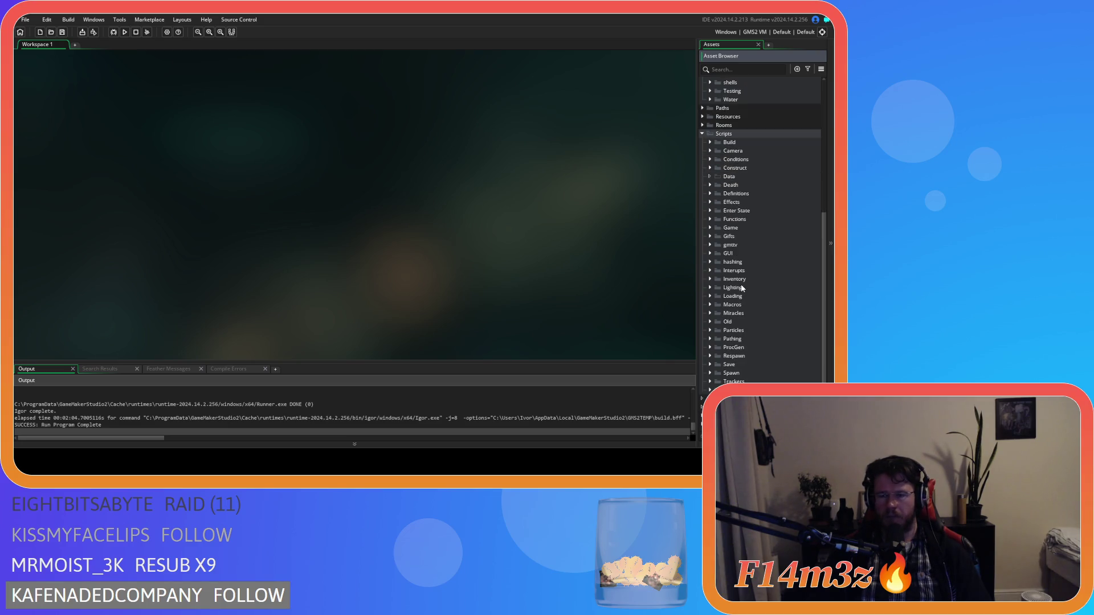
{"action": "left_click", "coordinate": [710, 254]}
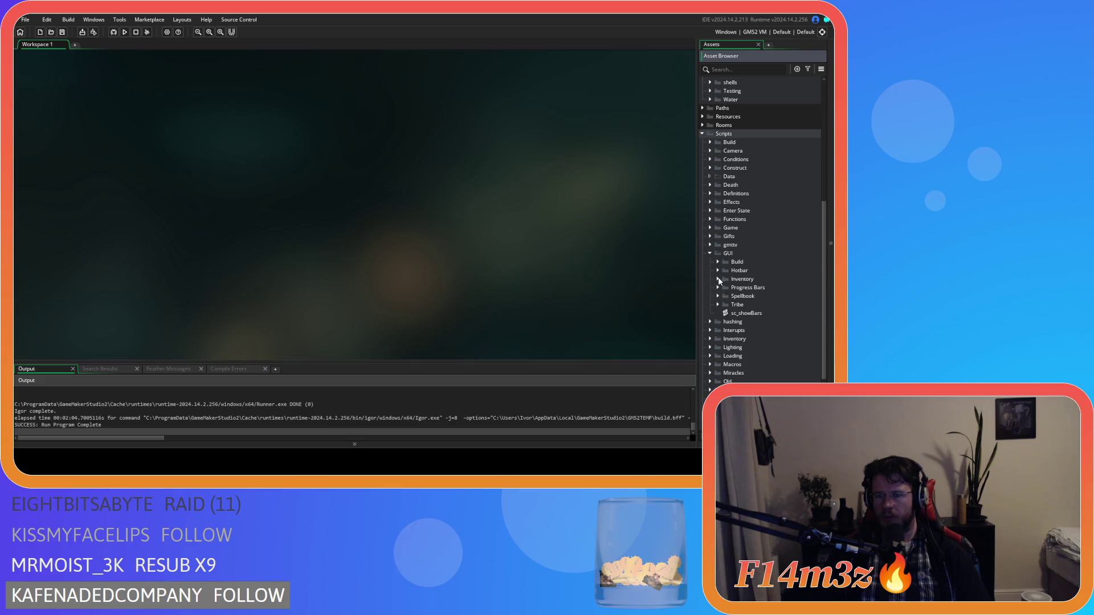
{"action": "left_click", "coordinate": [718, 271]}
- Open sc_hotbar at the empty-slot drop code near line 68, then run the game with F5
{"action": "double_click", "coordinate": [749, 305]}
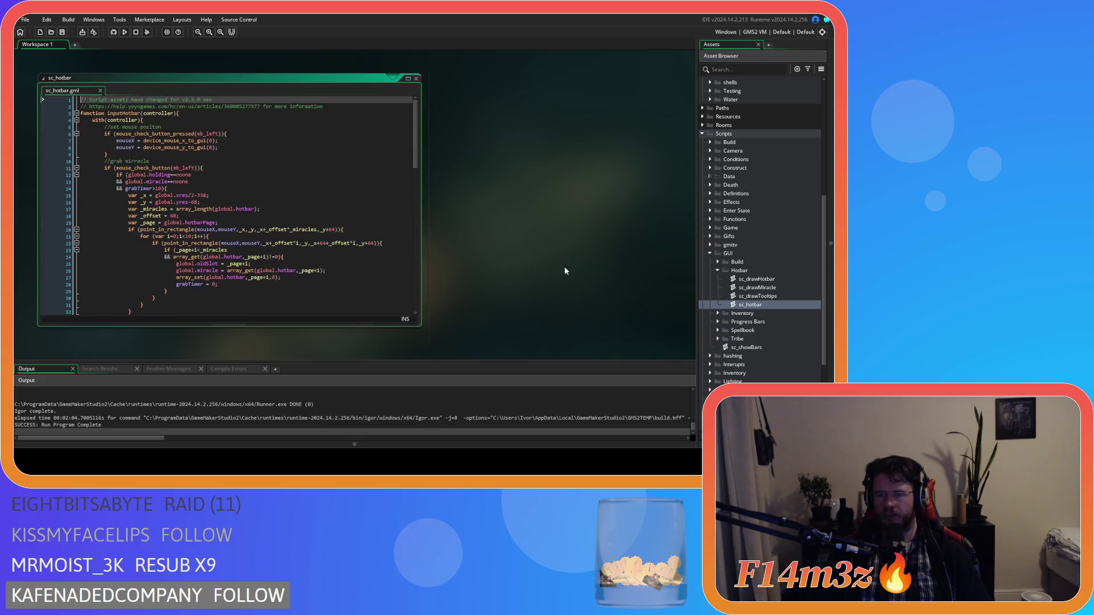
{"action": "left_click_drag", "start_coordinate": [418, 132], "coordinate": [423, 252]}
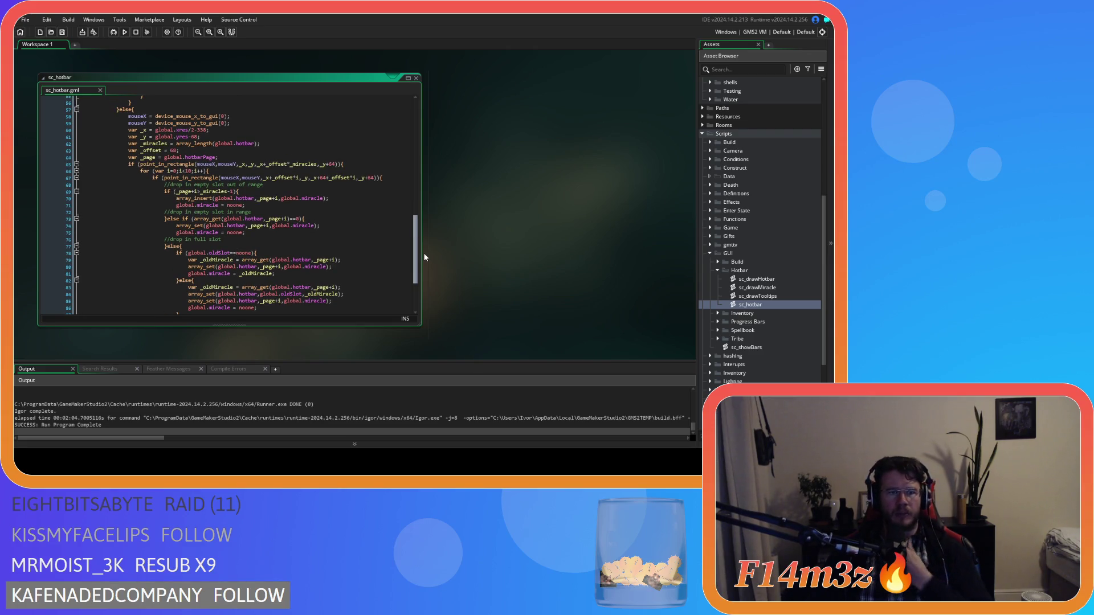
{"action": "left_click", "coordinate": [263, 186]}
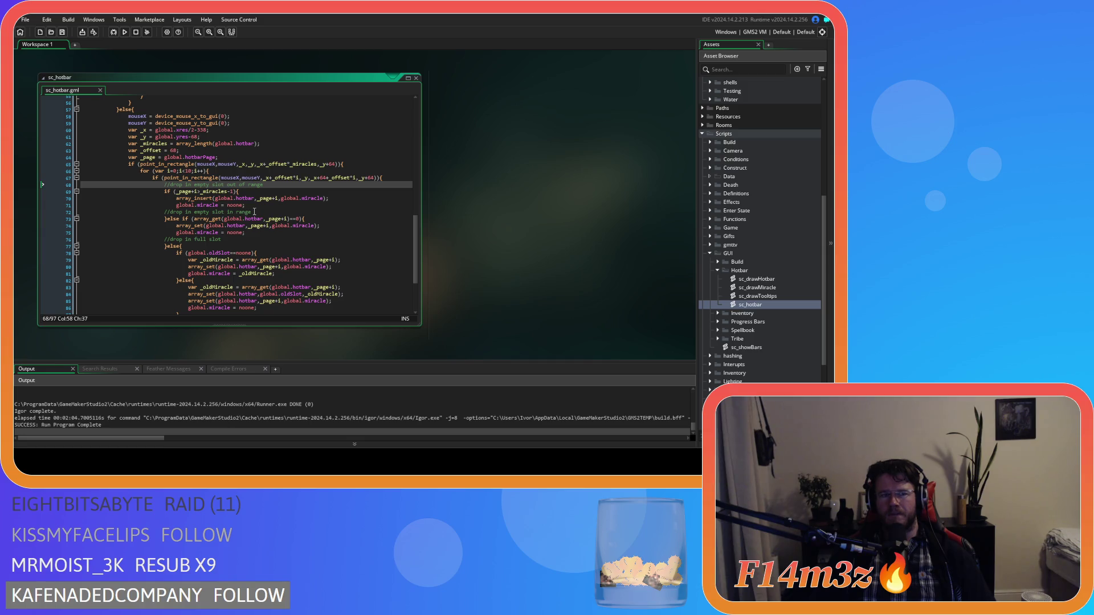
{"action": "key", "text": "F5"}
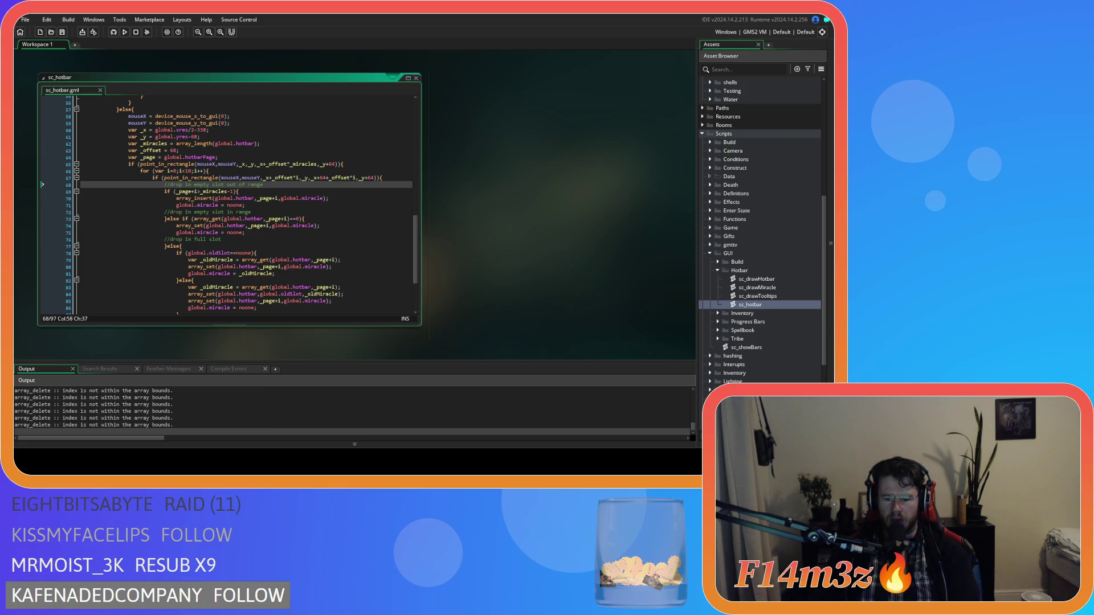
- At 1x speed, place Speed, Life and Forest into hotbar slots 6, 9 and 4, then quit with Y
{"action": "key", "text": "alt+Tab"}
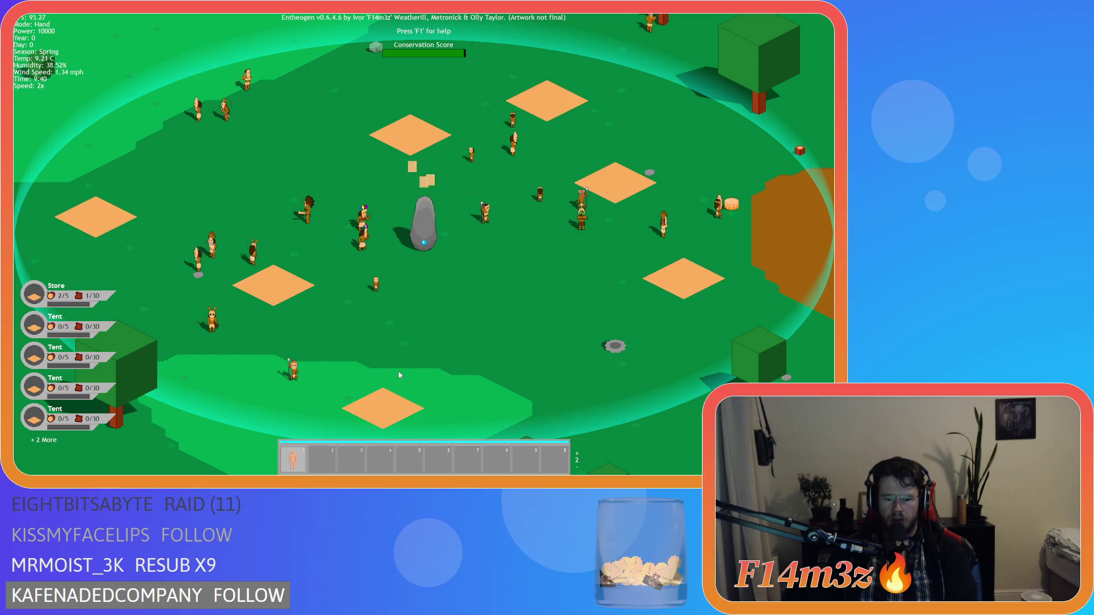
{"action": "key", "text": "minus"}
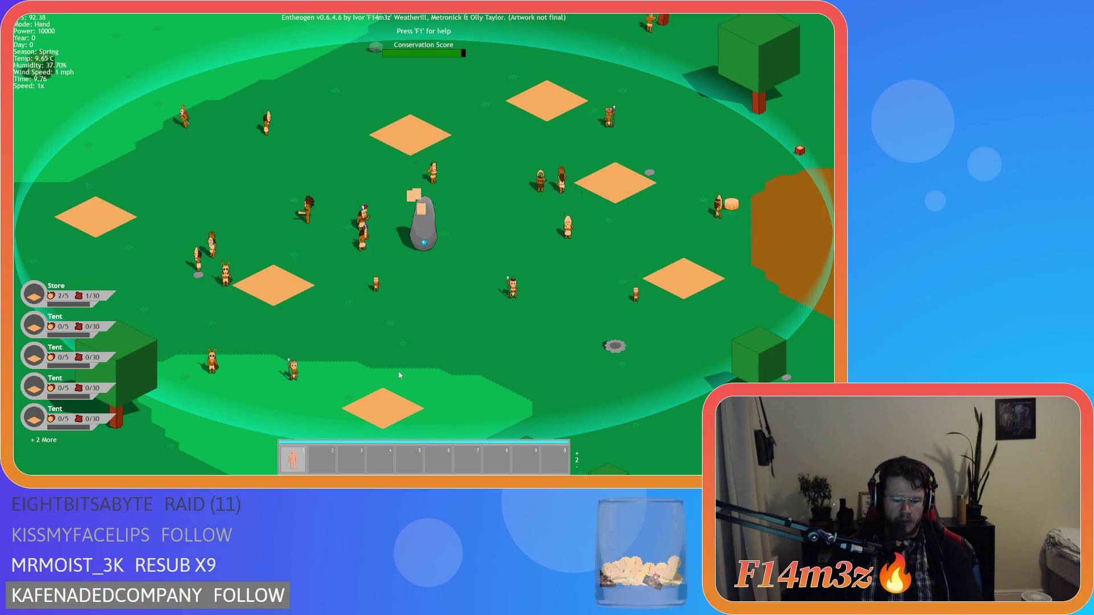
{"action": "key", "text": "m"}
{"action": "mouse_move", "coordinate": [311, 202]}
{"action": "left_mouse_down"}
{"action": "mouse_move", "coordinate": [425, 438]}
{"action": "mouse_move", "coordinate": [451, 460]}
{"action": "left_mouse_up"}
{"action": "mouse_move", "coordinate": [311, 283]}
{"action": "left_mouse_down"}
{"action": "mouse_move", "coordinate": [496, 419]}
{"action": "mouse_move", "coordinate": [525, 460]}
{"action": "left_mouse_up"}
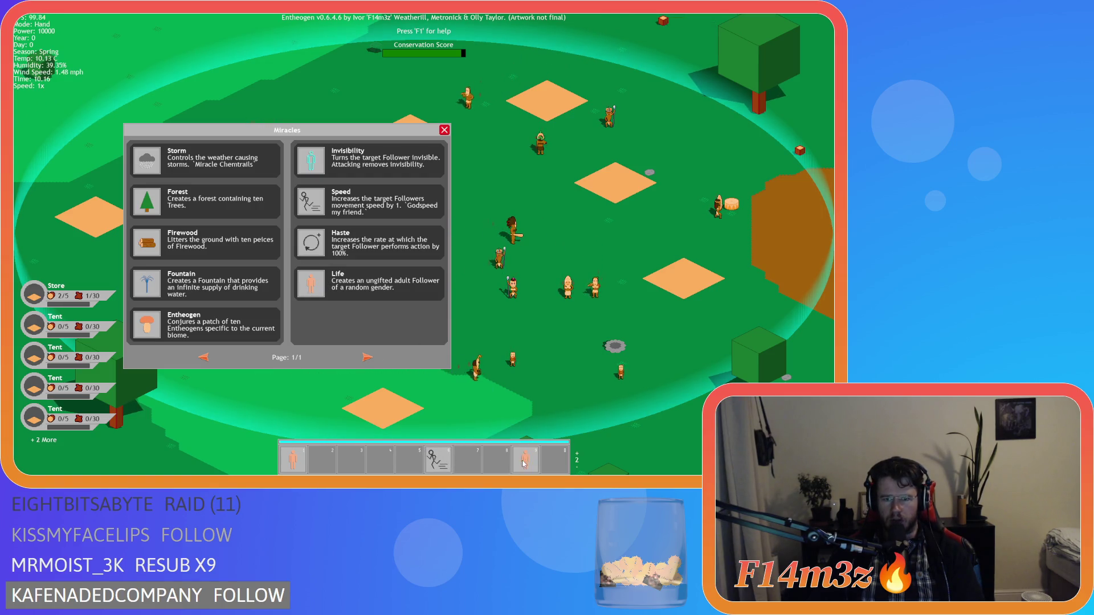
{"action": "mouse_move", "coordinate": [147, 201]}
{"action": "left_mouse_down"}
{"action": "mouse_move", "coordinate": [354, 363]}
{"action": "mouse_move", "coordinate": [380, 461]}
{"action": "left_mouse_up"}
{"action": "key", "text": "m"}
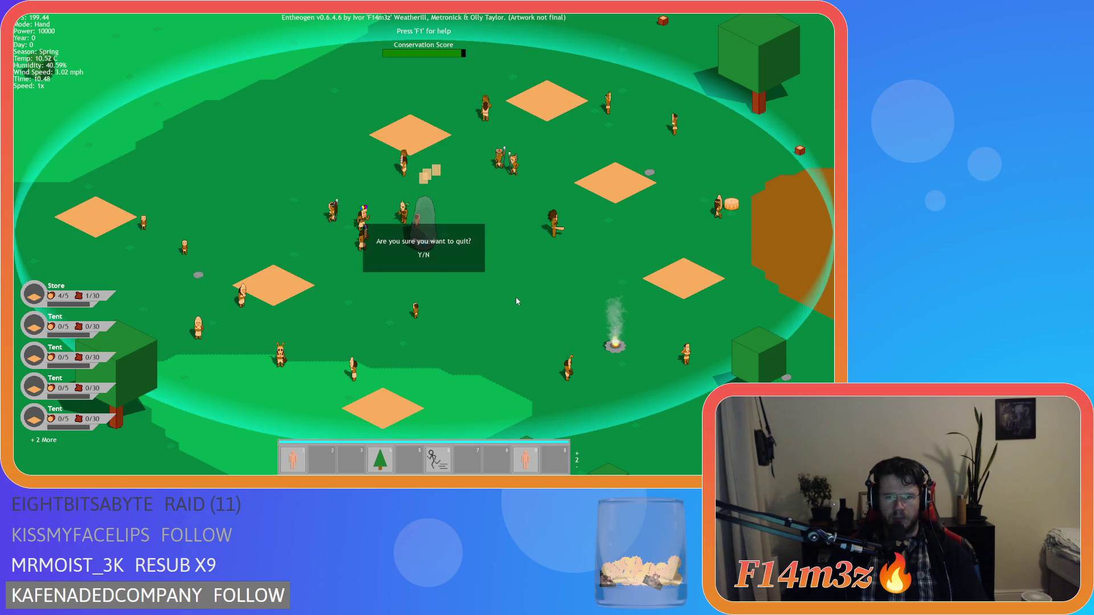
{"action": "key", "text": "y"}
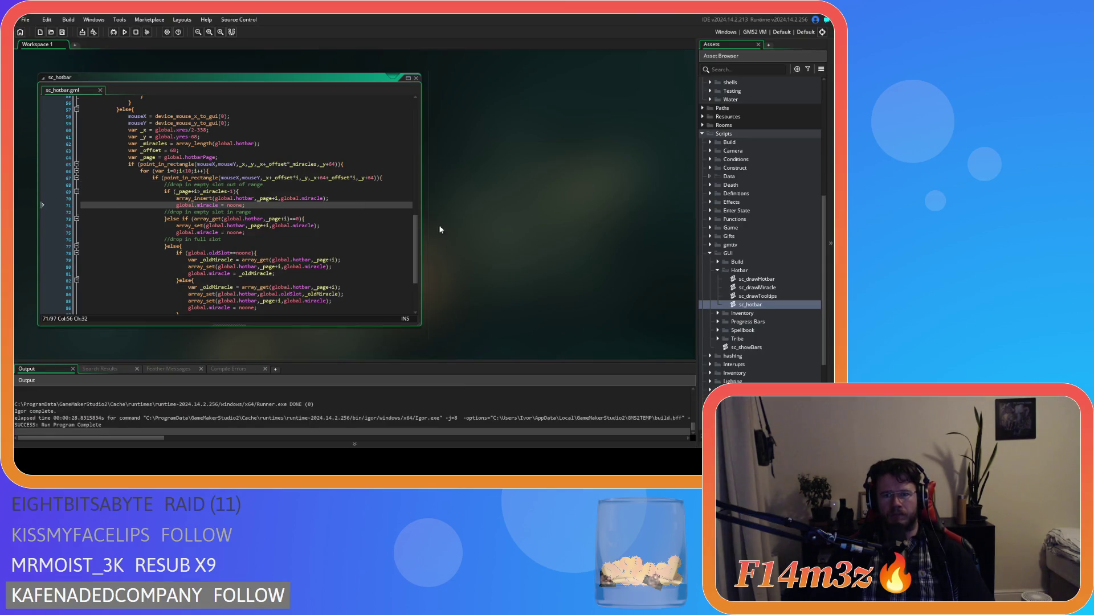
- Expand the Construct objects and Definitions scripts folders, then open sc_defineRooms
{"action": "scroll", "coordinate": [732, 279], "scroll_direction": "up", "scroll_amount": 5}
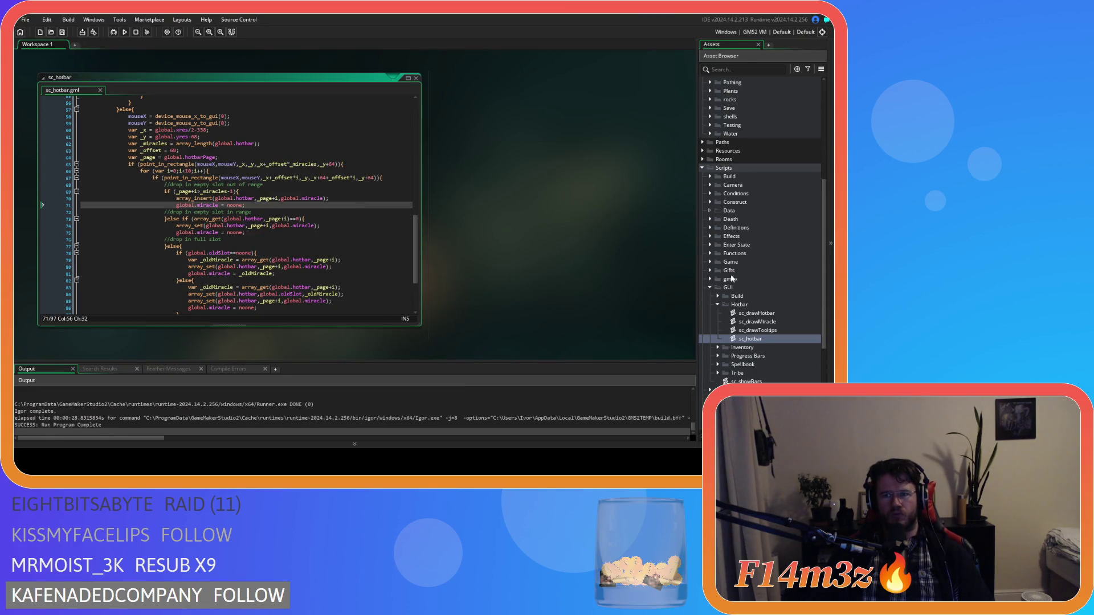
{"action": "scroll", "coordinate": [732, 279], "scroll_direction": "up", "scroll_amount": 2}
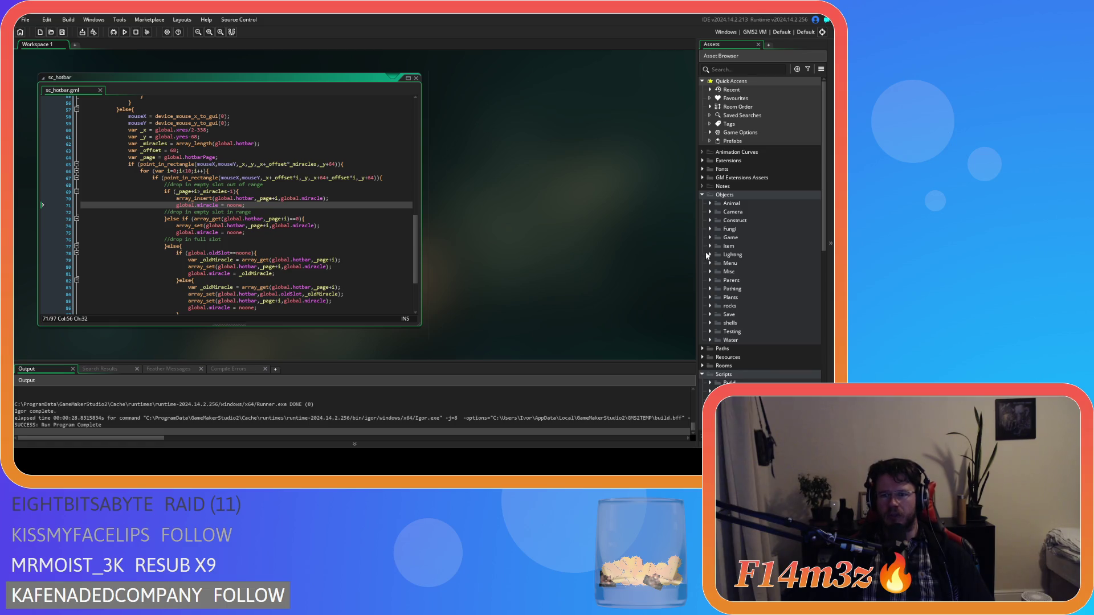
{"action": "left_click", "coordinate": [711, 221]}
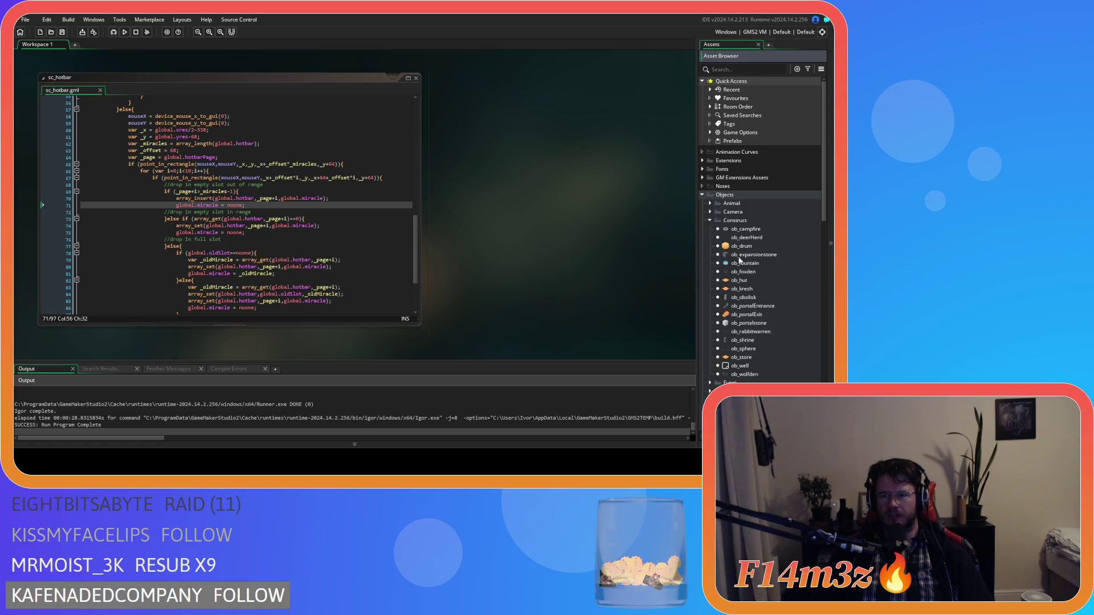
{"action": "scroll", "coordinate": [761, 305], "scroll_direction": "down", "scroll_amount": 15}
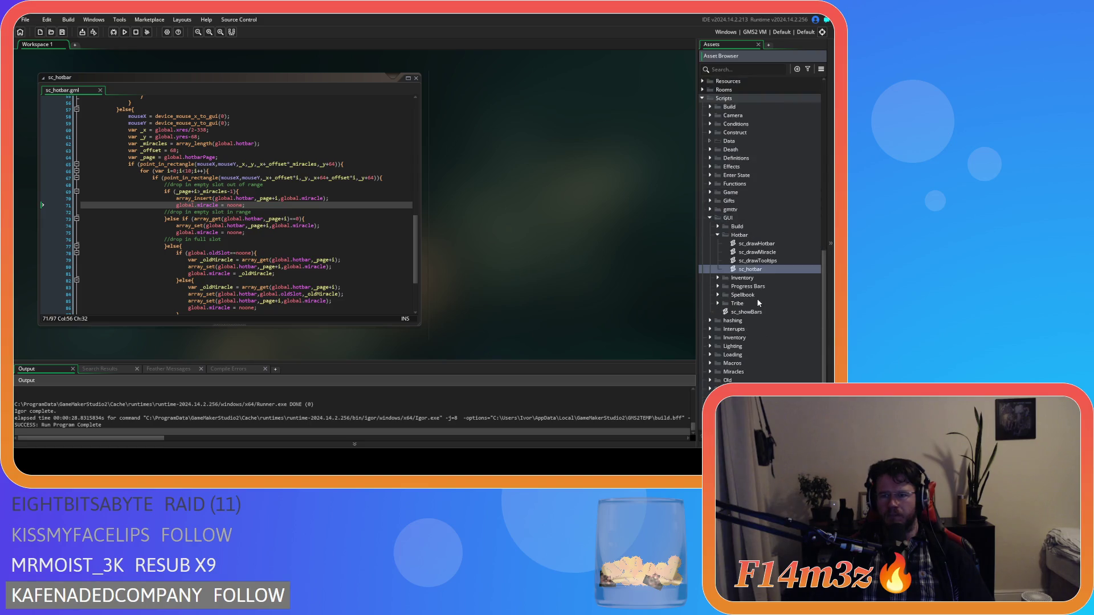
{"action": "scroll", "coordinate": [753, 314], "scroll_direction": "up", "scroll_amount": 3}
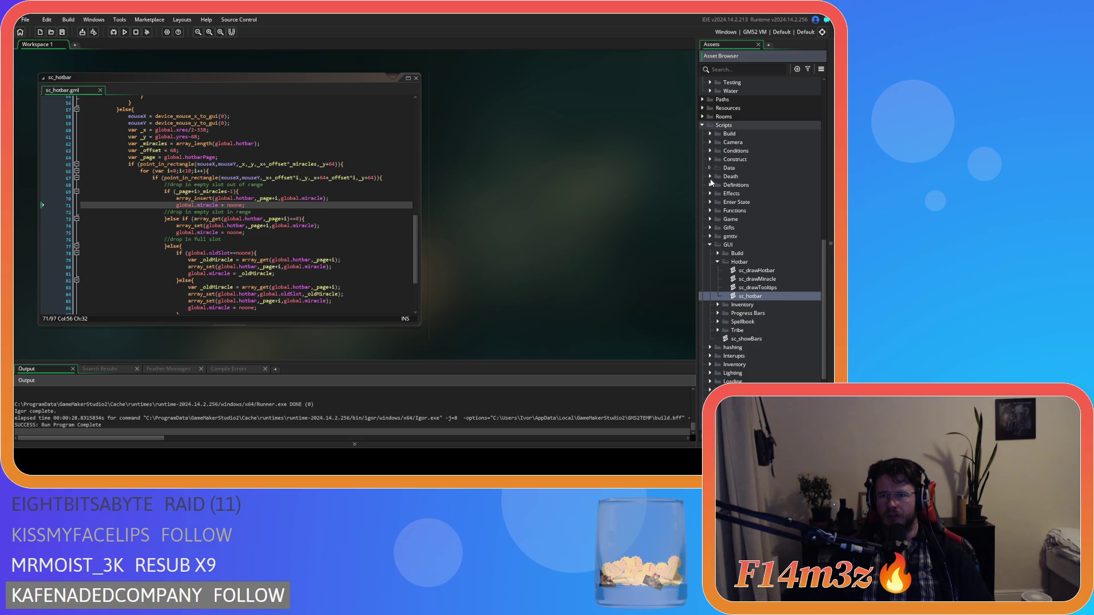
{"action": "left_click", "coordinate": [710, 185]}
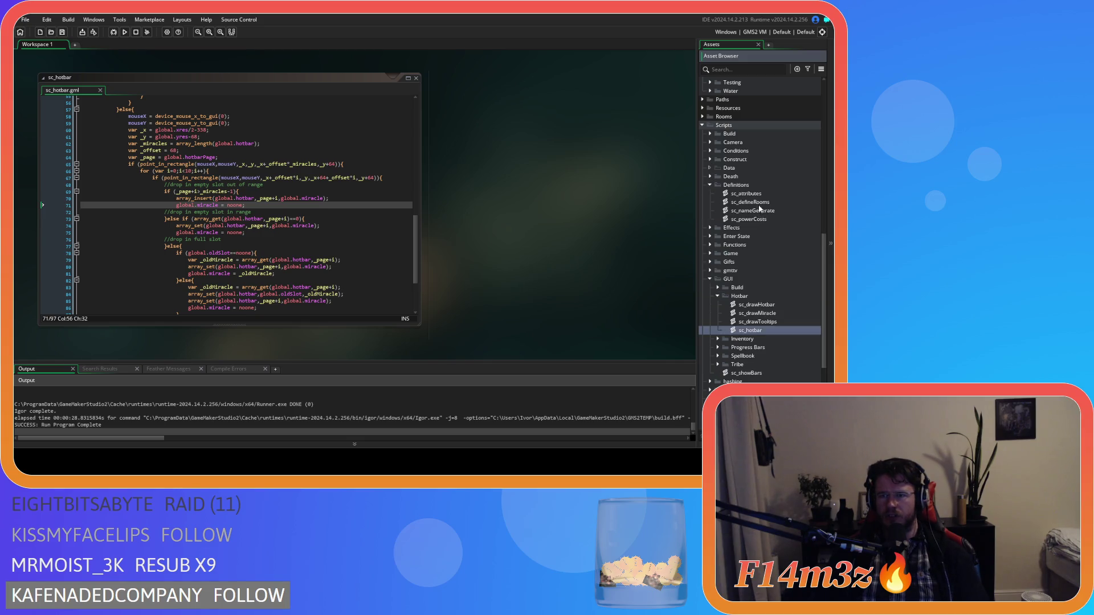
{"action": "double_click", "coordinate": [752, 202]}
- Inspect the roomMiracles and miracleWater references on line 9 of sc_defineRooms
{"action": "left_click", "coordinate": [304, 146]}
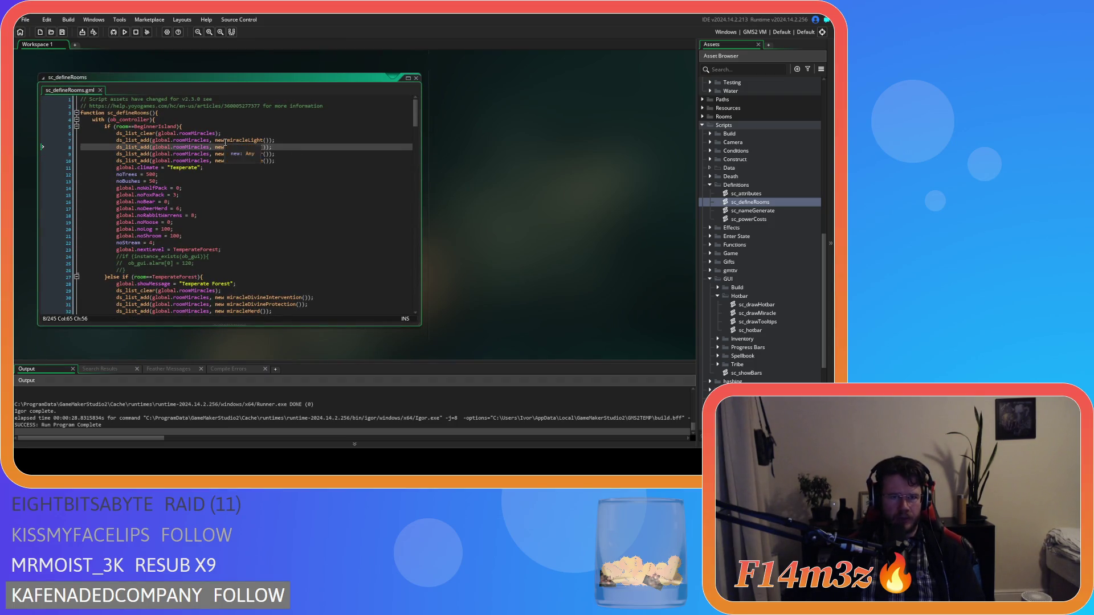
{"action": "double_click", "coordinate": [245, 154]}
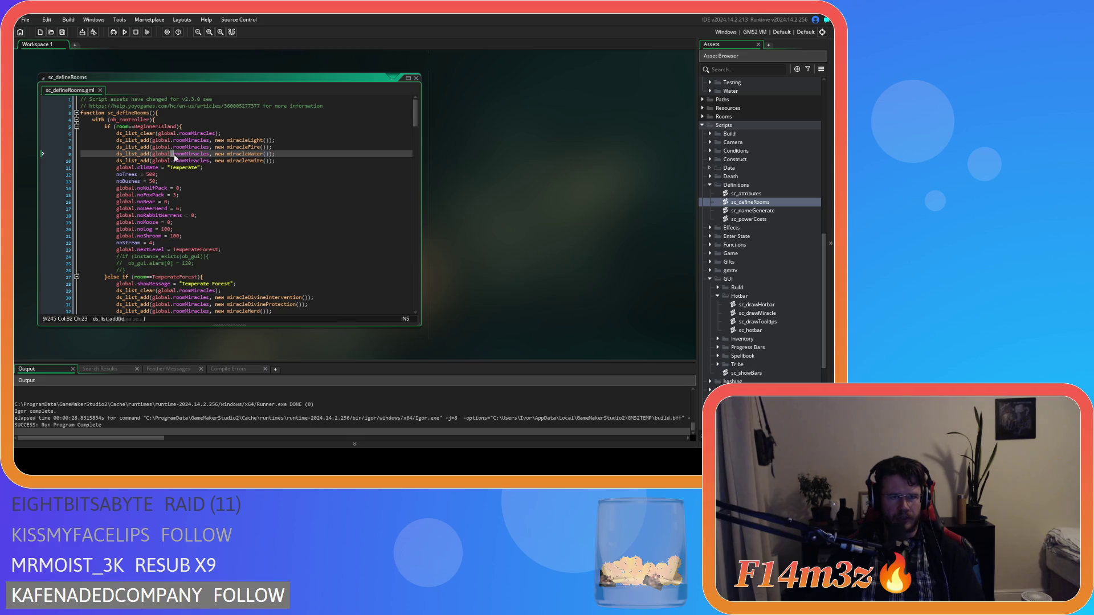
{"action": "double_click", "coordinate": [196, 154]}
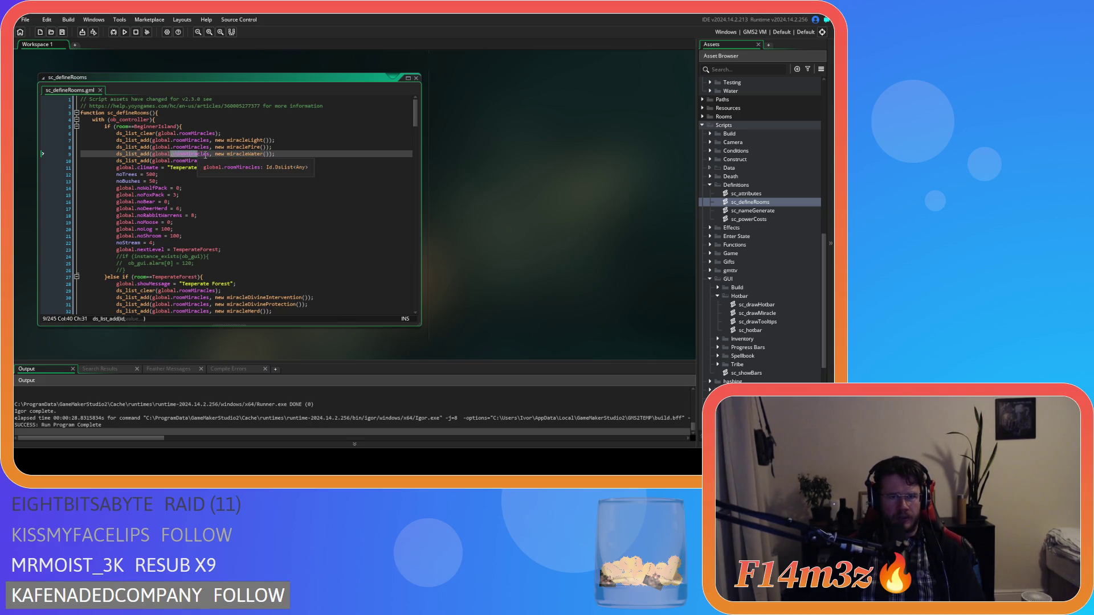
{"action": "left_click", "coordinate": [260, 154]}
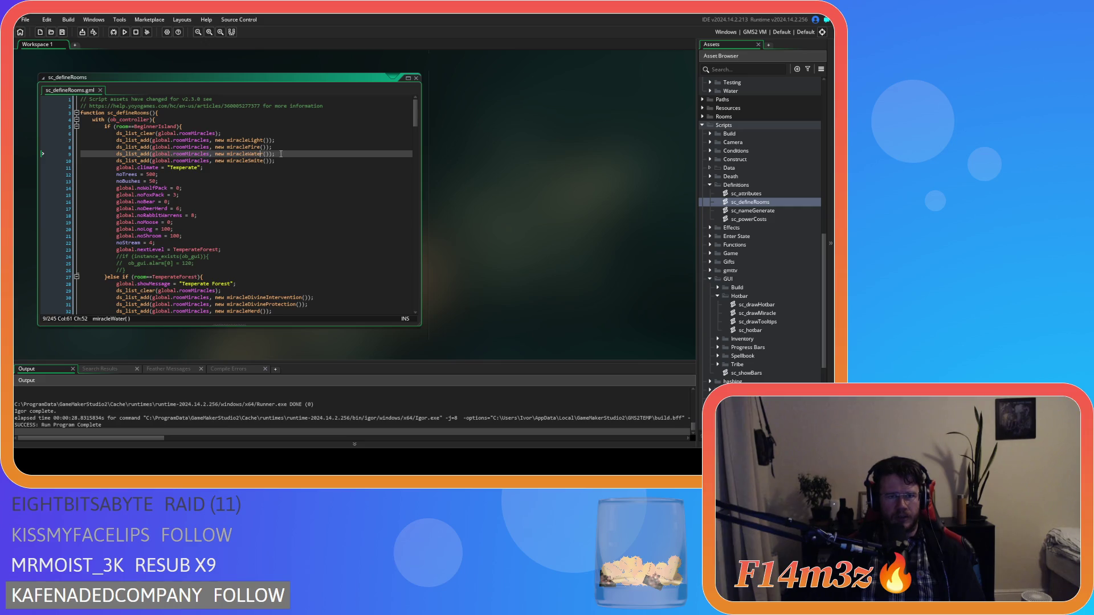
{"action": "double_click", "coordinate": [197, 154]}
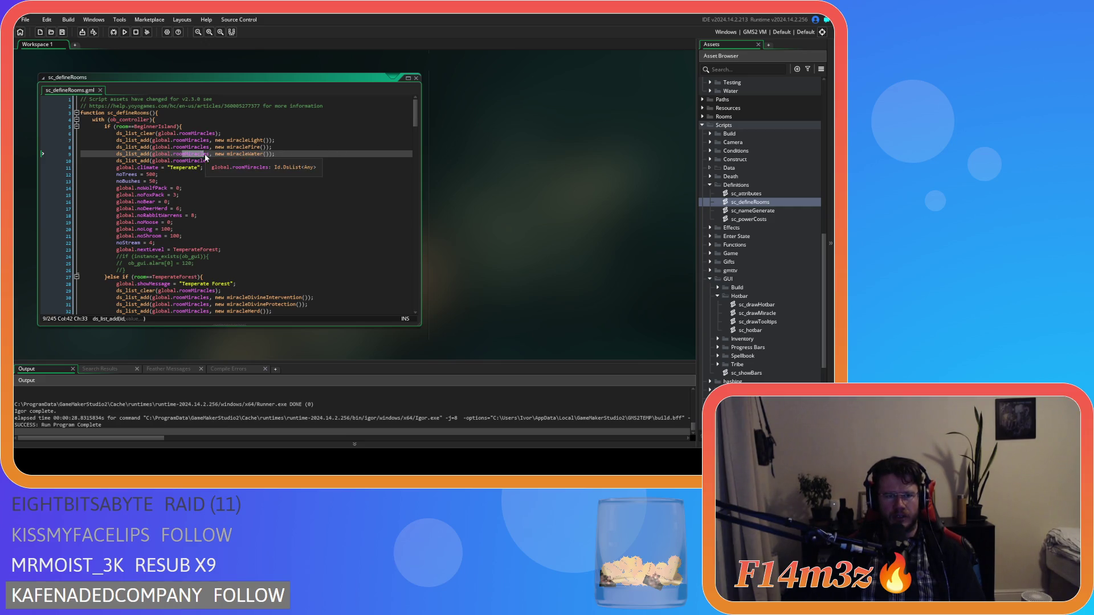
- Expand the Spawn scripts folder and open sc_spawnConstructs
{"action": "scroll", "coordinate": [719, 248], "scroll_direction": "up", "scroll_amount": 2}
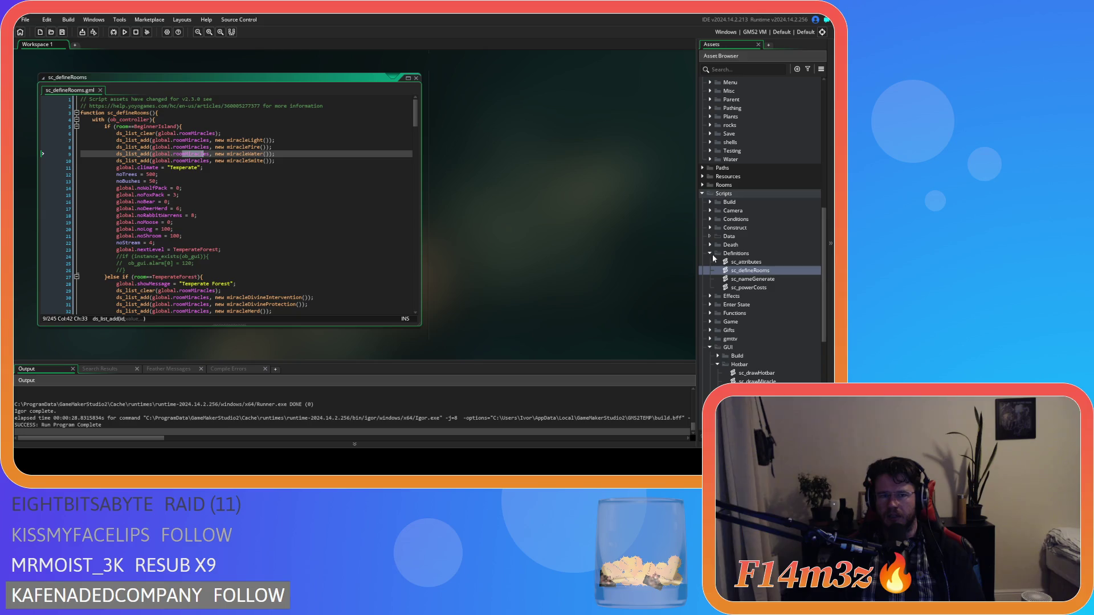
{"action": "scroll", "coordinate": [713, 251], "scroll_direction": "up", "scroll_amount": 6}
{"action": "scroll", "coordinate": [727, 245], "scroll_direction": "down", "scroll_amount": 10}
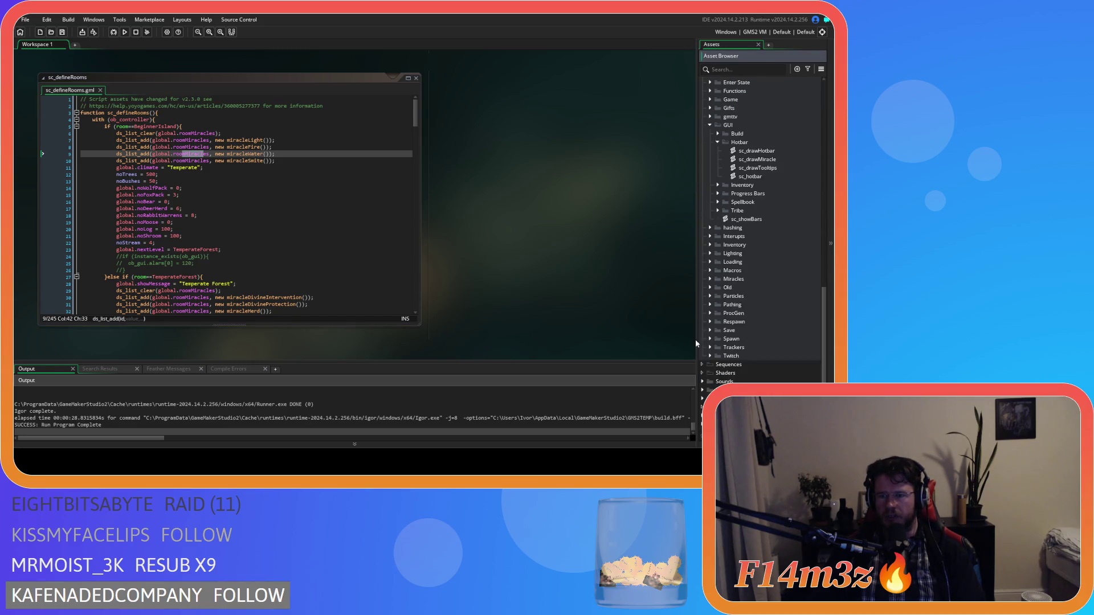
{"action": "left_click", "coordinate": [710, 339]}
{"action": "scroll", "coordinate": [776, 358], "scroll_direction": "down", "scroll_amount": 3}
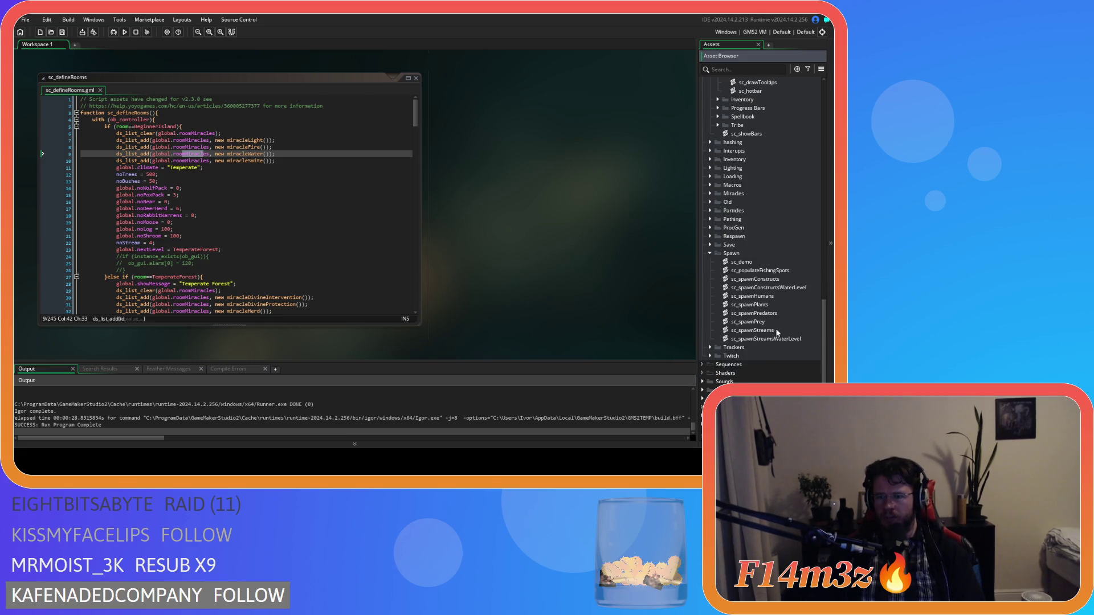
{"action": "double_click", "coordinate": [769, 279]}
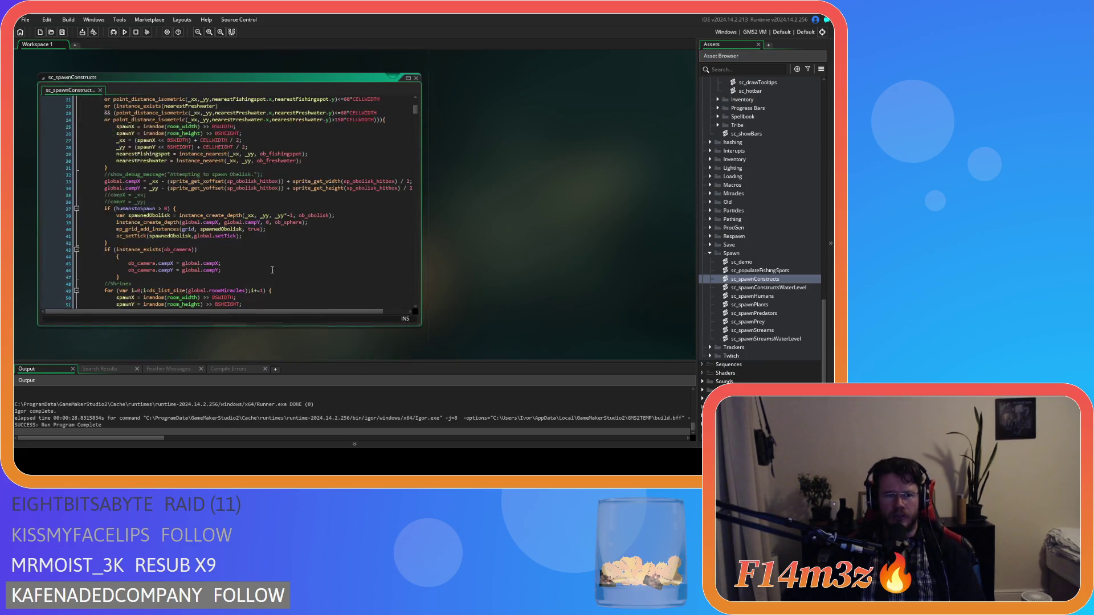
- Highlight the room's miracle list taken from global.roomMiracles on line 104
{"action": "scroll", "coordinate": [272, 270], "scroll_direction": "down", "scroll_amount": 20}
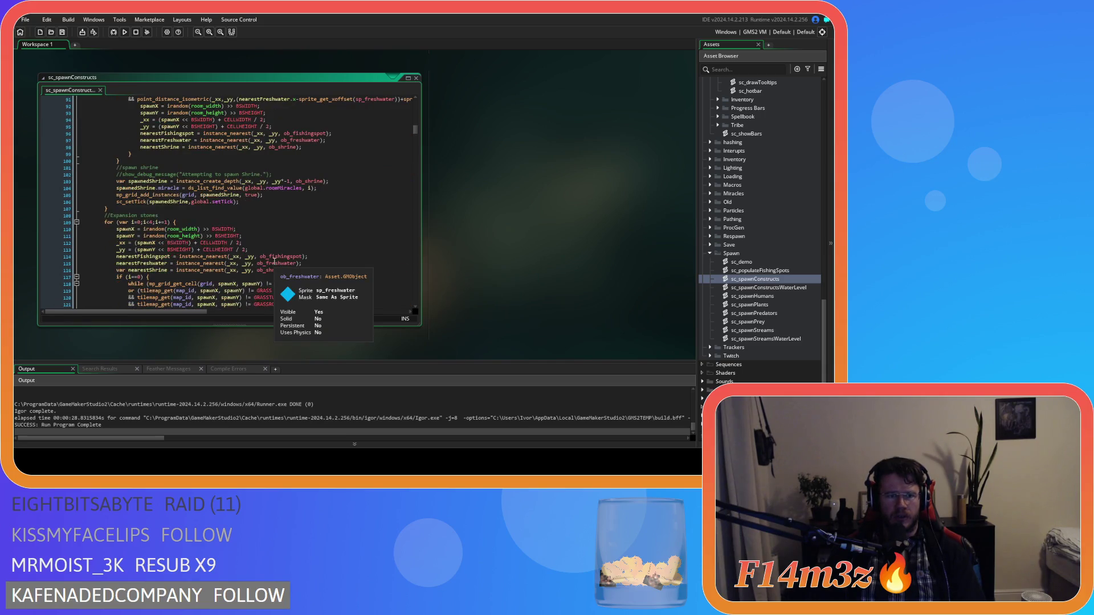
{"action": "scroll", "coordinate": [285, 262], "scroll_direction": "up", "scroll_amount": 3}
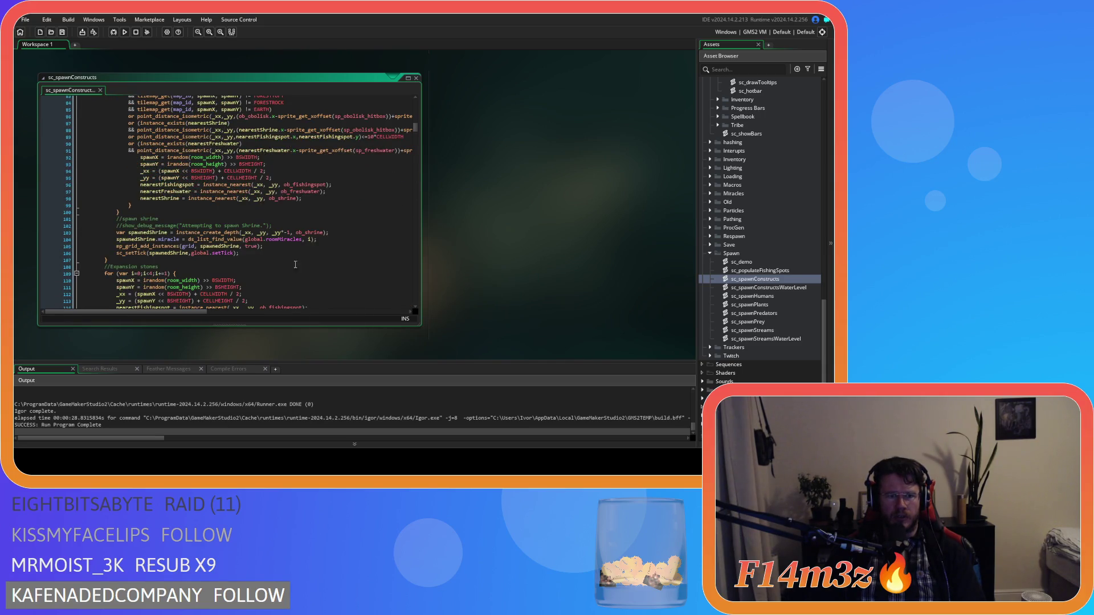
{"action": "mouse_move", "coordinate": [146, 246]}
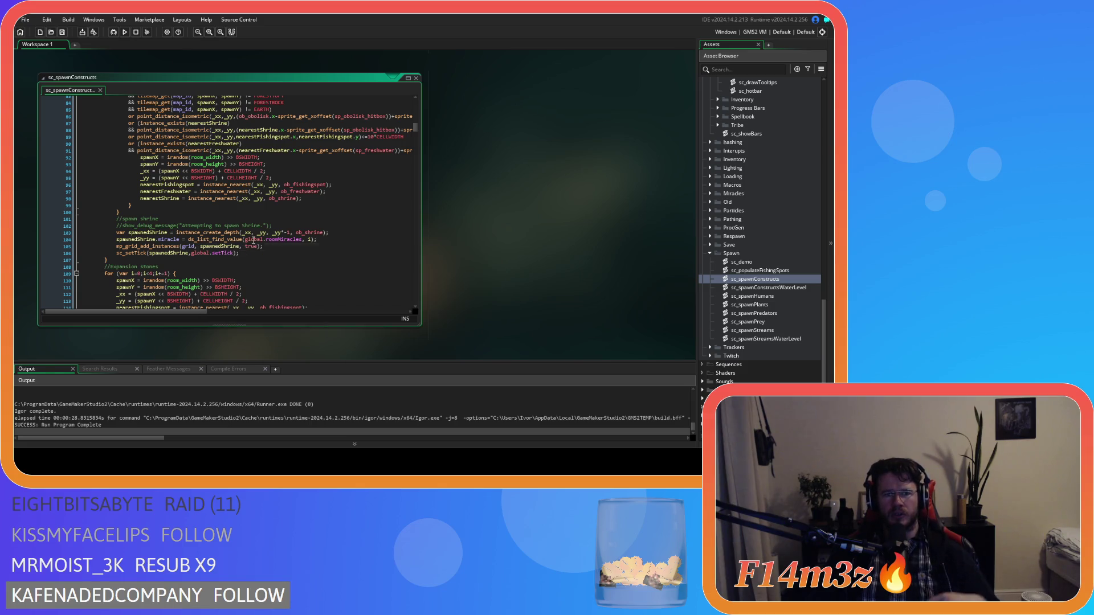
{"action": "left_click_drag", "start_coordinate": [249, 239], "coordinate": [296, 246]}
{"action": "left_click", "coordinate": [317, 239]}
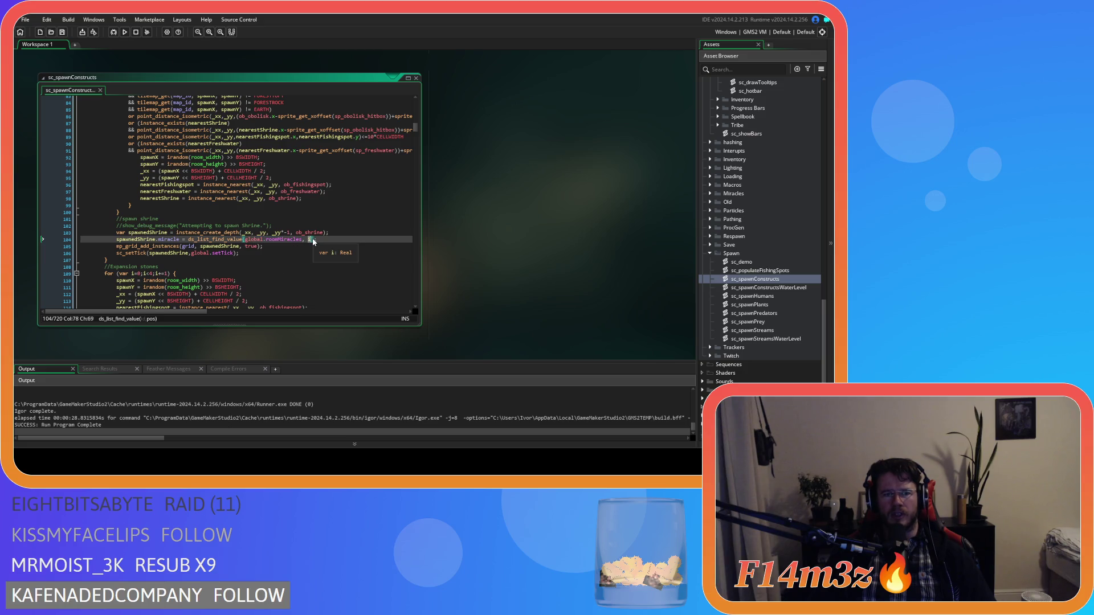
- Scroll the Asset Browser up to Objects > Construct and open ob_shrine
{"action": "scroll", "coordinate": [335, 249], "scroll_direction": "up", "scroll_amount": 10}
{"action": "scroll", "coordinate": [335, 249], "scroll_direction": "down", "scroll_amount": 10}
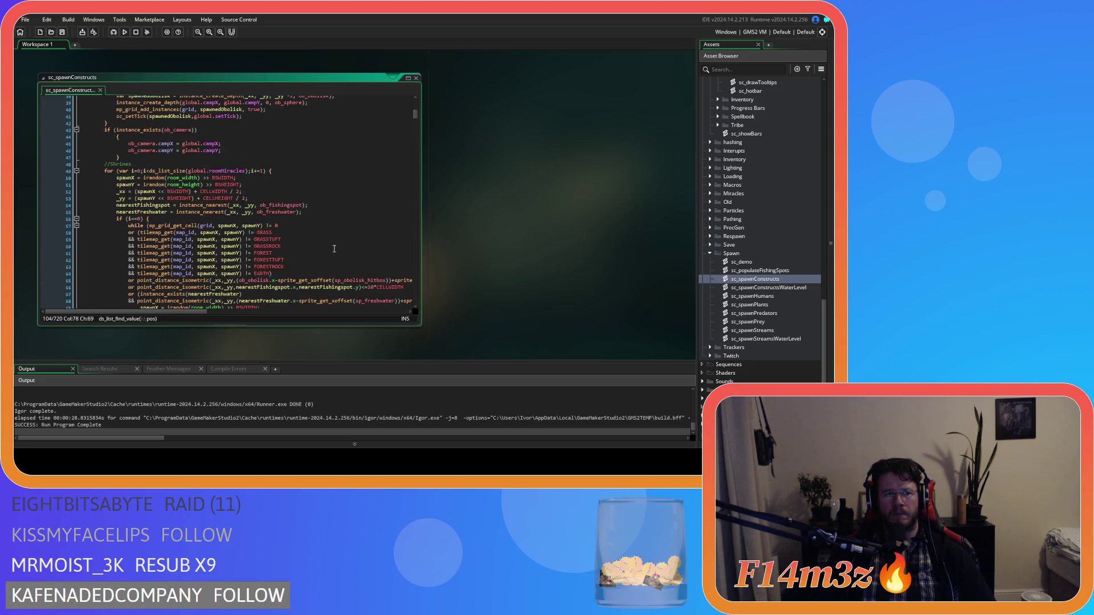
{"action": "scroll", "coordinate": [335, 249], "scroll_direction": "up", "scroll_amount": 4}
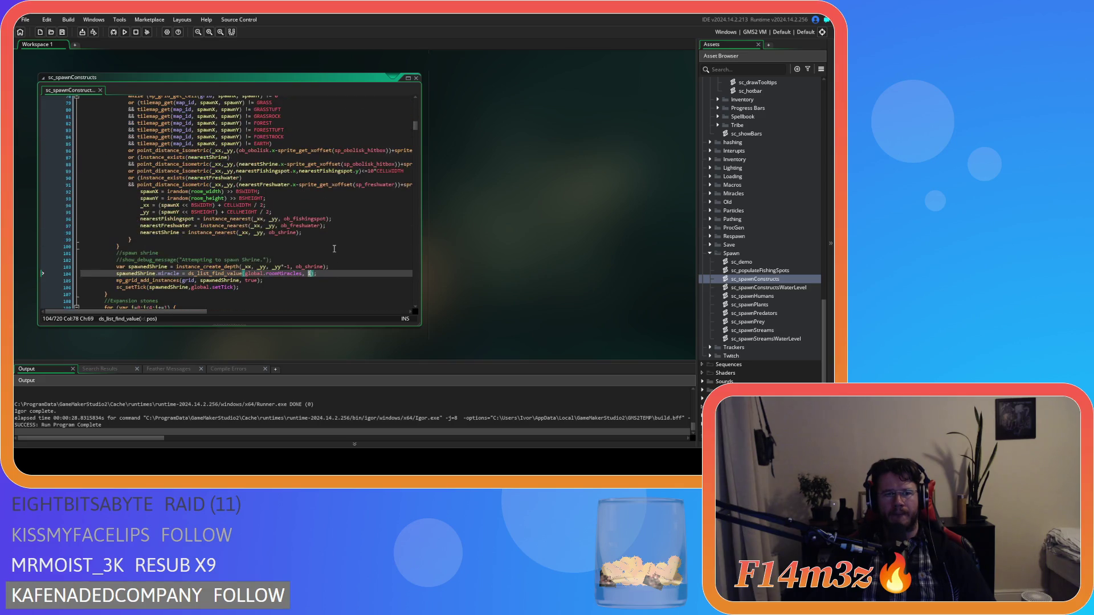
{"action": "scroll", "coordinate": [772, 261], "scroll_direction": "up", "scroll_amount": 6}
{"action": "scroll", "coordinate": [771, 261], "scroll_direction": "up", "scroll_amount": 8}
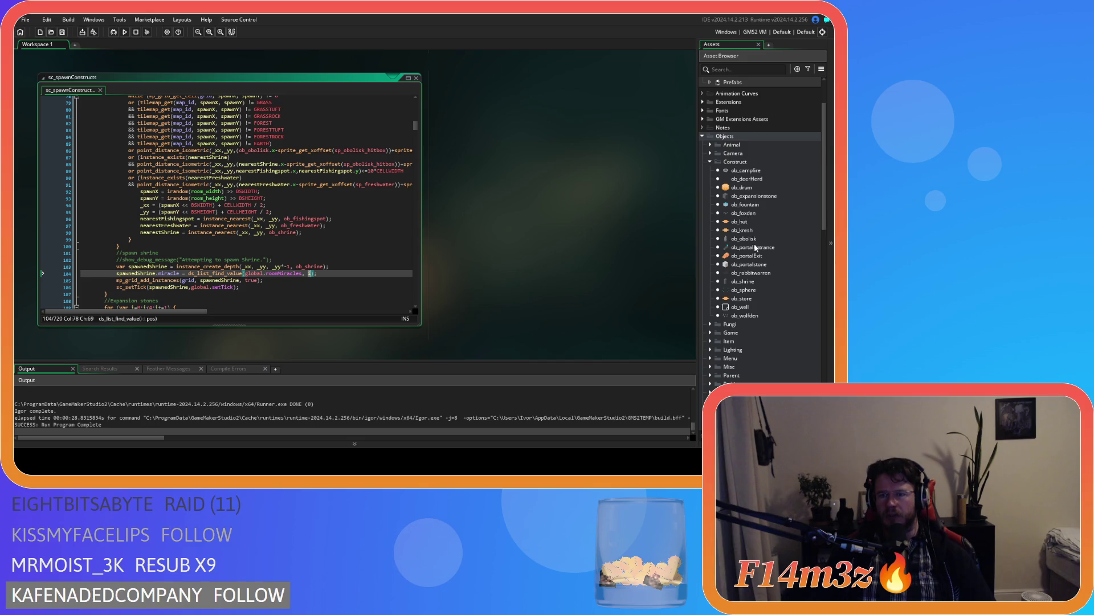
{"action": "double_click", "coordinate": [743, 282]}
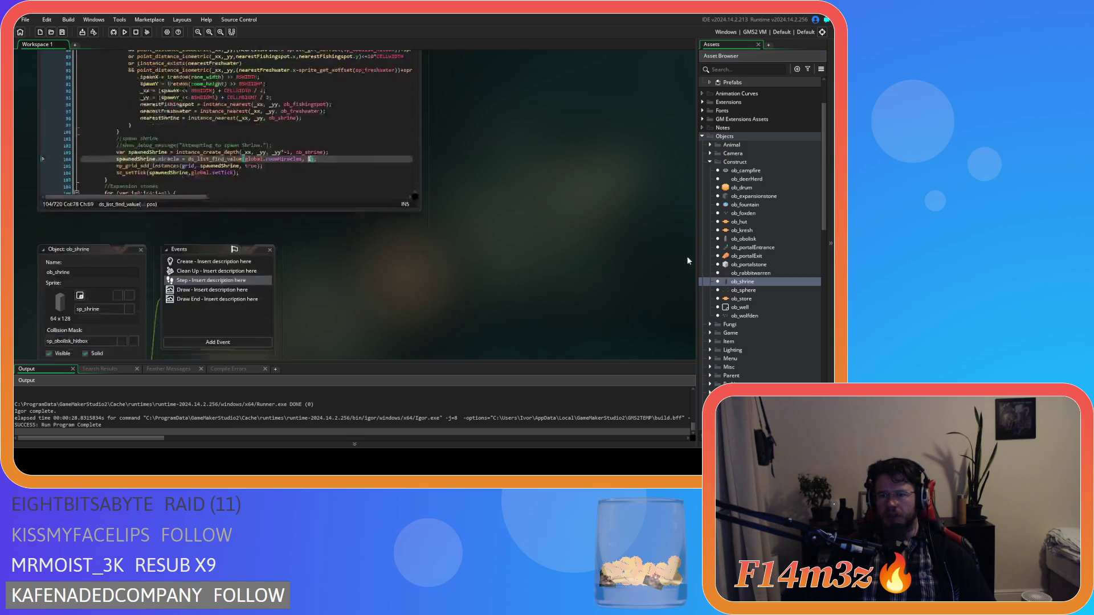
- Review the shrine's Create event, highlighting miracle = noone, then its Step event
{"action": "left_click", "coordinate": [306, 90]}
{"action": "scroll", "coordinate": [409, 234], "scroll_direction": "down", "scroll_amount": 3}
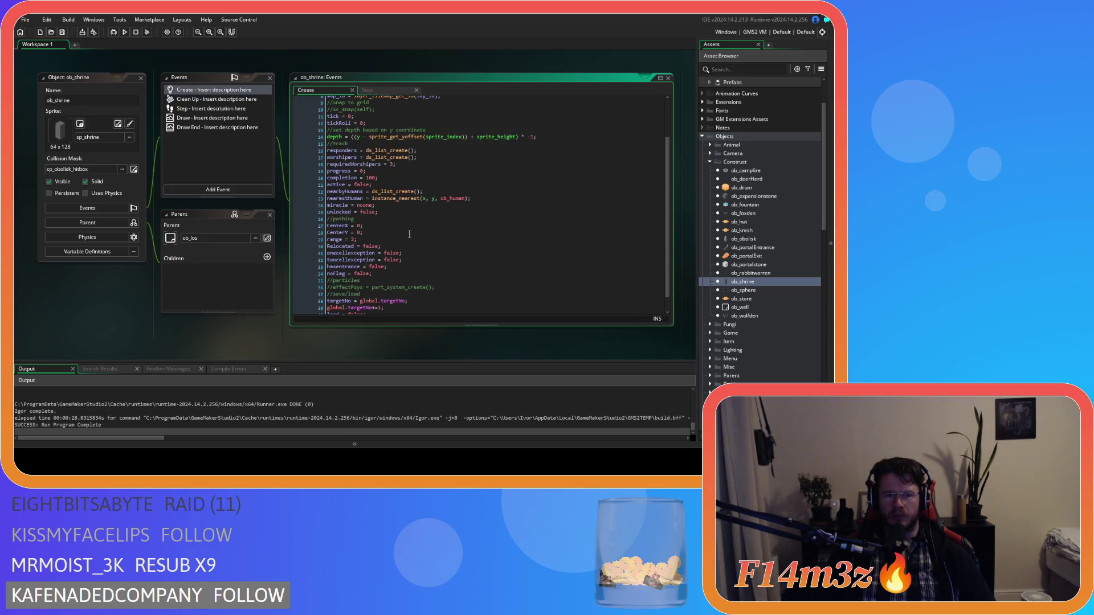
{"action": "left_click_drag", "start_coordinate": [344, 206], "coordinate": [411, 202]}
{"action": "left_click", "coordinate": [371, 90]}
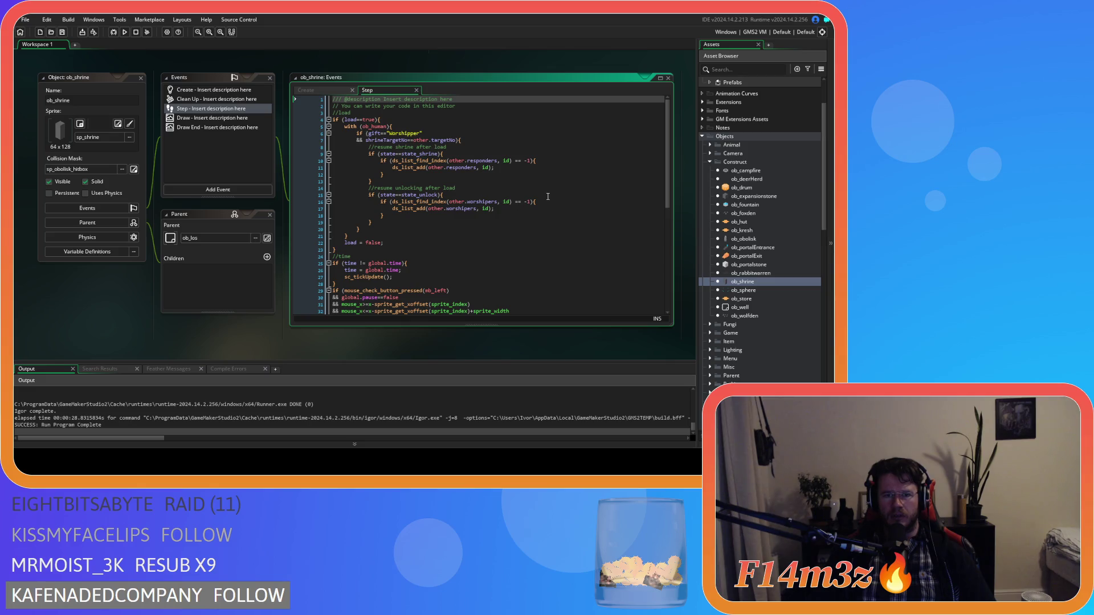
- Close the ob_shrine windows and expand the Construct scripts folder
{"action": "left_click", "coordinate": [141, 78]}
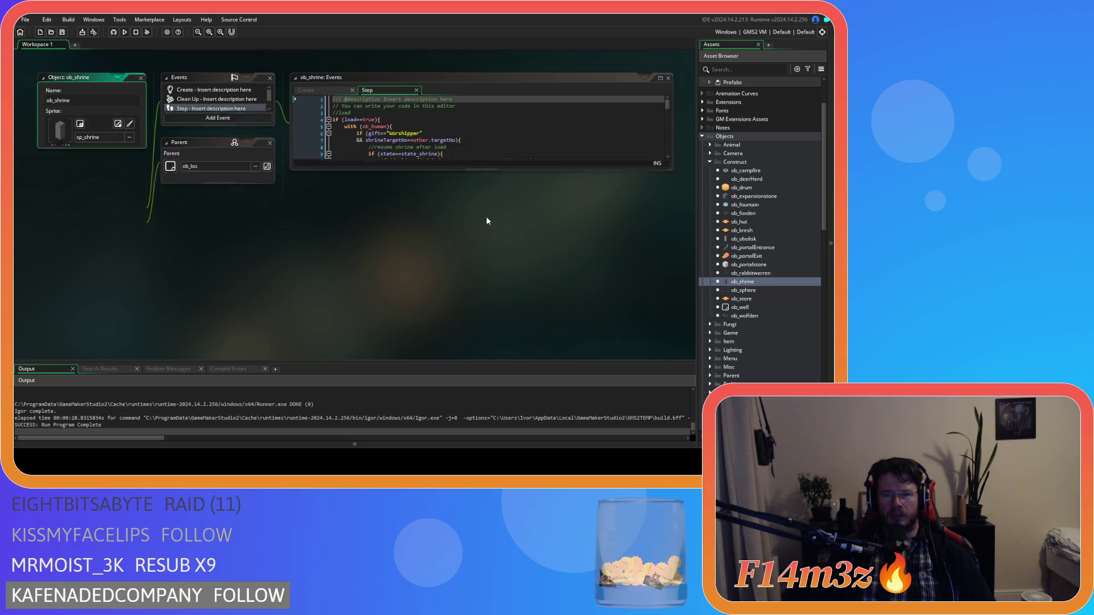
{"action": "scroll", "coordinate": [736, 304], "scroll_direction": "down", "scroll_amount": 10}
{"action": "scroll", "coordinate": [735, 304], "scroll_direction": "down", "scroll_amount": 4}
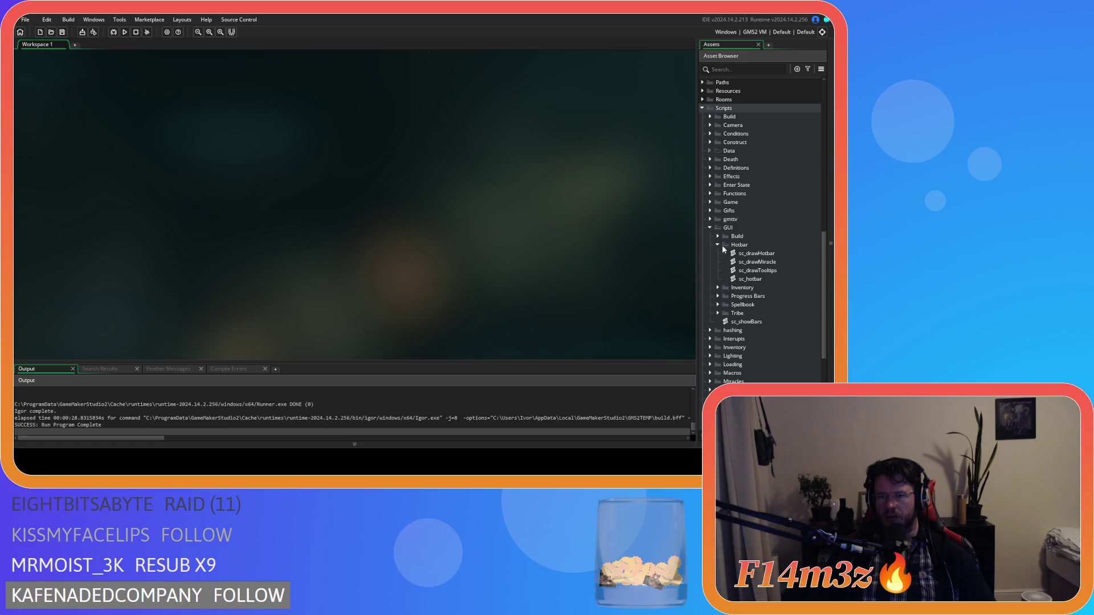
{"action": "left_click", "coordinate": [710, 142]}
- Open sc_unlock and inspect the spellbook push line and the with (controller) block
{"action": "double_click", "coordinate": [746, 185]}
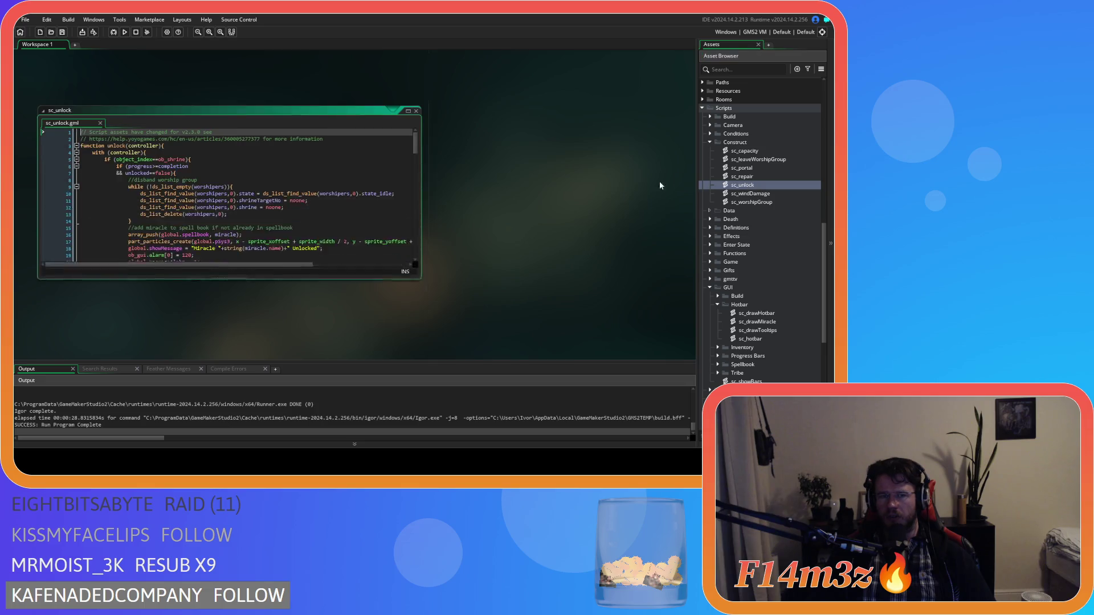
{"action": "left_click", "coordinate": [141, 201]}
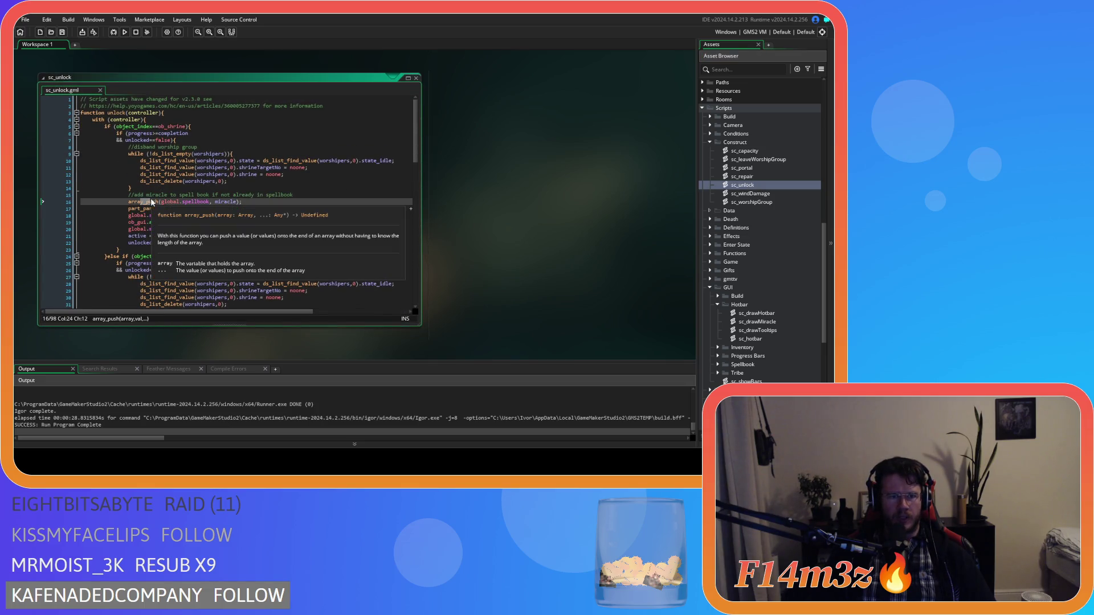
{"action": "left_click", "coordinate": [176, 202]}
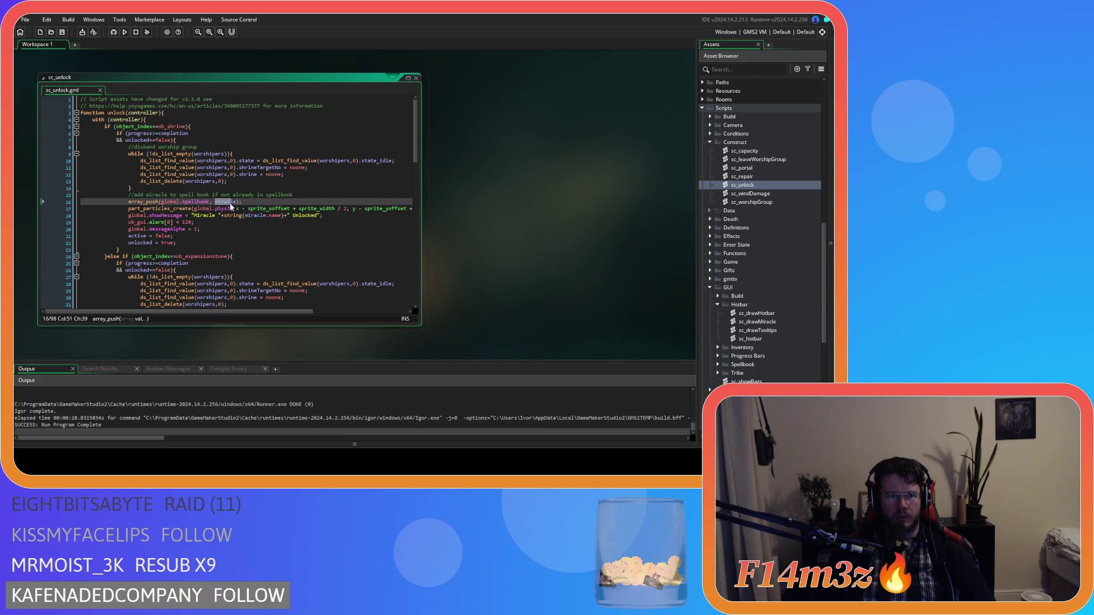
{"action": "left_click", "coordinate": [147, 113]}
{"action": "left_click", "coordinate": [134, 119]}
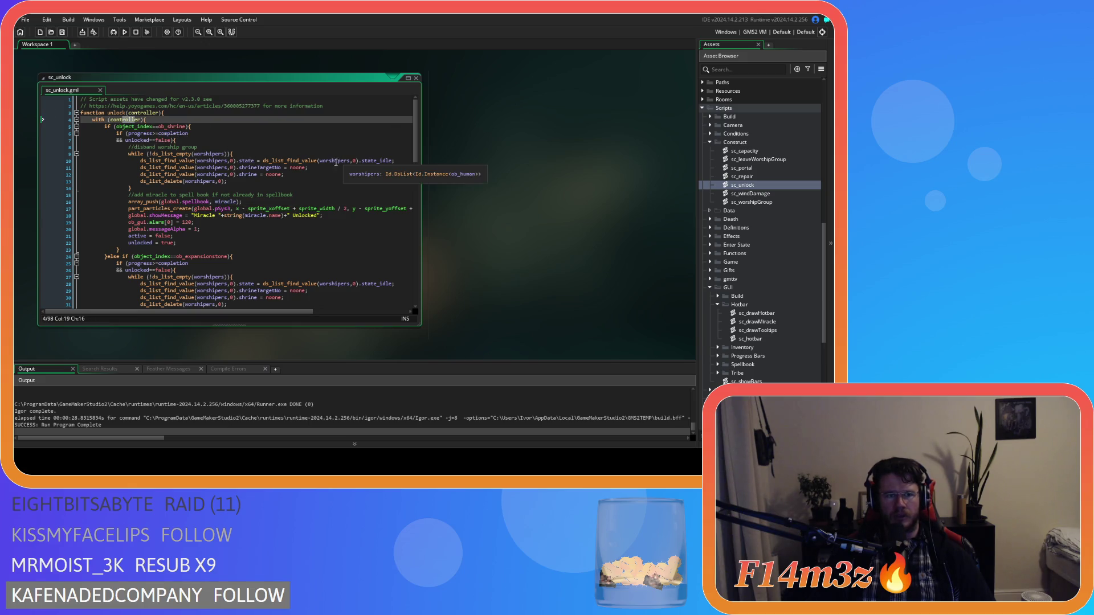
- Expand the Animal and Human object folders to reveal ob_human
{"action": "scroll", "coordinate": [707, 207], "scroll_direction": "up", "scroll_amount": 10}
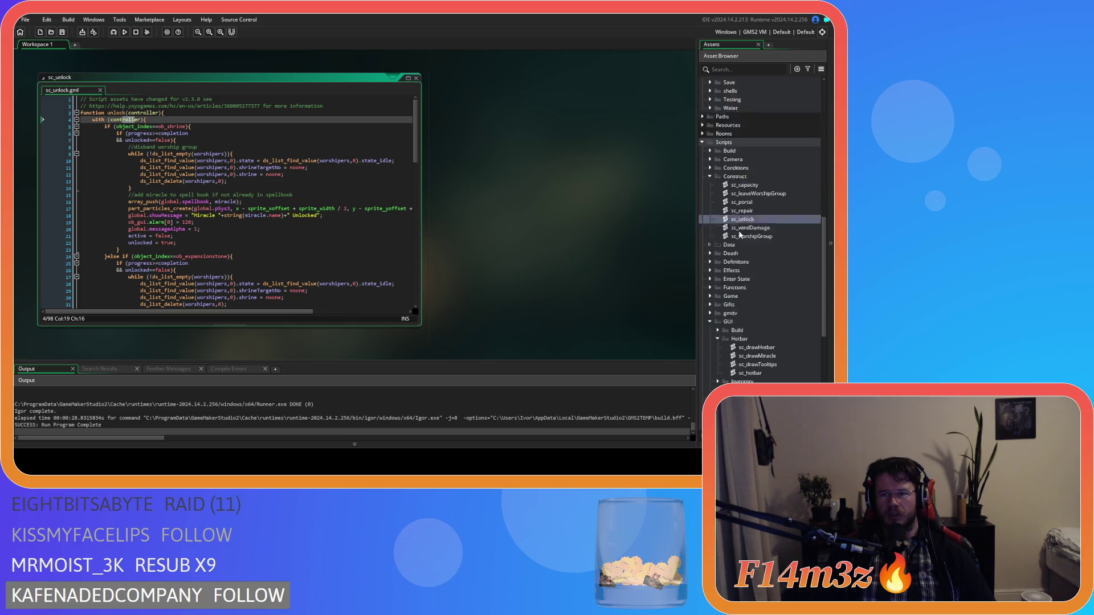
{"action": "left_click", "coordinate": [710, 204]}
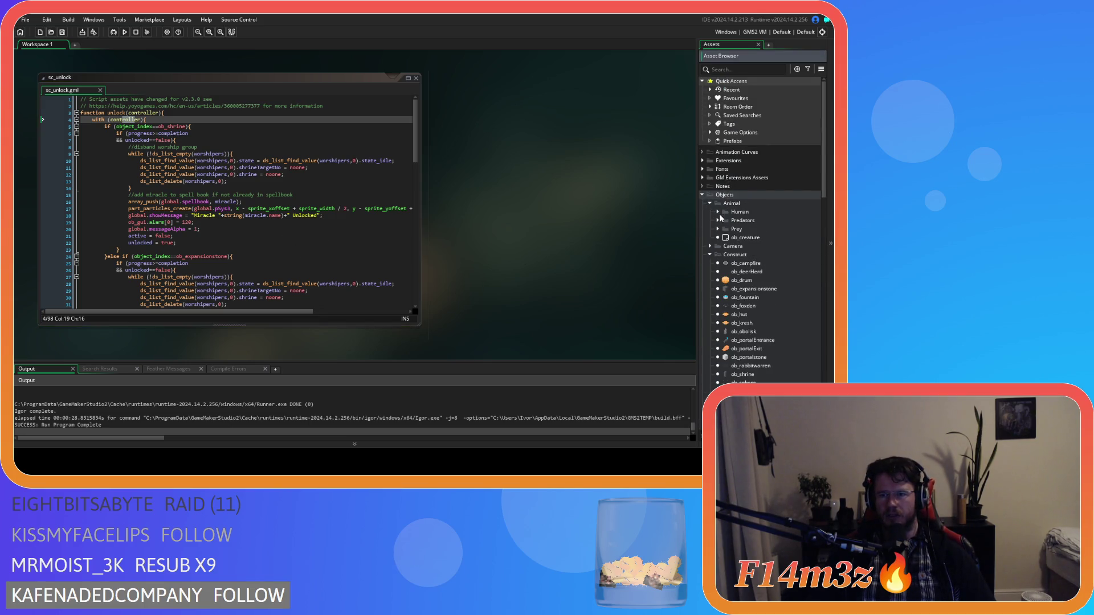
{"action": "left_click", "coordinate": [716, 212]}
- Open ob_human's Create event and search its whole code for state_unlock
{"action": "double_click", "coordinate": [749, 221]}
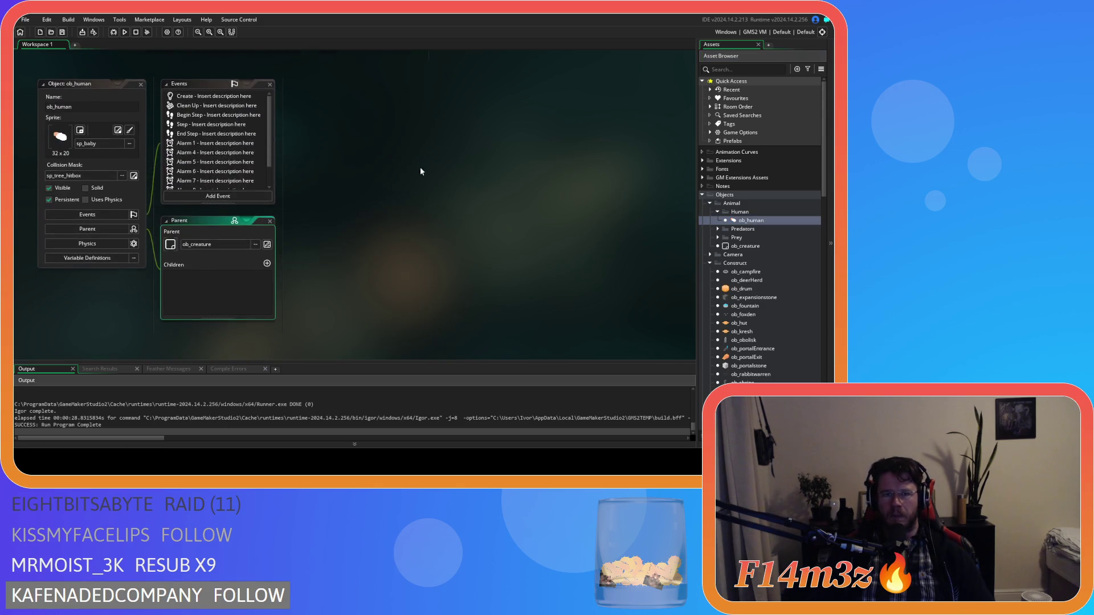
{"action": "left_click", "coordinate": [172, 99]}
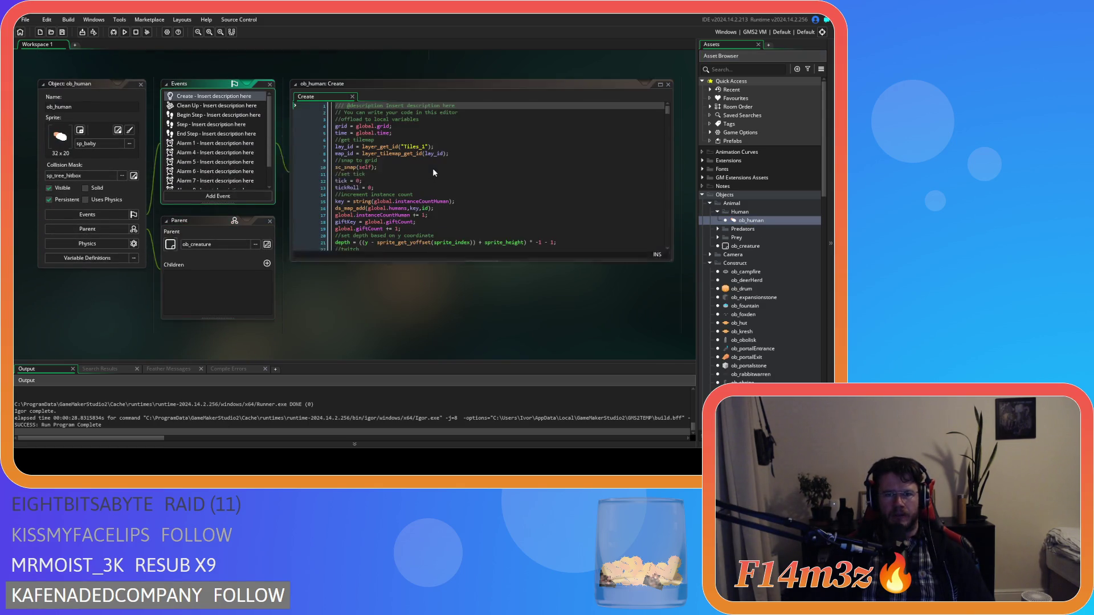
{"action": "key", "text": "ctrl+f"}
{"action": "left_click_drag", "start_coordinate": [433, 172], "coordinate": [465, 189]}
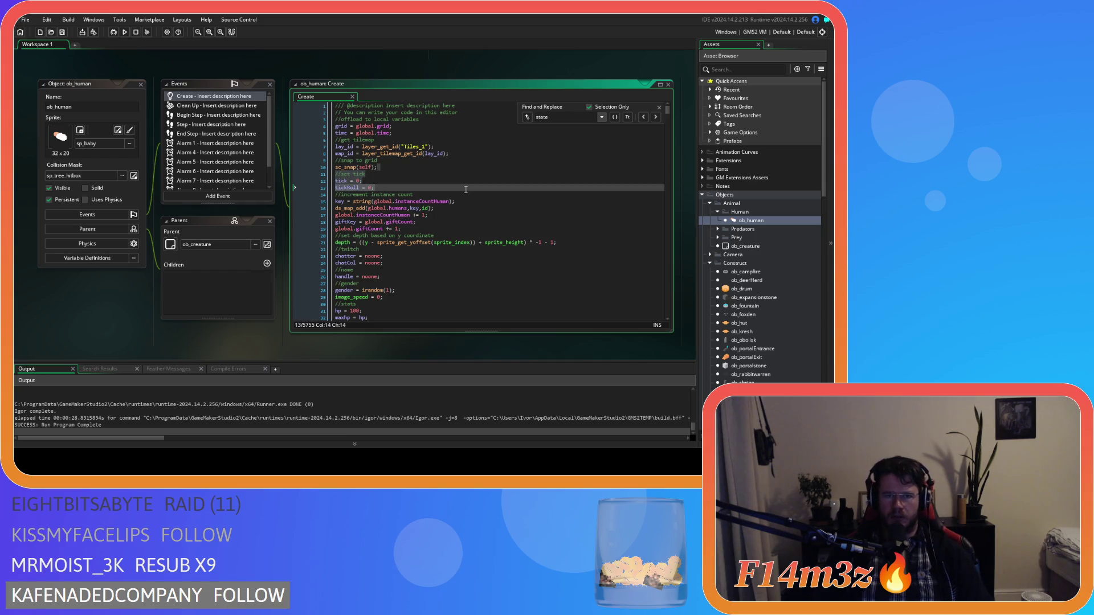
{"action": "left_click", "coordinate": [589, 107]}
{"action": "left_click", "coordinate": [564, 117]}
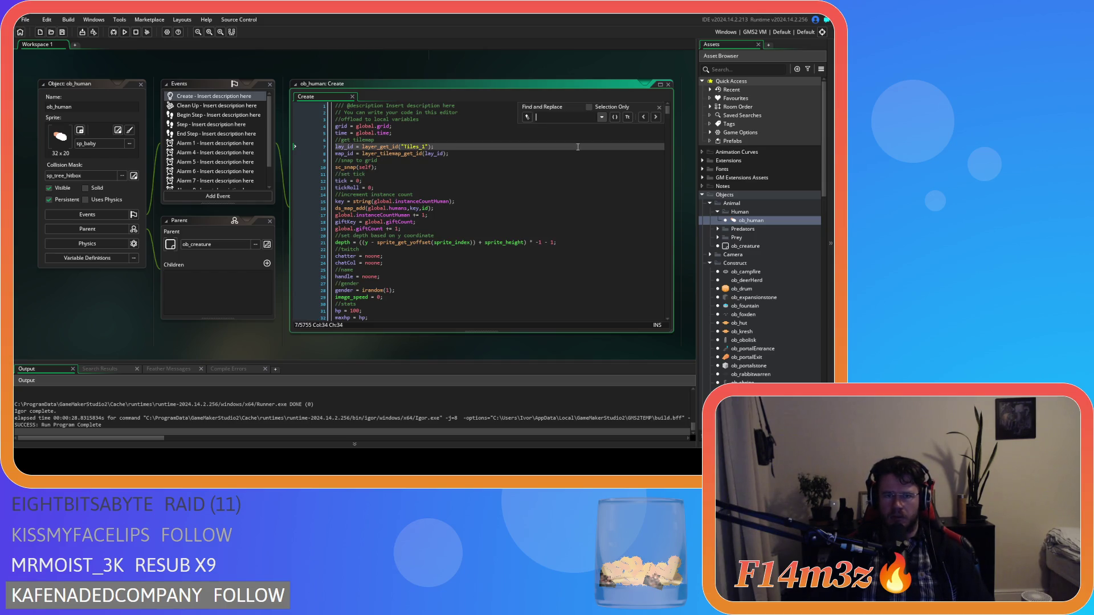
{"action": "type", "text": "_unlock"}
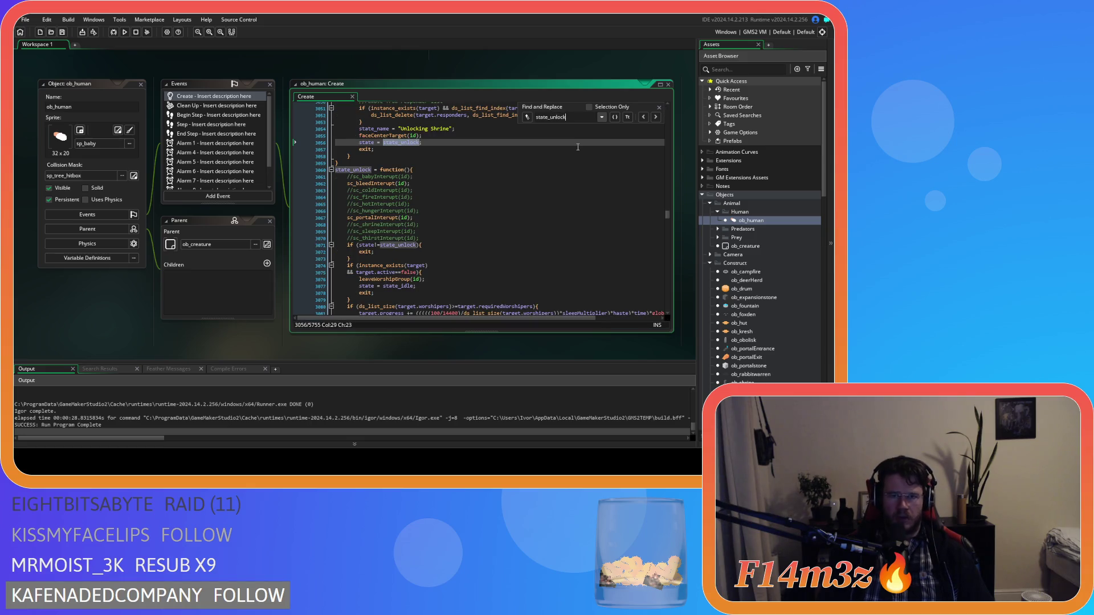
- Inspect the with (target) block and its unlock(id) call on lines 3083–3084
{"action": "left_click", "coordinate": [429, 229]}
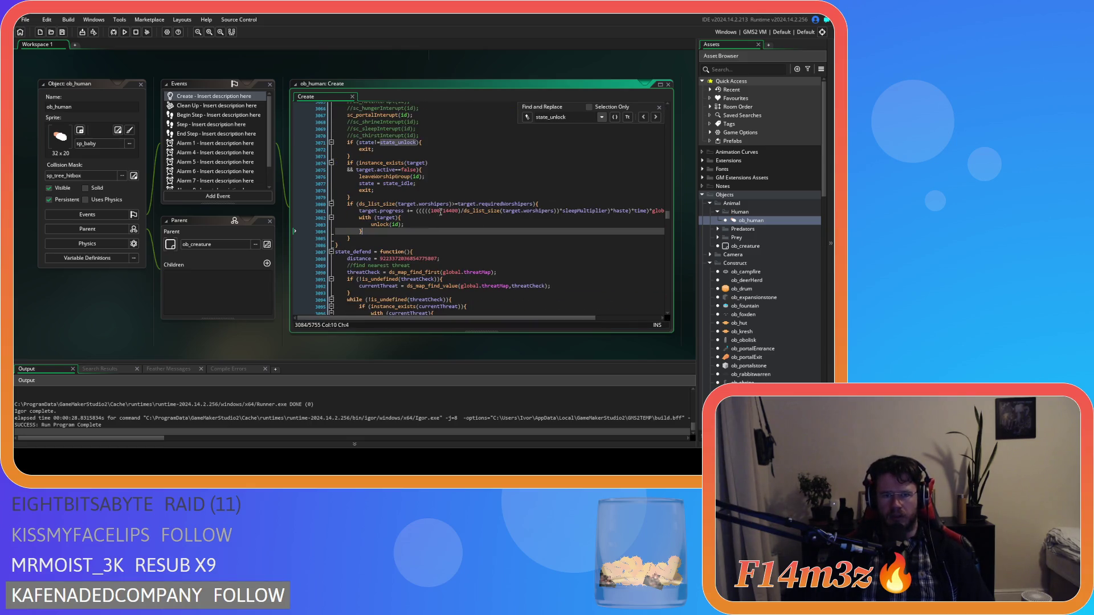
{"action": "left_click_drag", "start_coordinate": [374, 218], "coordinate": [400, 219]}
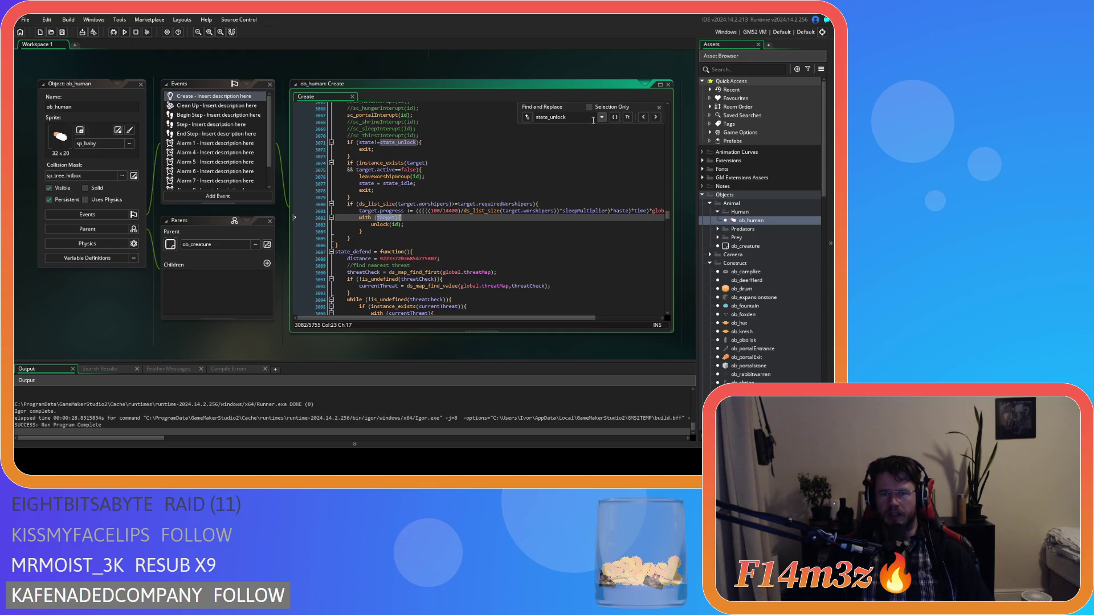
{"action": "left_click", "coordinate": [660, 106]}
{"action": "left_click", "coordinate": [422, 232]}
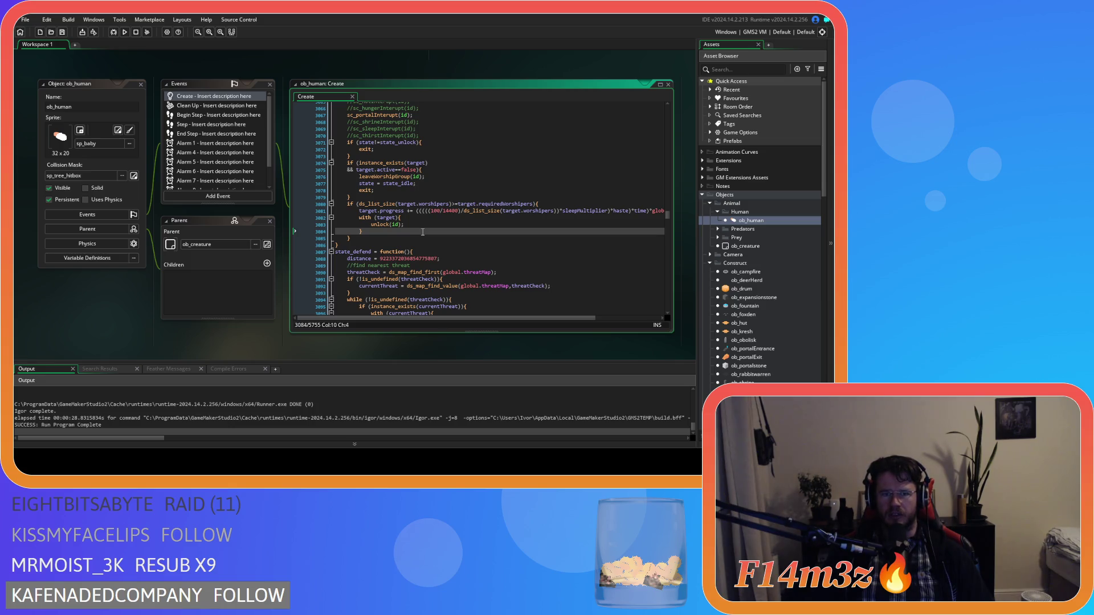
{"action": "left_click", "coordinate": [429, 224]}
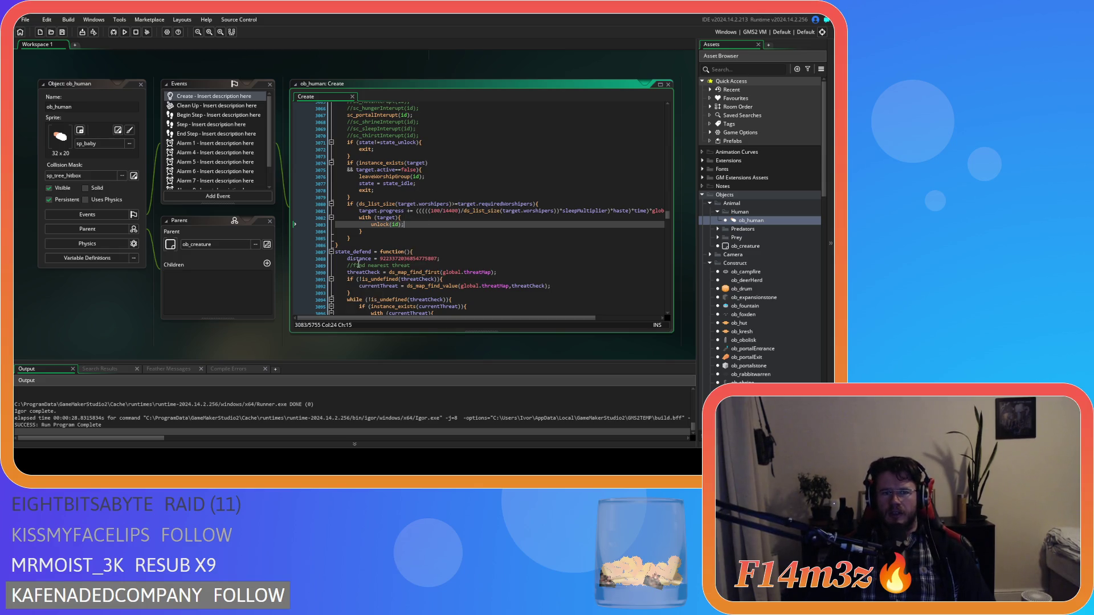
- Reopen the sc_unlock script from the Asset Browser
{"action": "scroll", "coordinate": [752, 326], "scroll_direction": "down", "scroll_amount": 3}
{"action": "scroll", "coordinate": [752, 316], "scroll_direction": "down", "scroll_amount": 10}
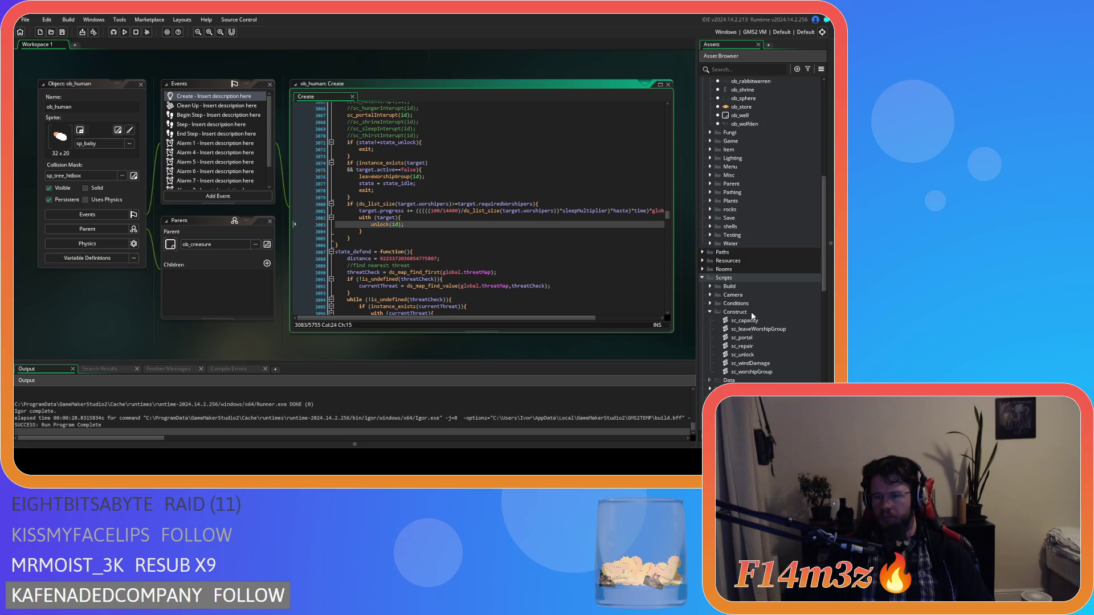
{"action": "double_click", "coordinate": [742, 354]}
{"action": "left_click", "coordinate": [248, 216]}
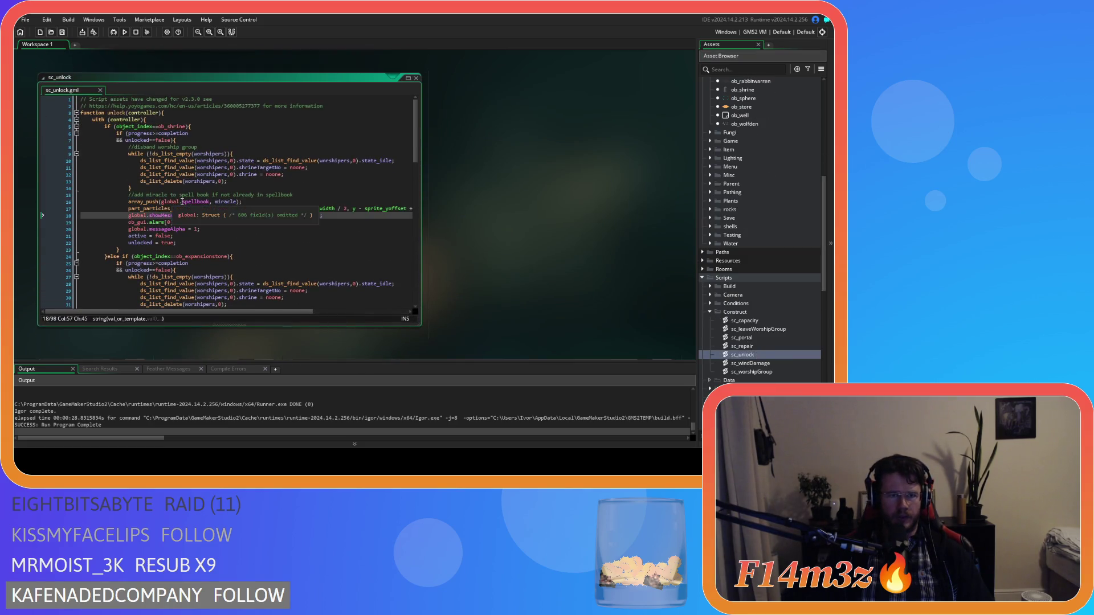
{"action": "left_click", "coordinate": [212, 202]}
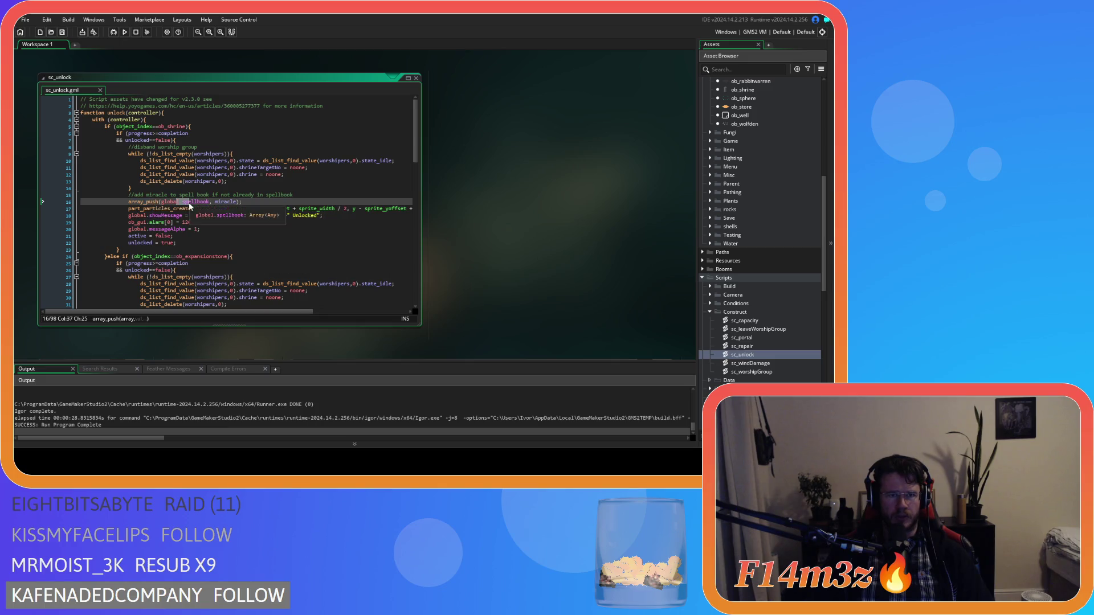
{"action": "left_click", "coordinate": [260, 203]}
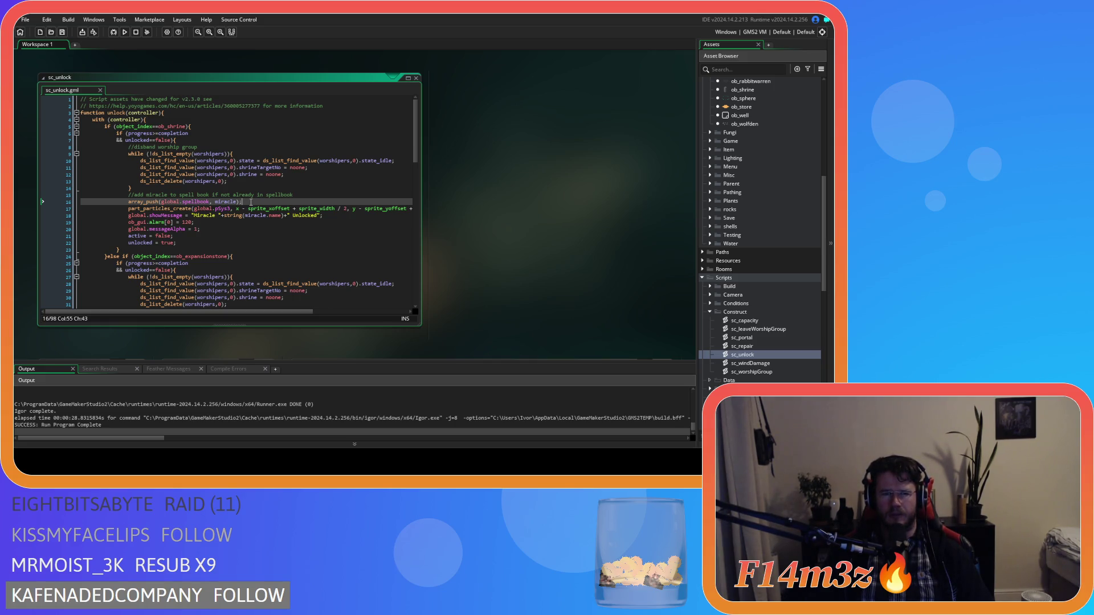
{"action": "scroll", "coordinate": [761, 231], "scroll_direction": "down", "scroll_amount": 5}
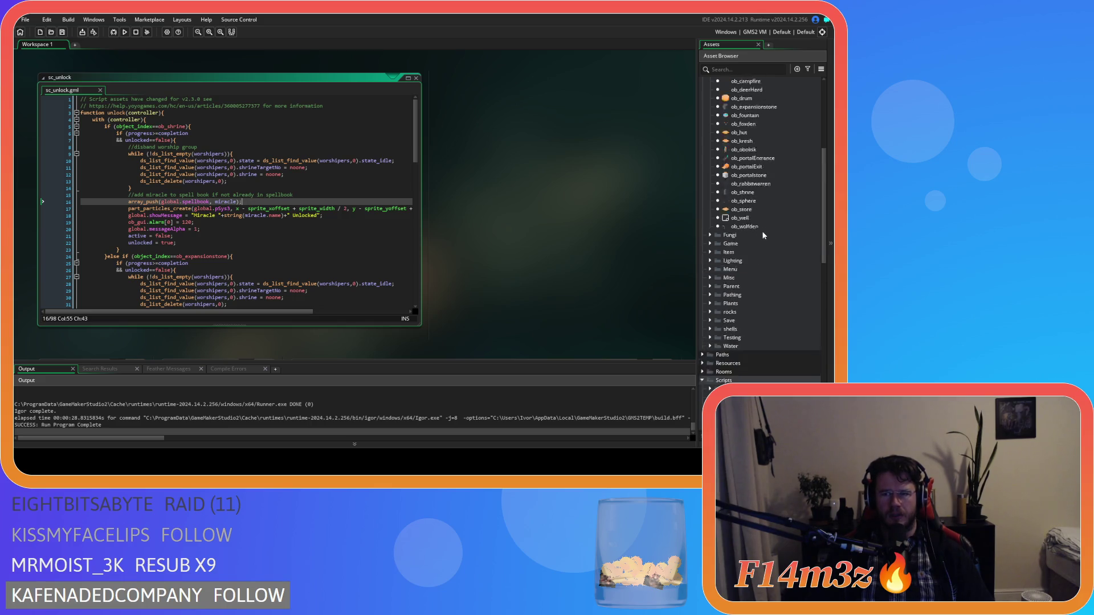
{"action": "scroll", "coordinate": [761, 235], "scroll_direction": "up", "scroll_amount": 5}
{"action": "scroll", "coordinate": [760, 237], "scroll_direction": "down", "scroll_amount": 5}
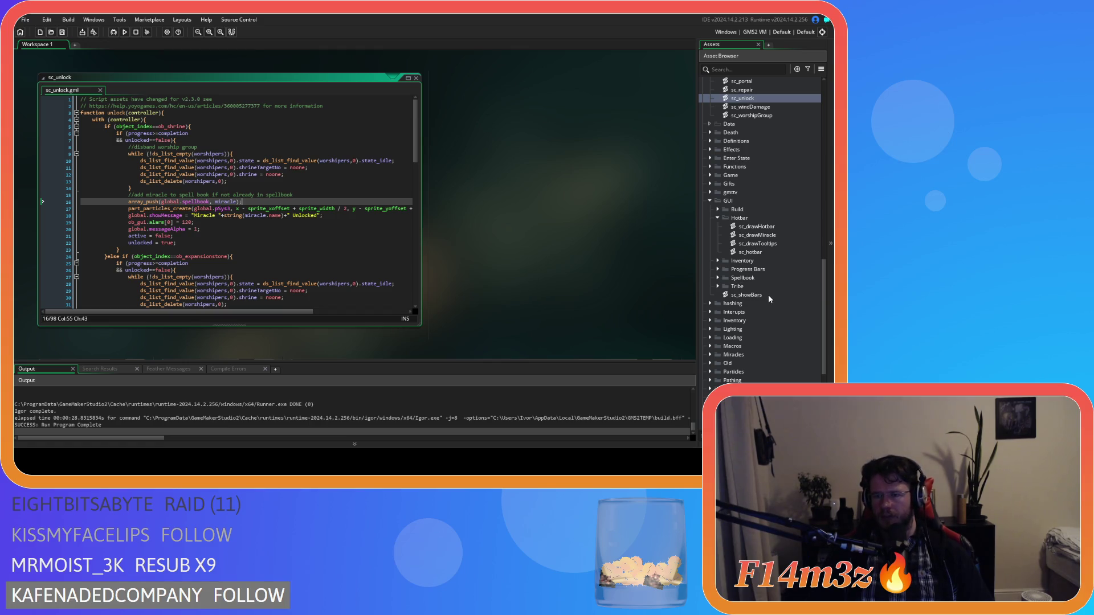
{"action": "scroll", "coordinate": [769, 254], "scroll_direction": "down", "scroll_amount": 3}
{"action": "scroll", "coordinate": [769, 254], "scroll_direction": "up", "scroll_amount": 1}
{"action": "left_click", "coordinate": [759, 211]}
- Open sc_hotbar and inspect the array_insert call and out-of-range slot check near line 70
{"action": "double_click", "coordinate": [759, 211]}
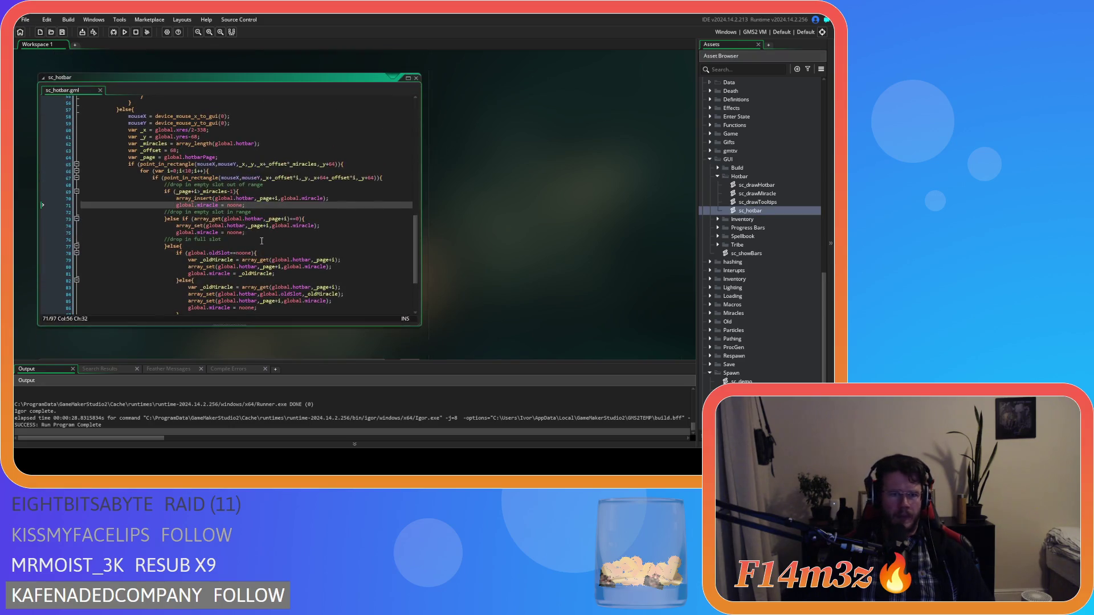
{"action": "left_click", "coordinate": [280, 200]}
{"action": "scroll", "coordinate": [302, 218], "scroll_direction": "up", "scroll_amount": 6}
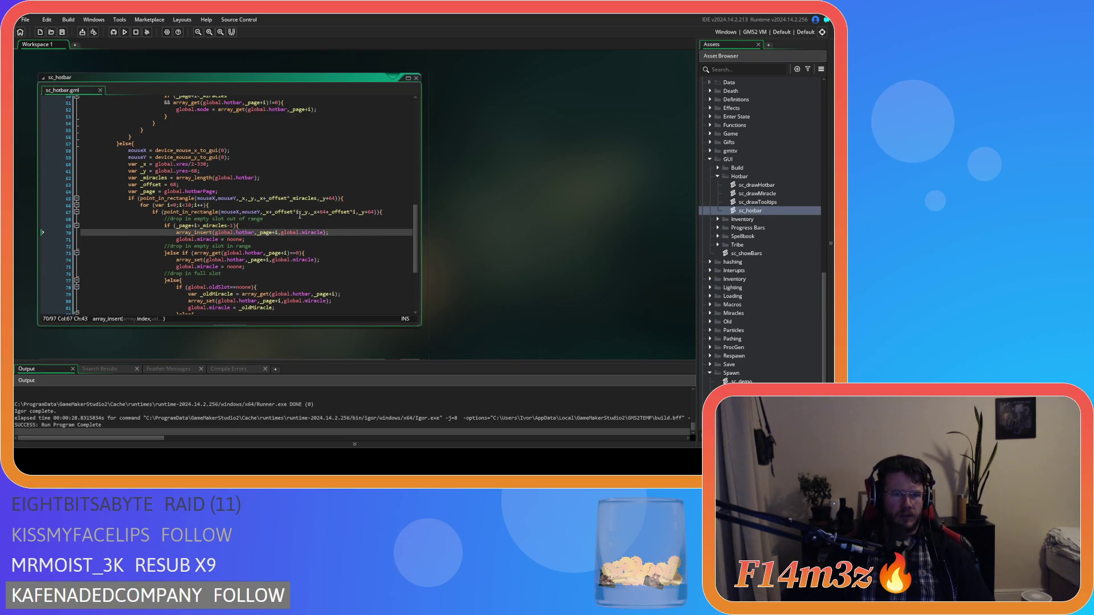
{"action": "scroll", "coordinate": [301, 218], "scroll_direction": "down", "scroll_amount": 7}
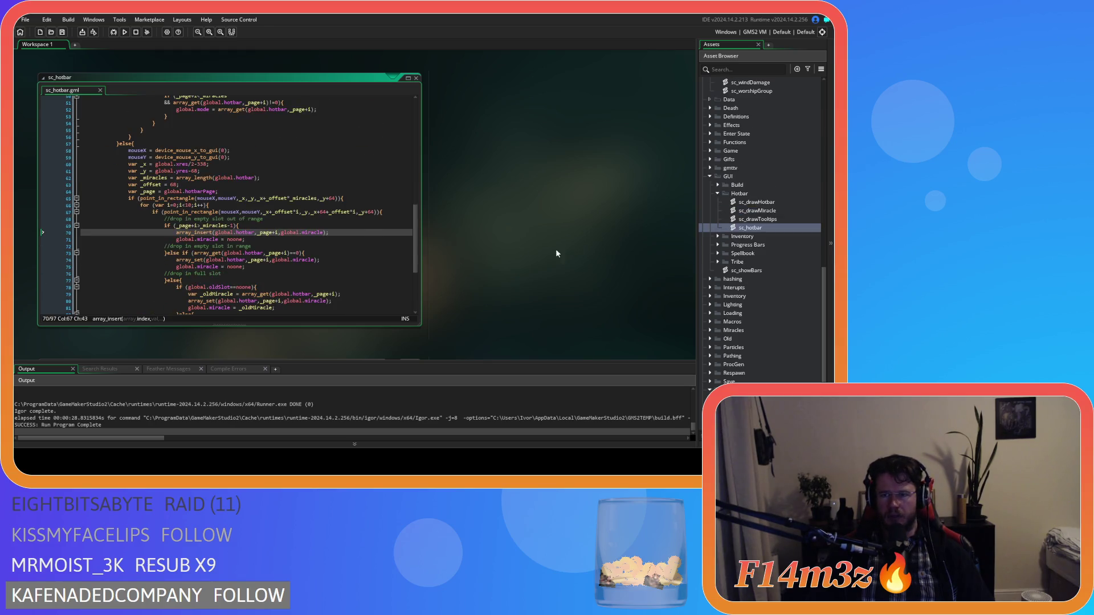
{"action": "scroll", "coordinate": [253, 228], "scroll_direction": "down", "scroll_amount": 1}
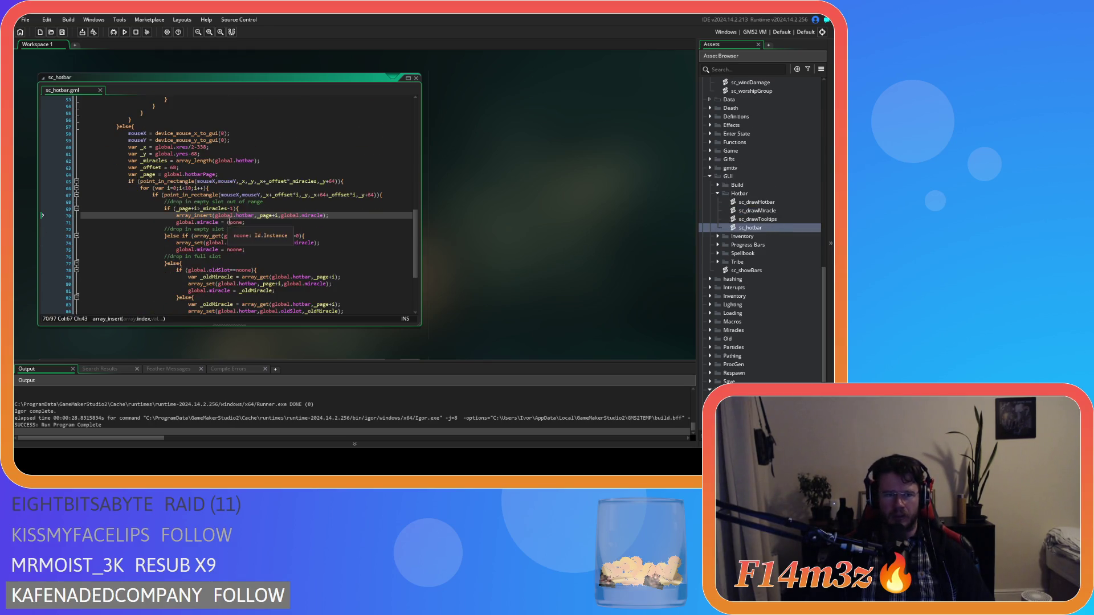
{"action": "left_click", "coordinate": [252, 228]}
{"action": "left_click", "coordinate": [265, 215]}
{"action": "left_click", "coordinate": [277, 208]}
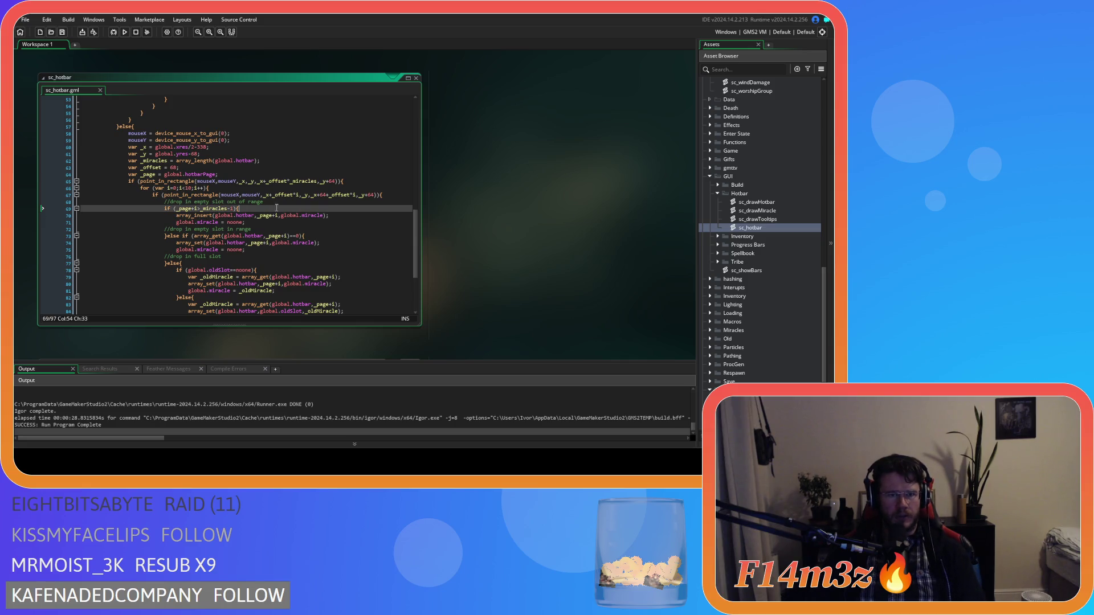
{"action": "scroll", "coordinate": [278, 210], "scroll_direction": "down", "scroll_amount": 2}
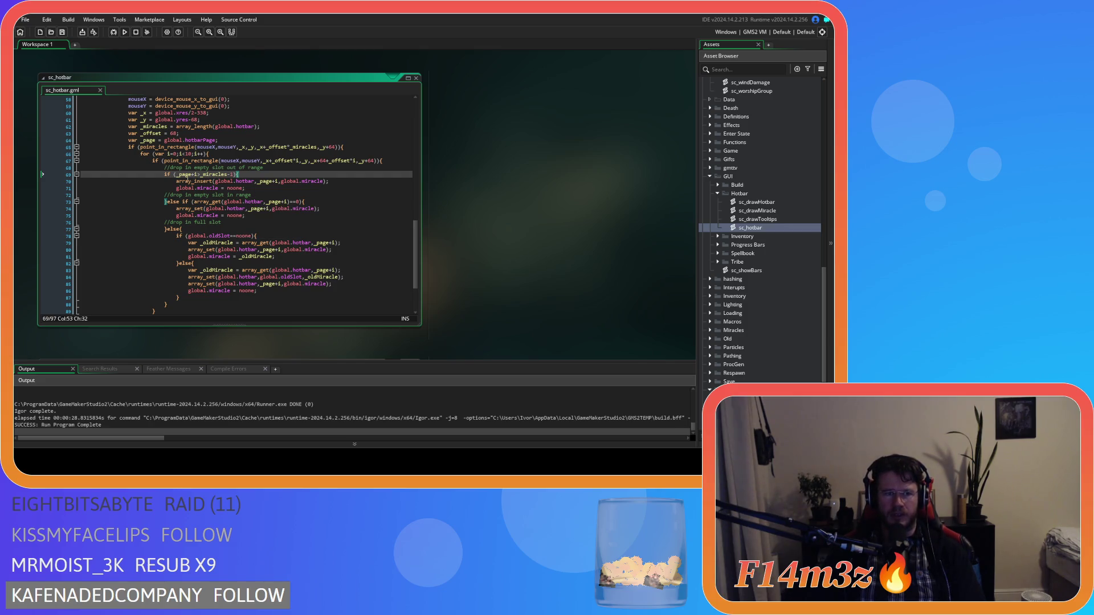
- Examine the _page condition on line 69, the slot loop on line 66 and line 40's holding checks
{"action": "left_click", "coordinate": [181, 175]}
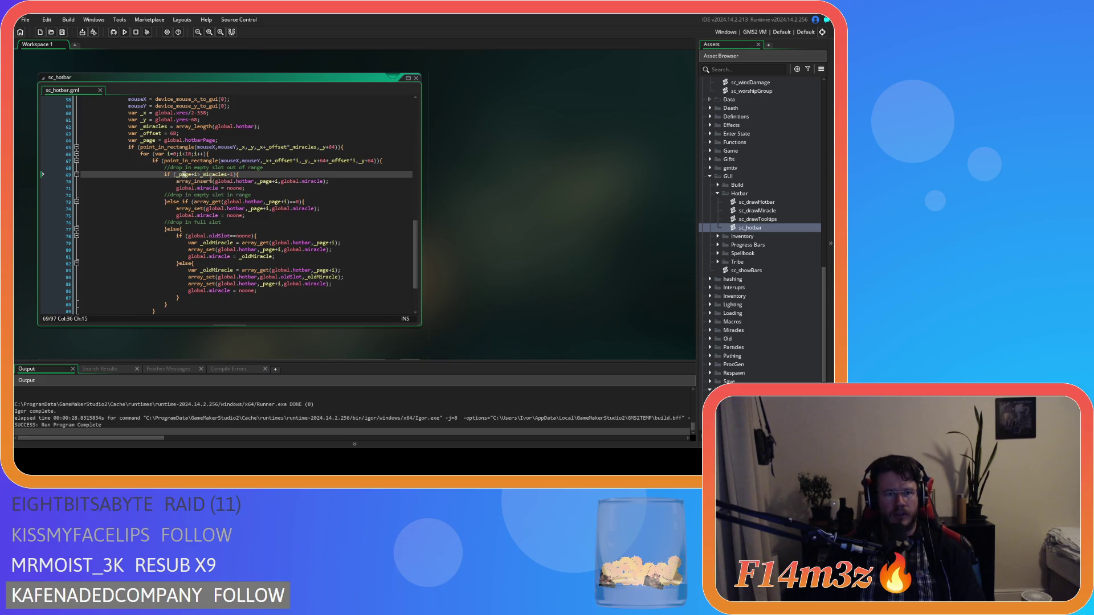
{"action": "scroll", "coordinate": [223, 178], "scroll_direction": "up", "scroll_amount": 1}
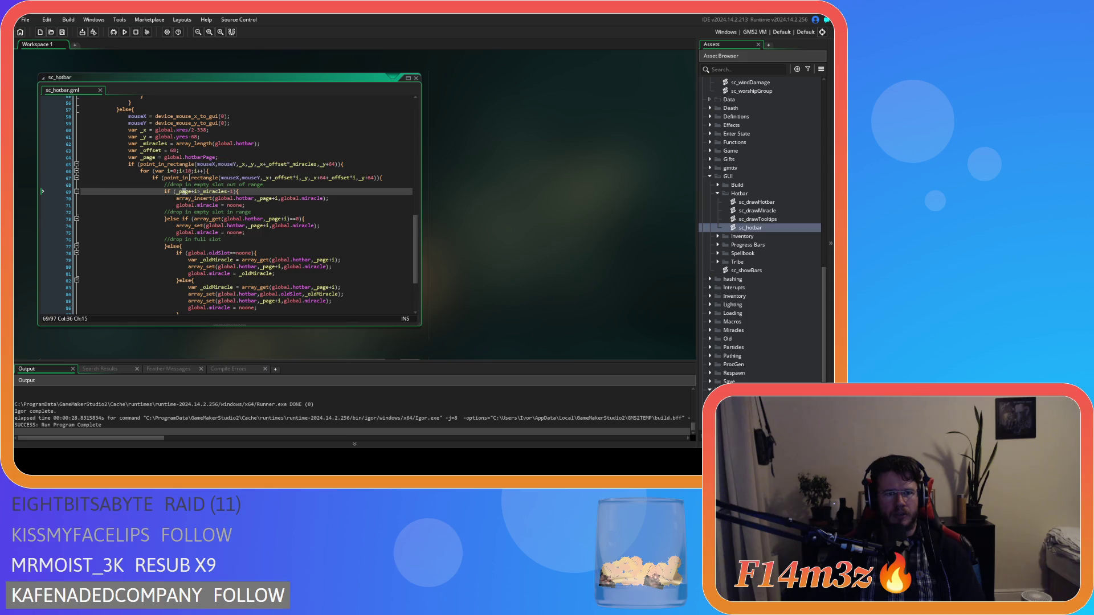
{"action": "mouse_move", "coordinate": [175, 176]}
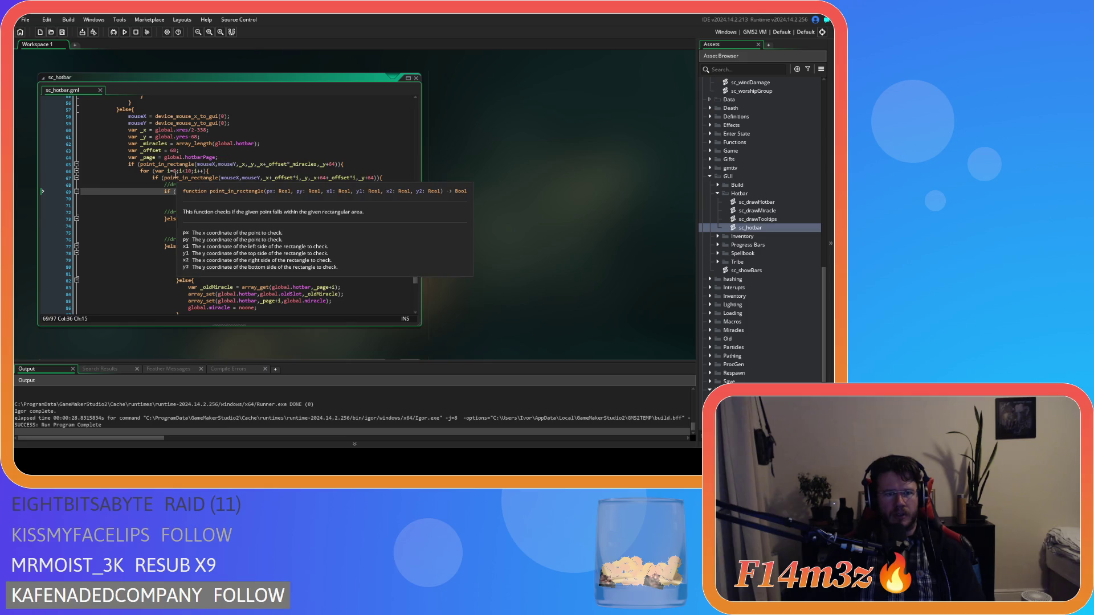
{"action": "left_click", "coordinate": [229, 170]}
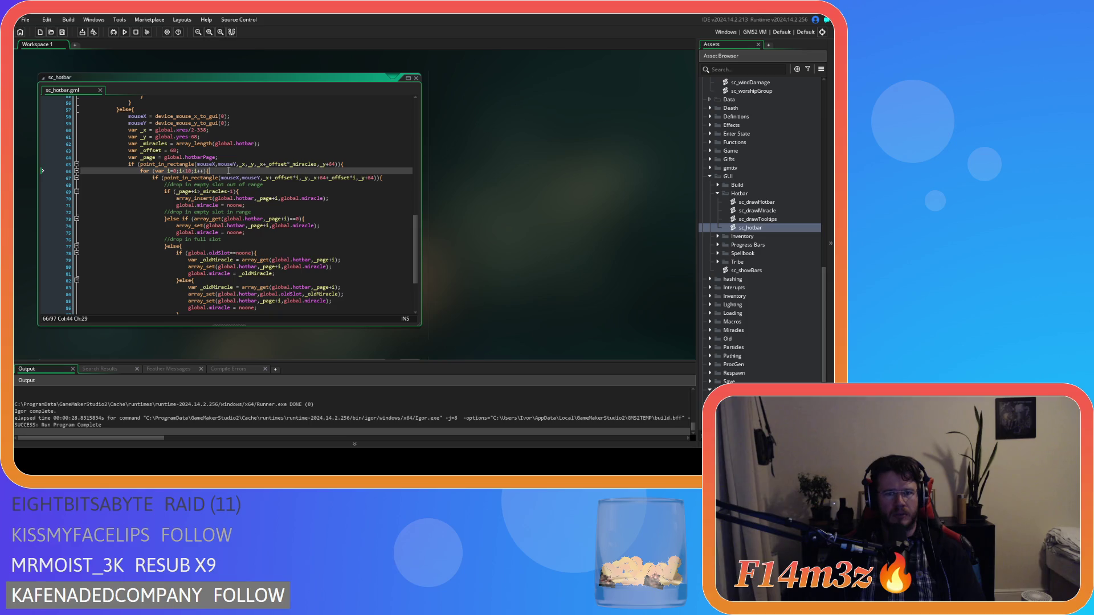
{"action": "scroll", "coordinate": [262, 192], "scroll_direction": "up", "scroll_amount": 3}
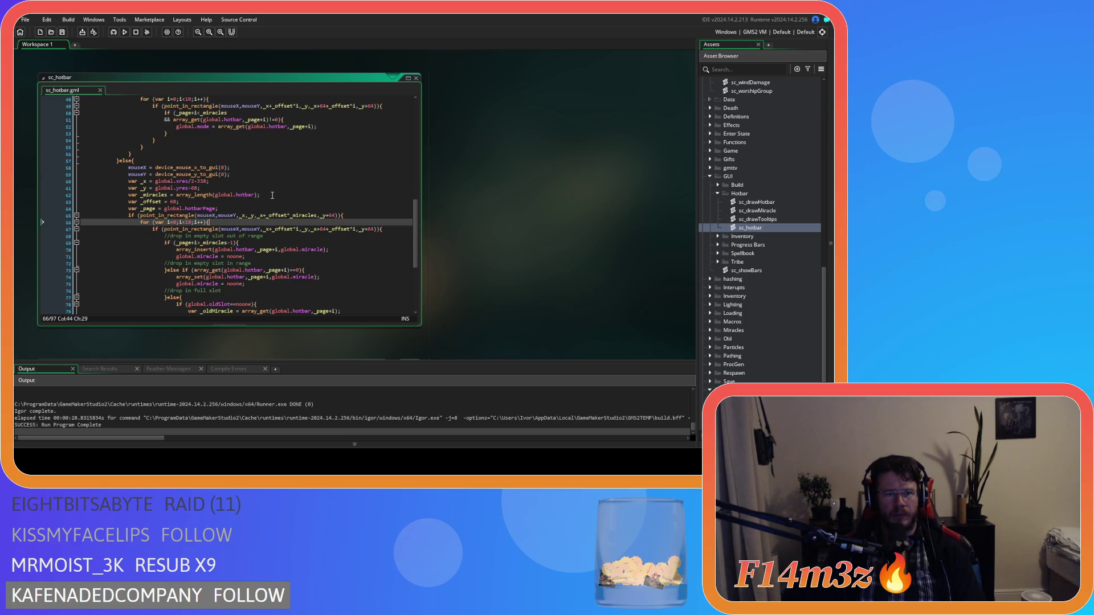
{"action": "scroll", "coordinate": [272, 195], "scroll_direction": "down", "scroll_amount": 2}
{"action": "left_click_drag", "start_coordinate": [129, 133], "coordinate": [198, 140]}
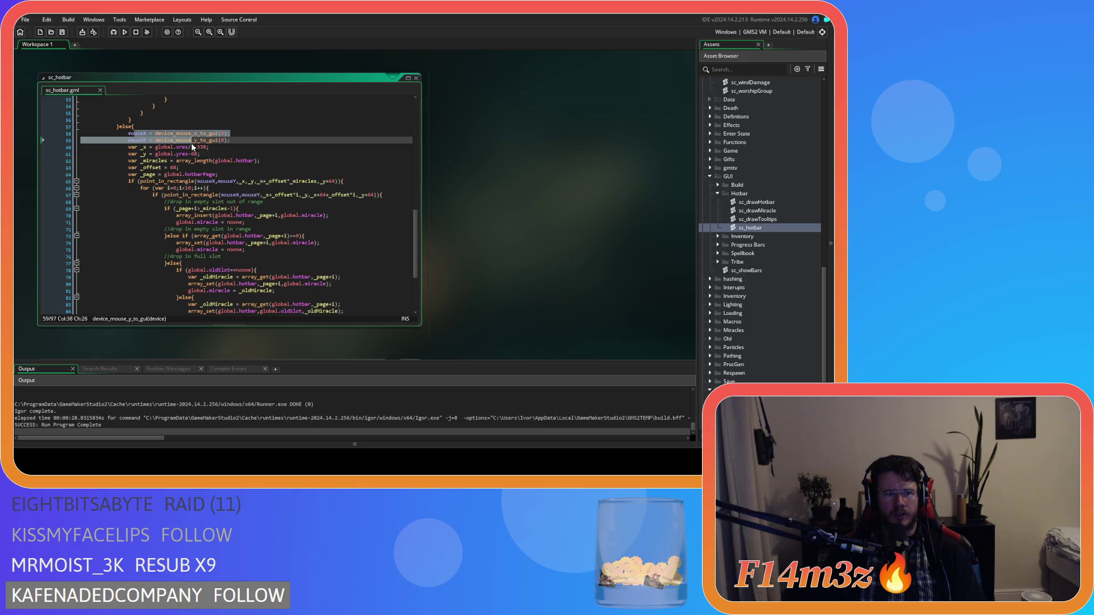
{"action": "scroll", "coordinate": [278, 177], "scroll_direction": "up", "scroll_amount": 7}
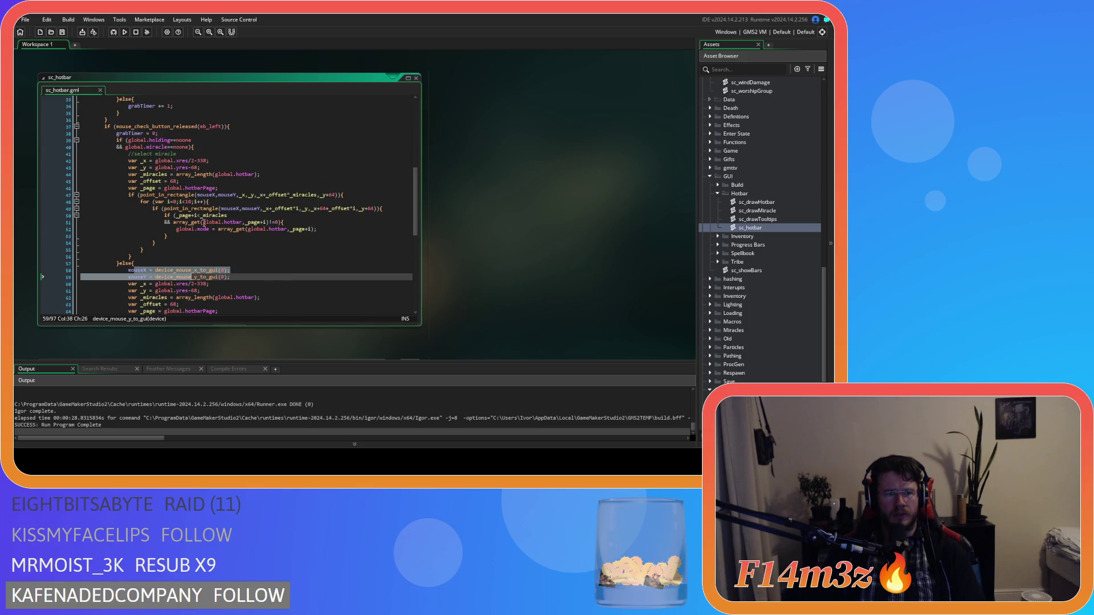
{"action": "left_click", "coordinate": [194, 147]}
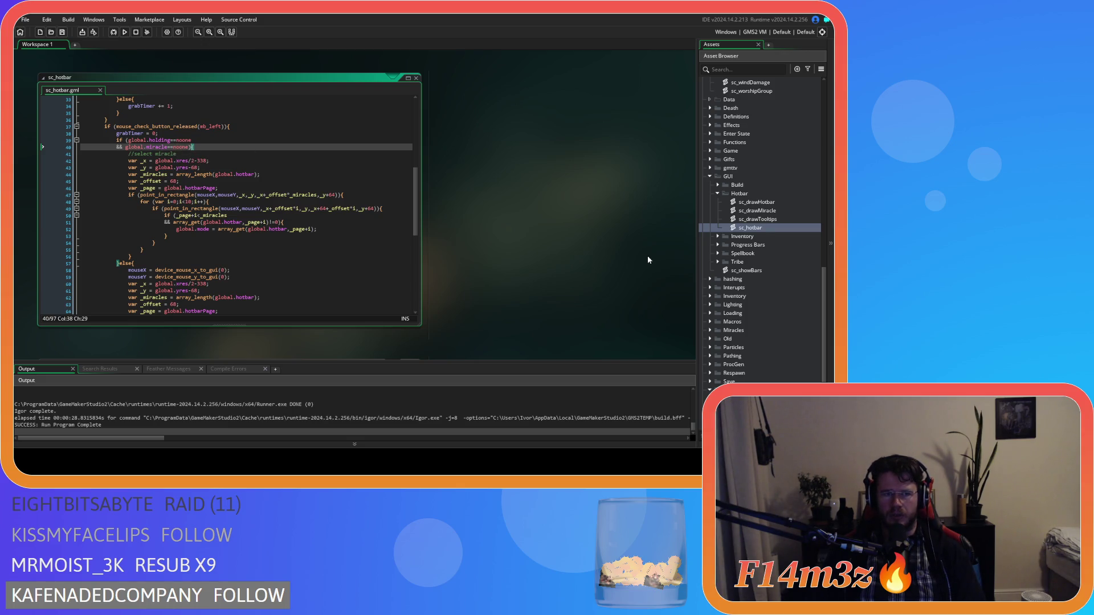
{"action": "scroll", "coordinate": [770, 263], "scroll_direction": "down", "scroll_amount": 3}
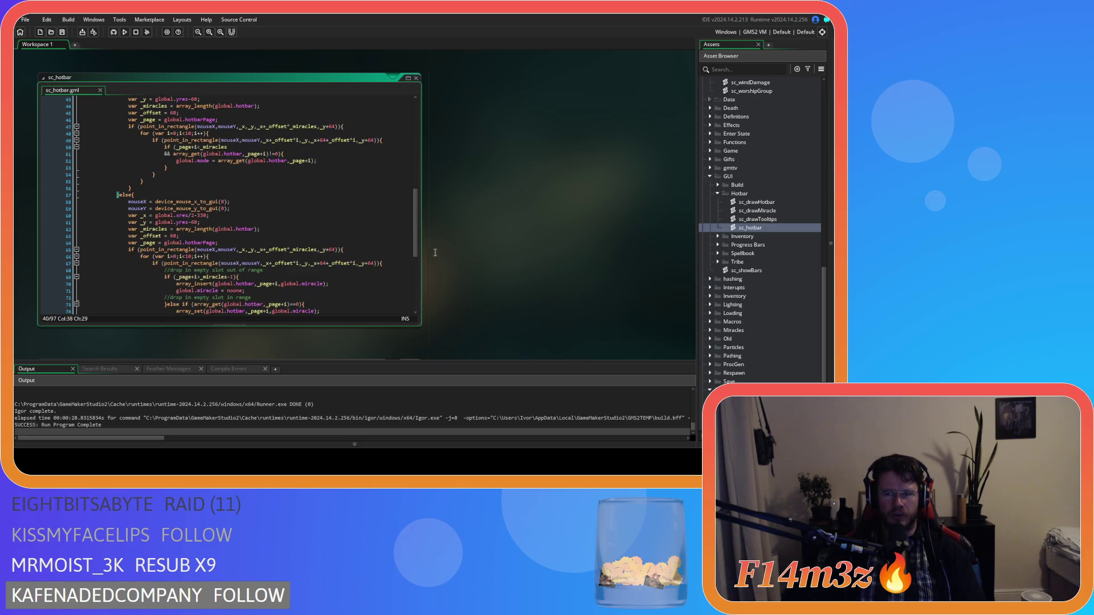
{"action": "scroll", "coordinate": [771, 270], "scroll_direction": "down", "scroll_amount": 3}
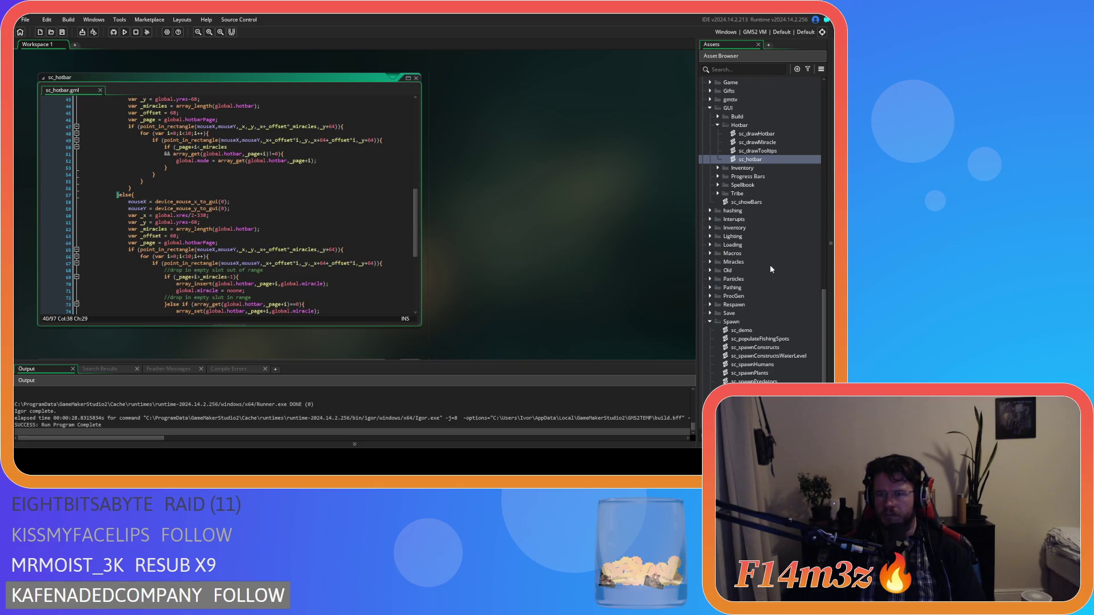
{"action": "double_click", "coordinate": [743, 185]}
{"action": "left_click", "coordinate": [768, 194]}
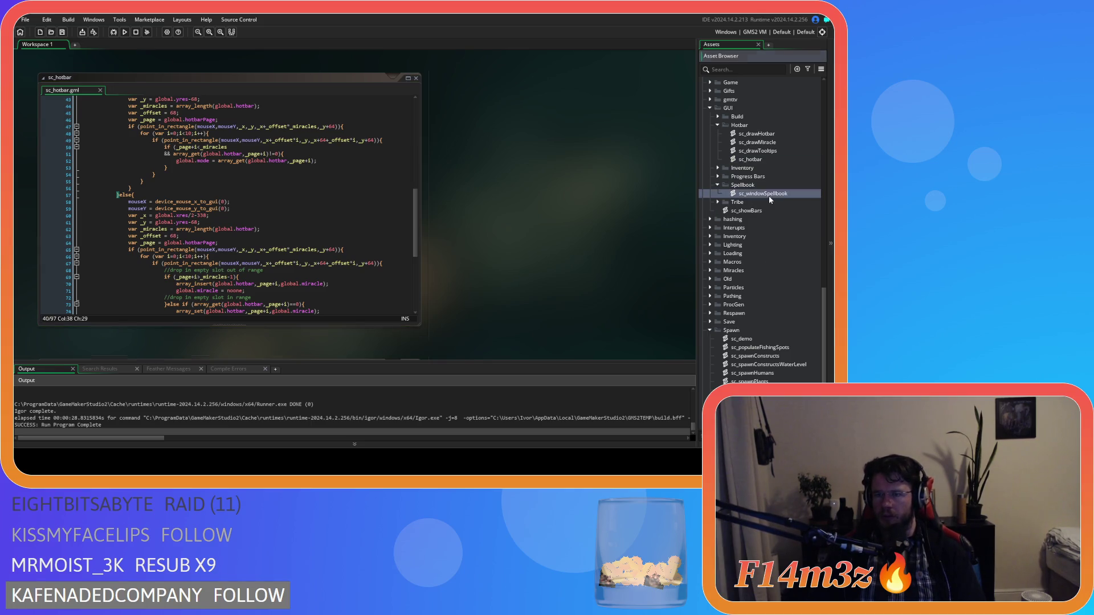
{"action": "double_click", "coordinate": [768, 196]}
{"action": "left_click_drag", "start_coordinate": [415, 134], "coordinate": [414, 256]}
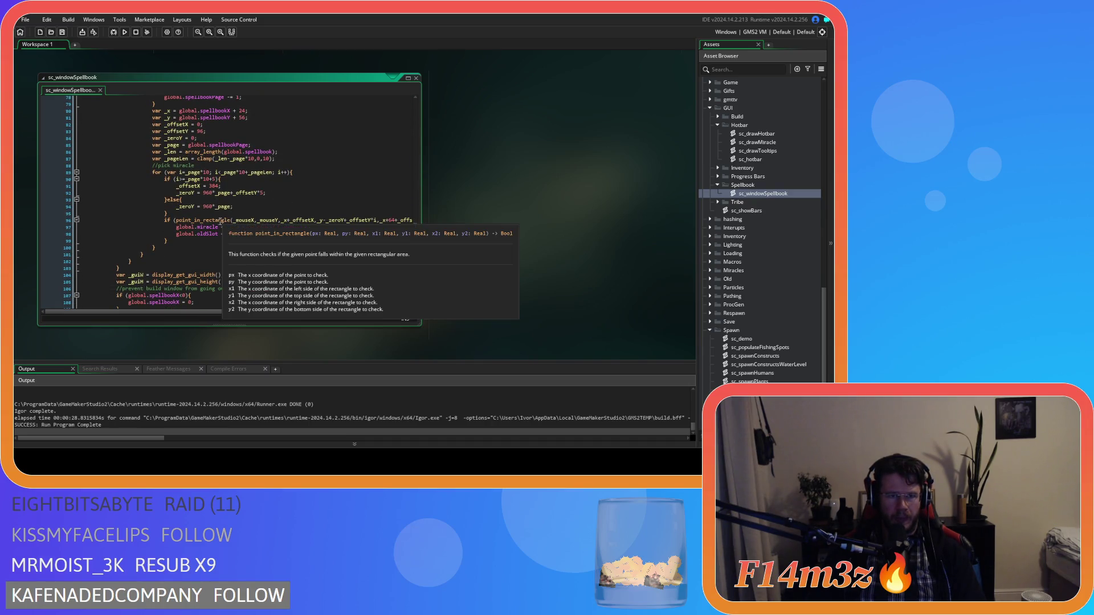
{"action": "mouse_move", "coordinate": [246, 227]}
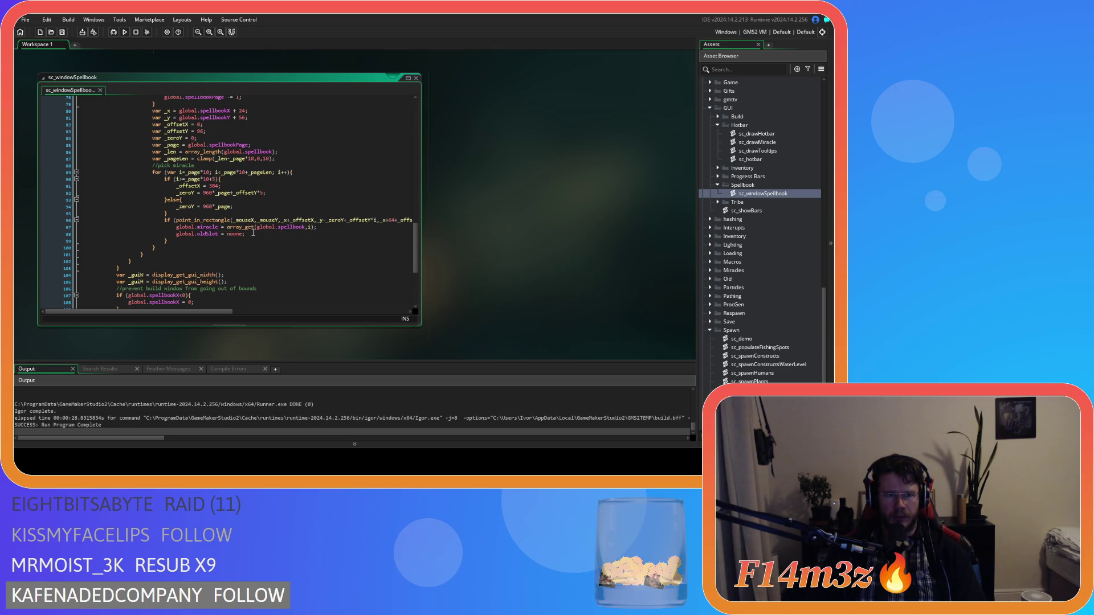
{"action": "left_click", "coordinate": [268, 235]}
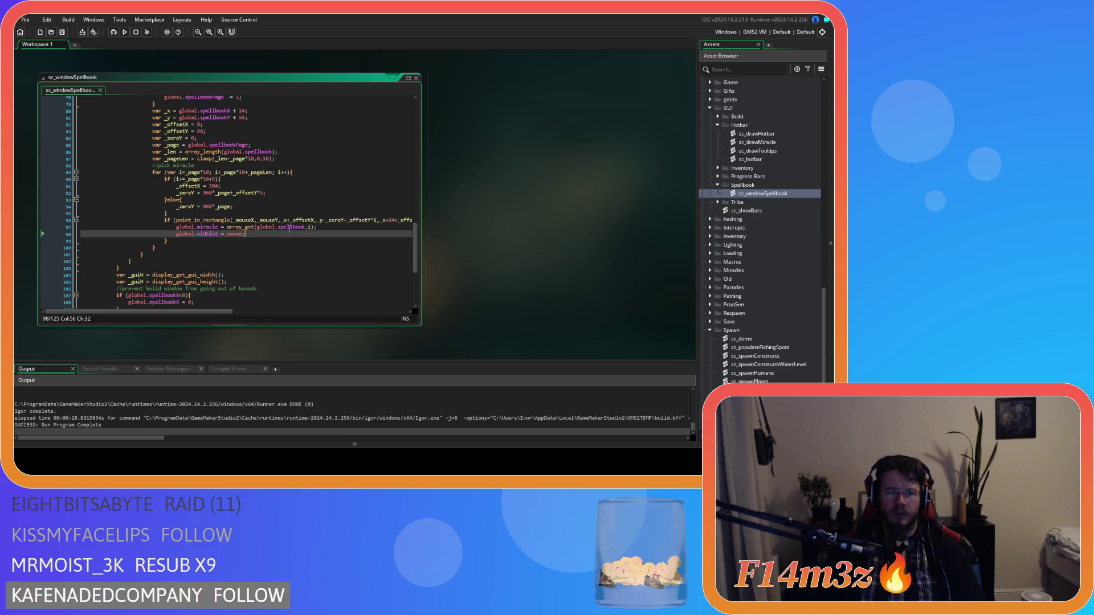
{"action": "double_click", "coordinate": [214, 228]}
{"action": "left_click_drag", "start_coordinate": [226, 227], "coordinate": [317, 227]}
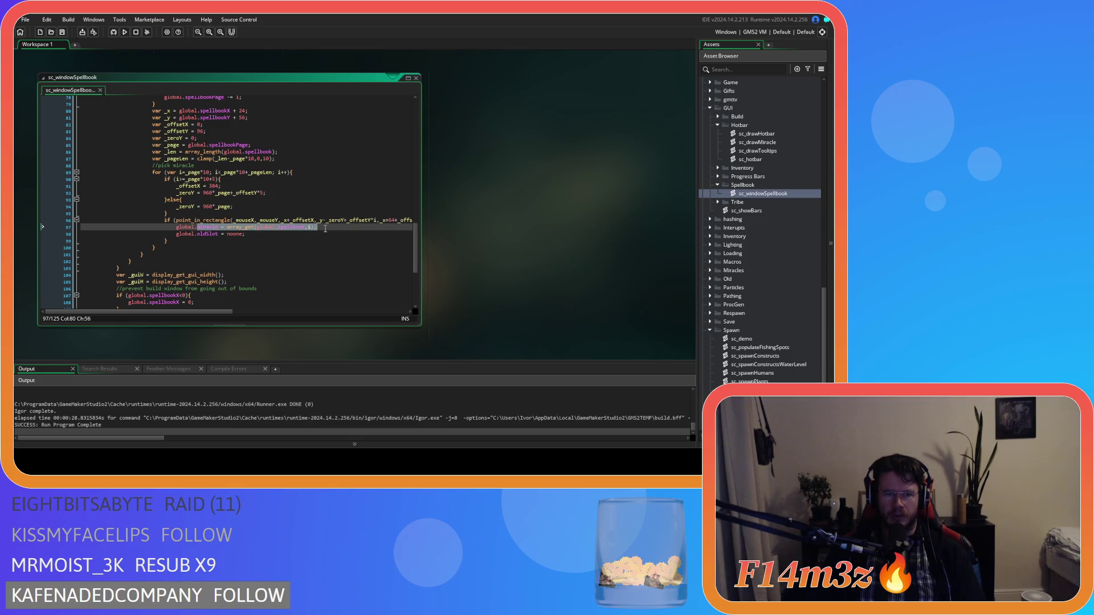
{"action": "left_click", "coordinate": [270, 235]}
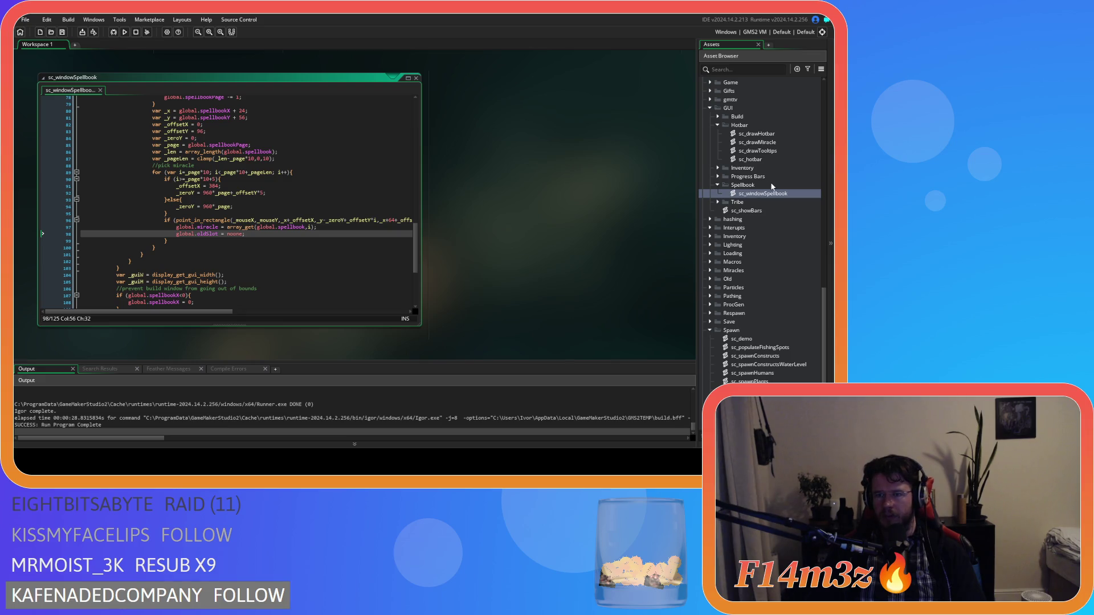
{"action": "double_click", "coordinate": [763, 161]}
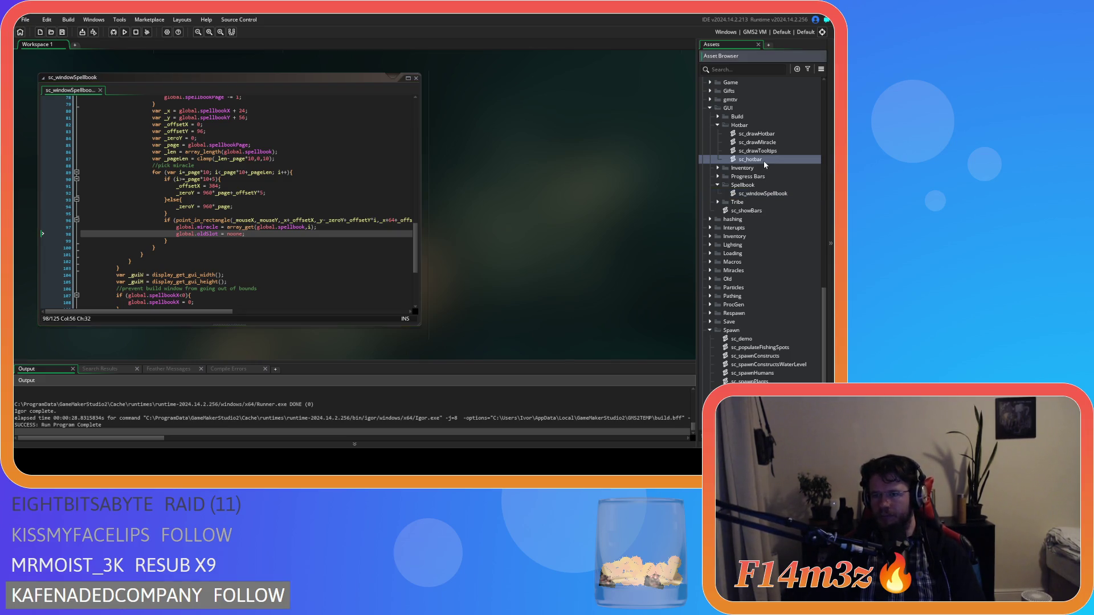
{"action": "scroll", "coordinate": [266, 213], "scroll_direction": "down", "scroll_amount": 2}
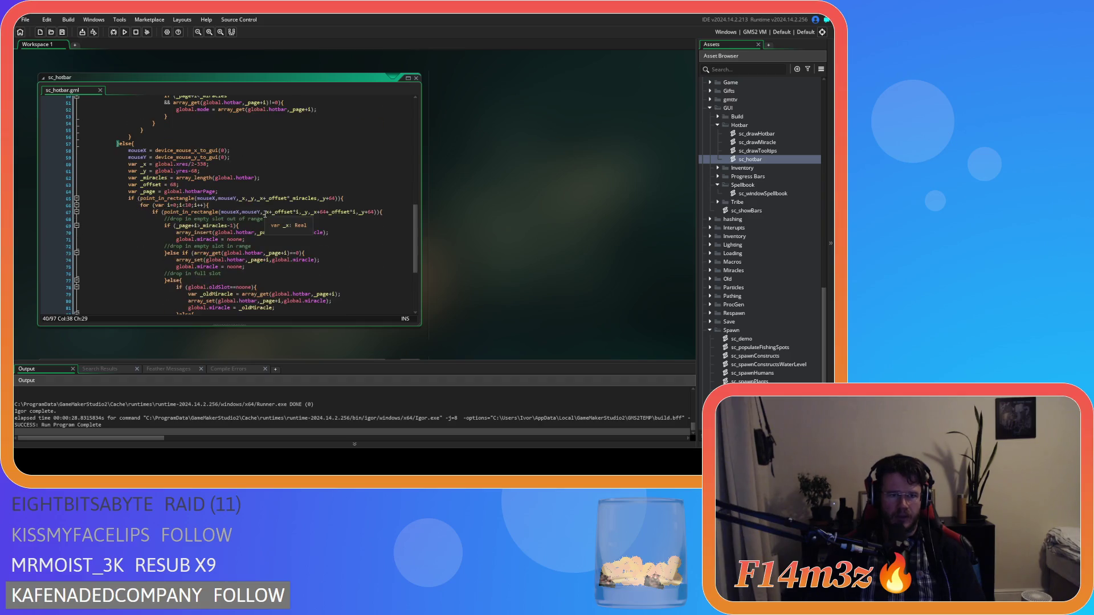
- Delete the -1 from line 69's range check so it reads _page+i>_miracles
{"action": "left_click", "coordinate": [278, 221]}
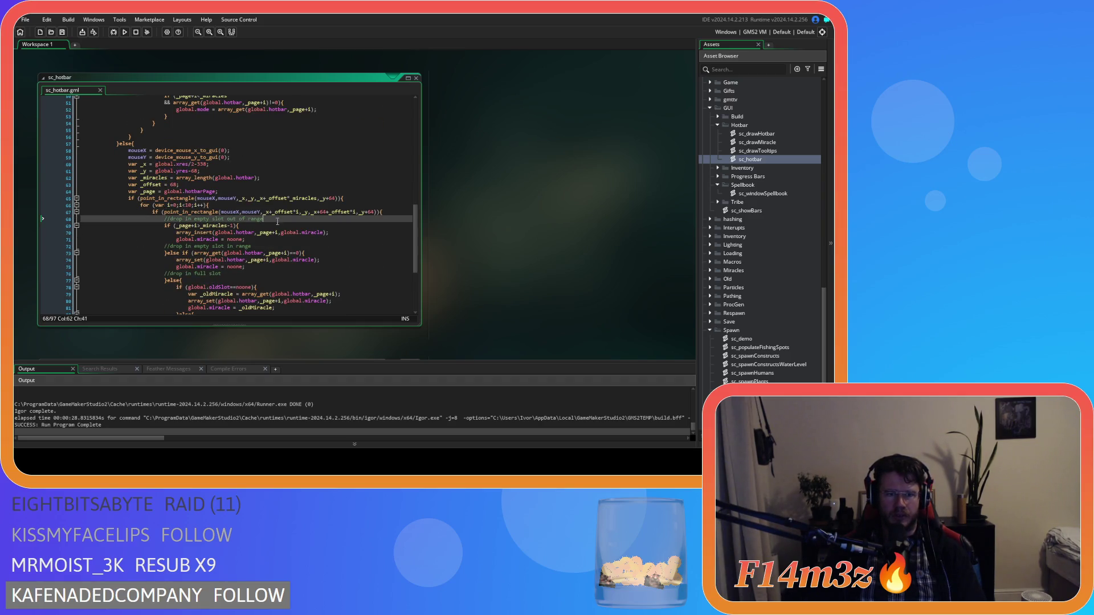
{"action": "mouse_move", "coordinate": [284, 235]}
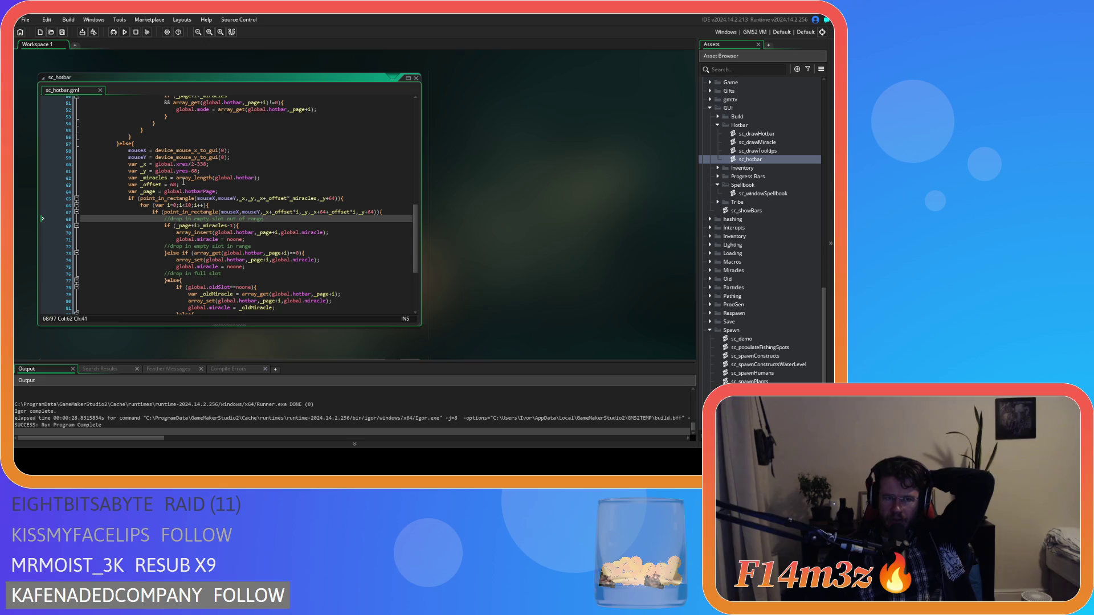
{"action": "left_click", "coordinate": [229, 226]}
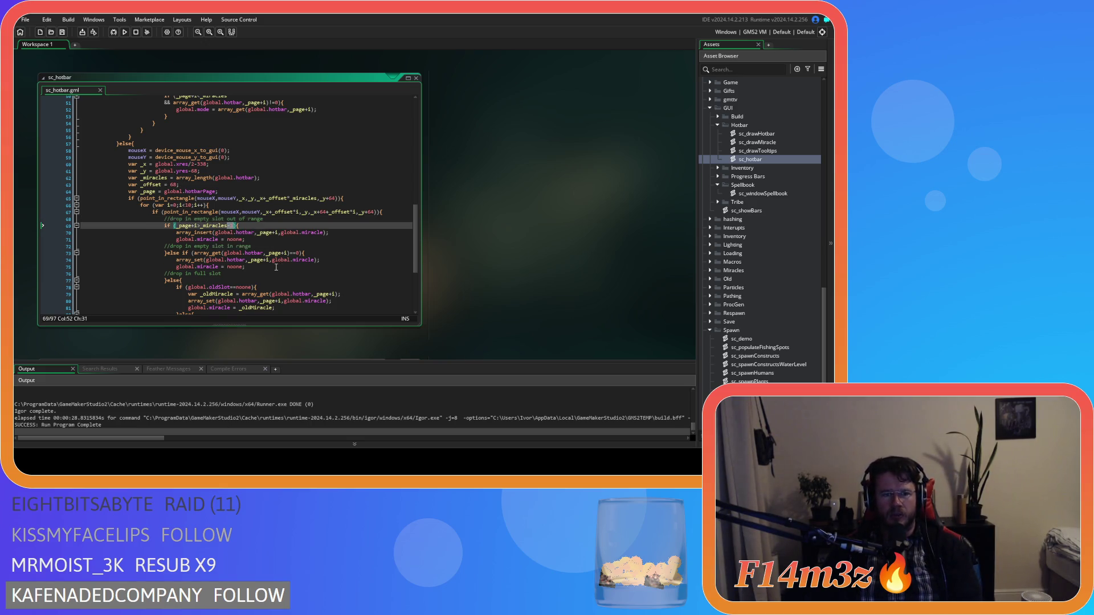
{"action": "key", "text": "Left"}
{"action": "key", "text": "Left"}
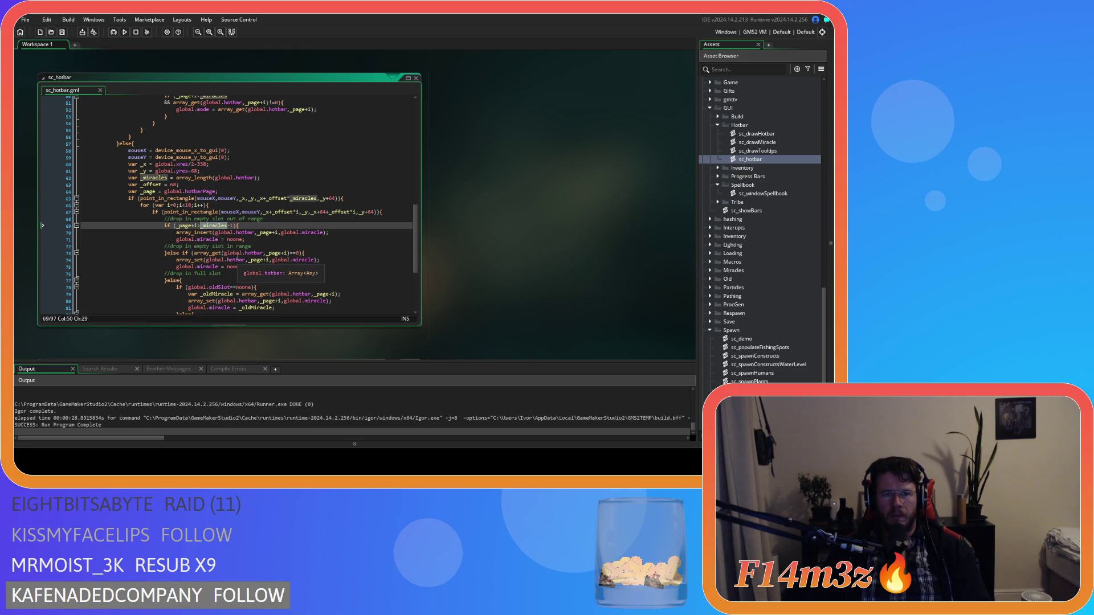
{"action": "left_click_drag", "start_coordinate": [228, 226], "coordinate": [235, 227]}
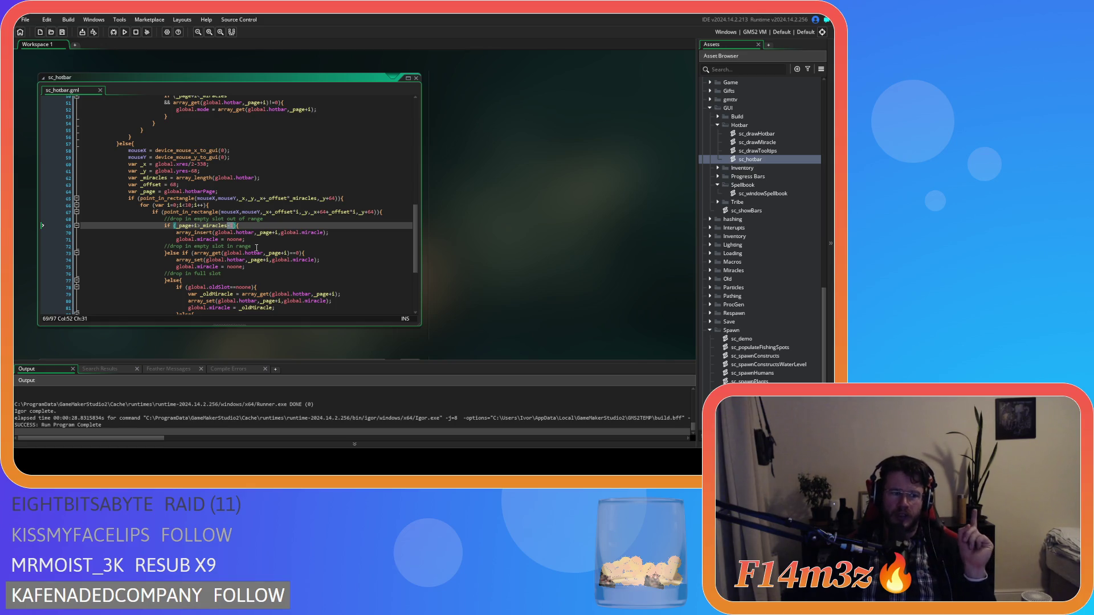
{"action": "key", "text": "BackSpace"}
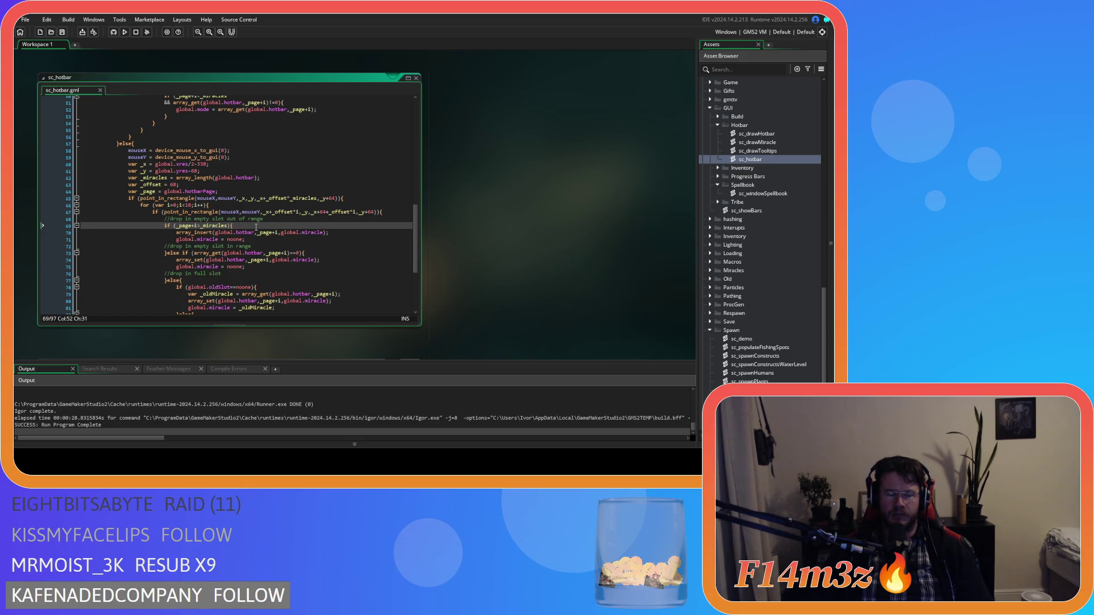
{"action": "scroll", "coordinate": [256, 232], "scroll_direction": "down", "scroll_amount": 3}
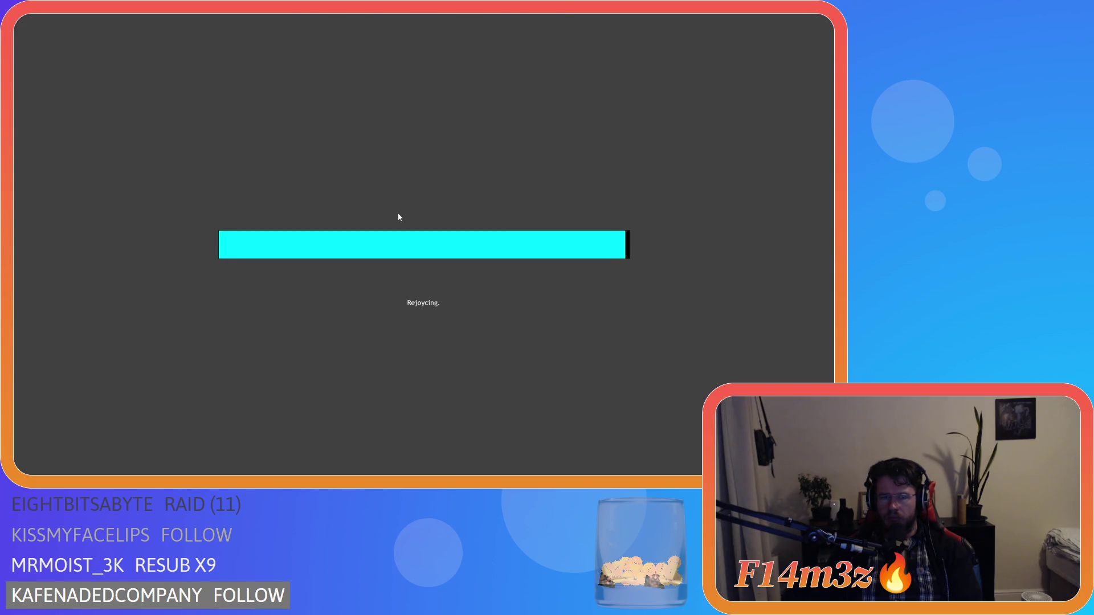
- Once the test build finishes loading, load the quicksaved game world with F1
{"action": "key", "text": "F1"}
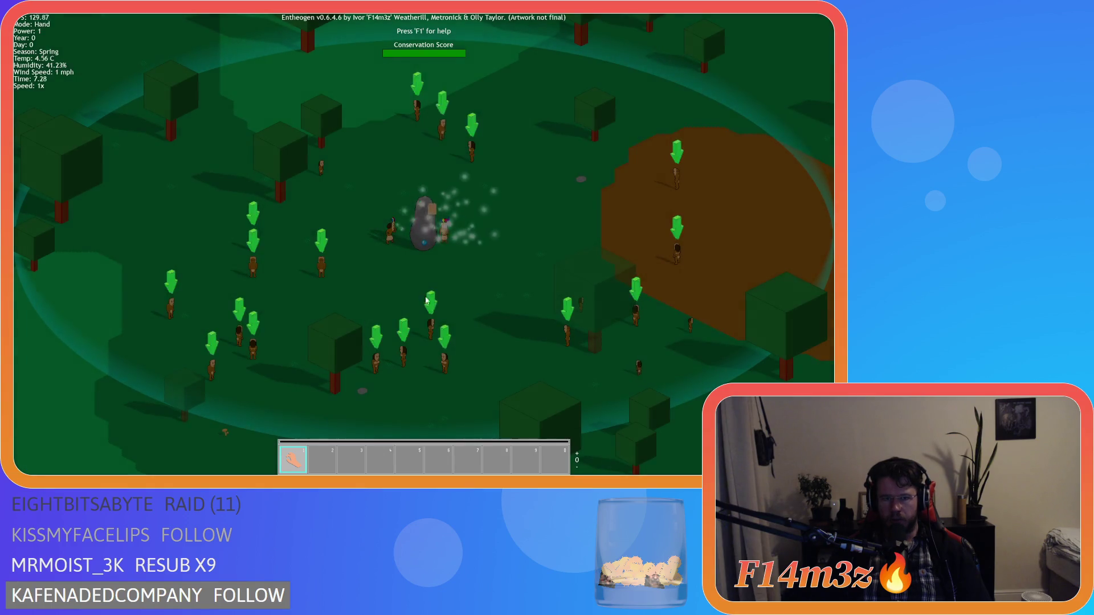
- Zoom the map and pan north to the island's coast to look for the shrine
{"action": "scroll", "coordinate": [433, 262], "scroll_direction": "down", "scroll_amount": 5}
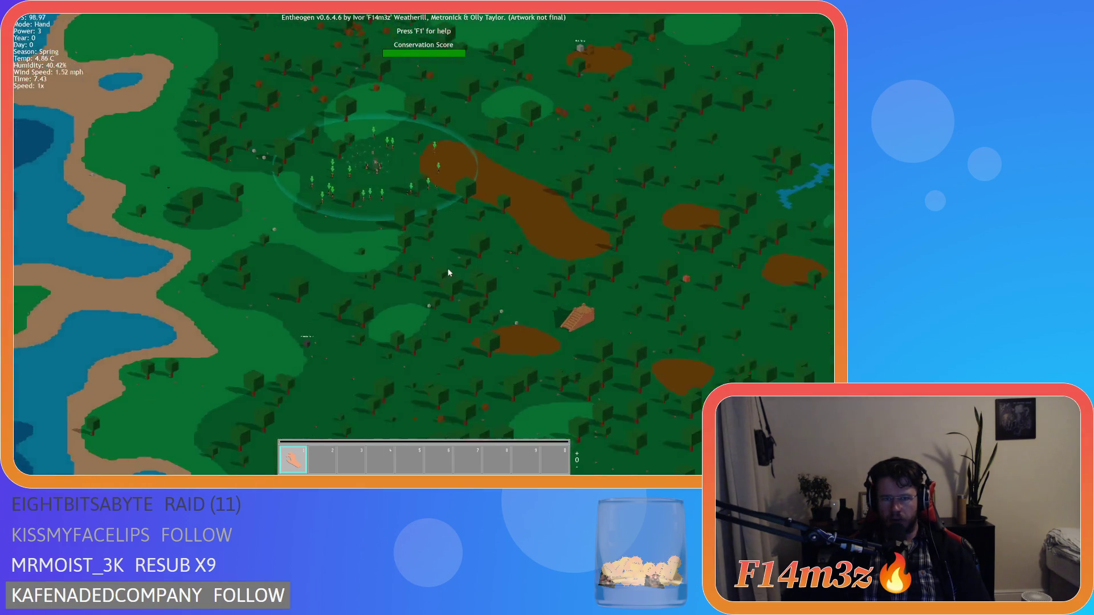
{"action": "scroll", "coordinate": [449, 273], "scroll_direction": "down", "scroll_amount": 5}
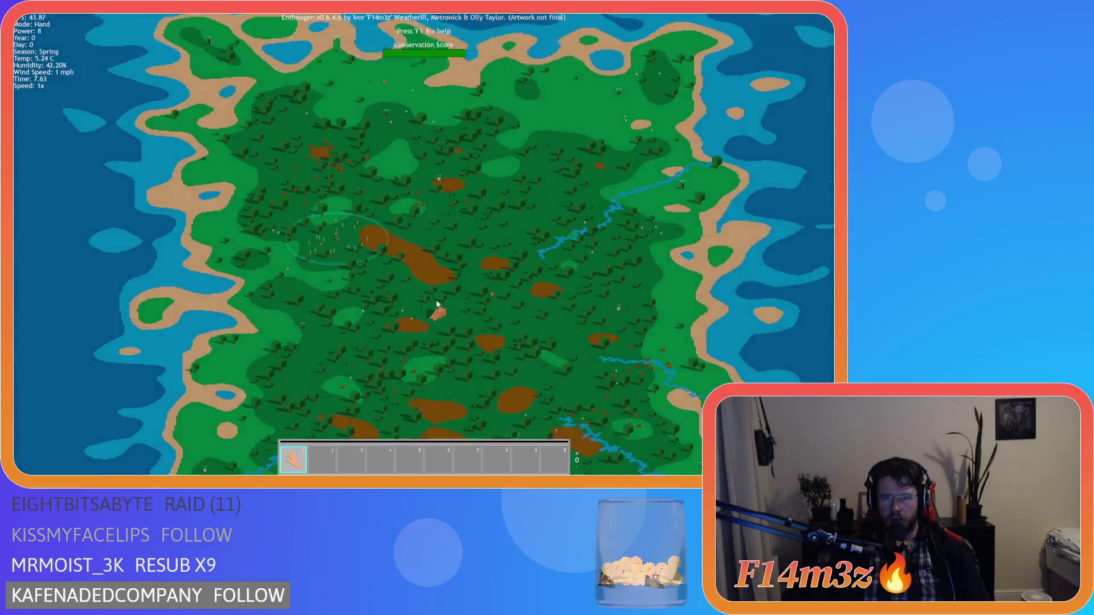
{"action": "key", "text": "w"}
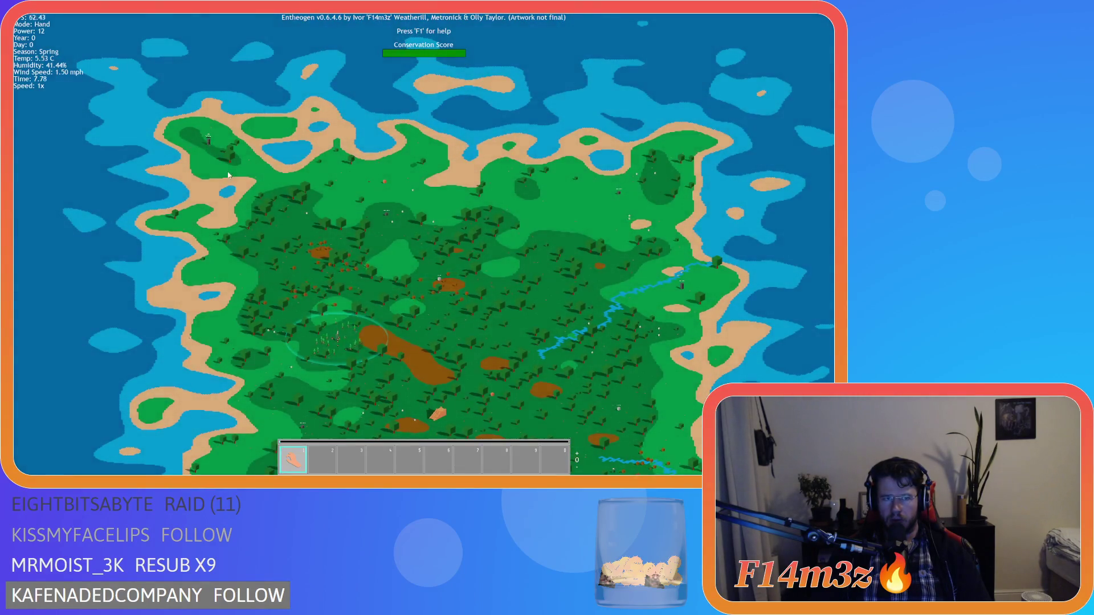
{"action": "scroll", "coordinate": [228, 175], "scroll_direction": "up", "scroll_amount": 10}
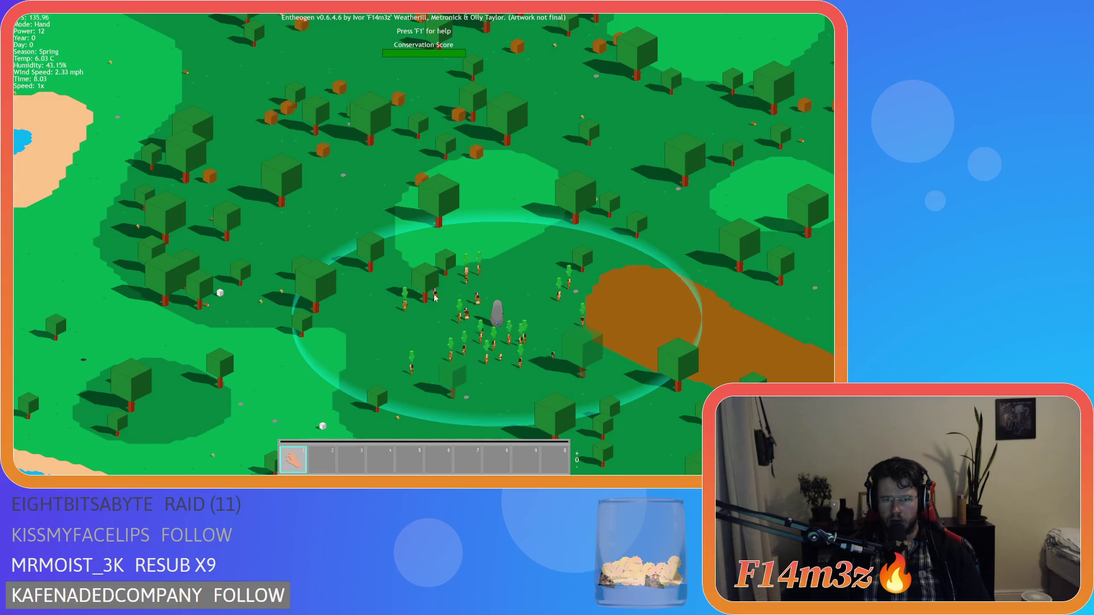
{"action": "scroll", "coordinate": [407, 303], "scroll_direction": "down", "scroll_amount": 10}
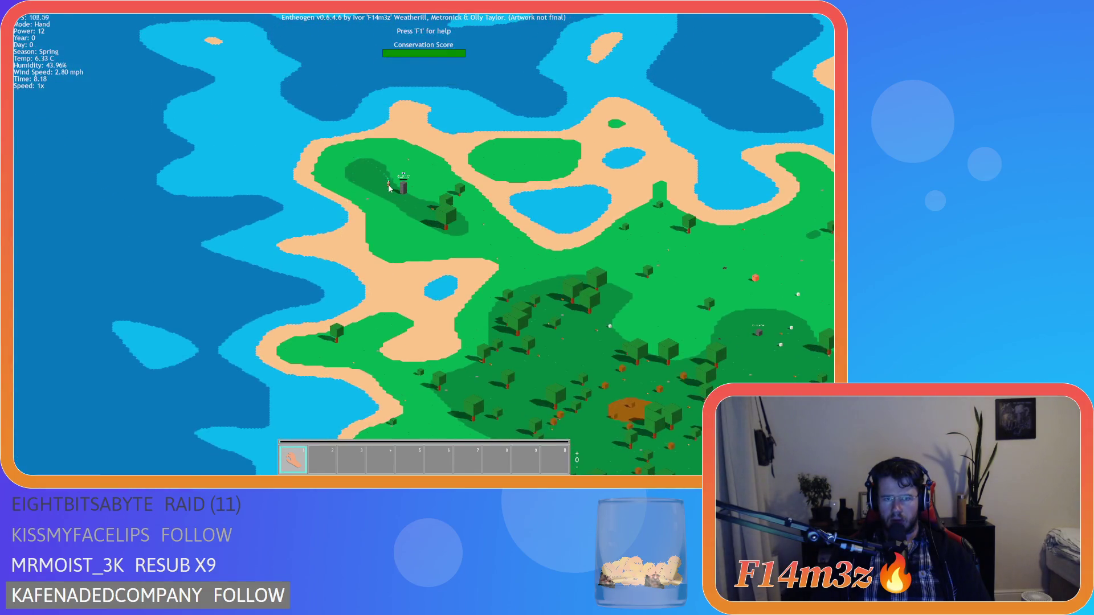
{"action": "scroll", "coordinate": [389, 187], "scroll_direction": "up", "scroll_amount": 10}
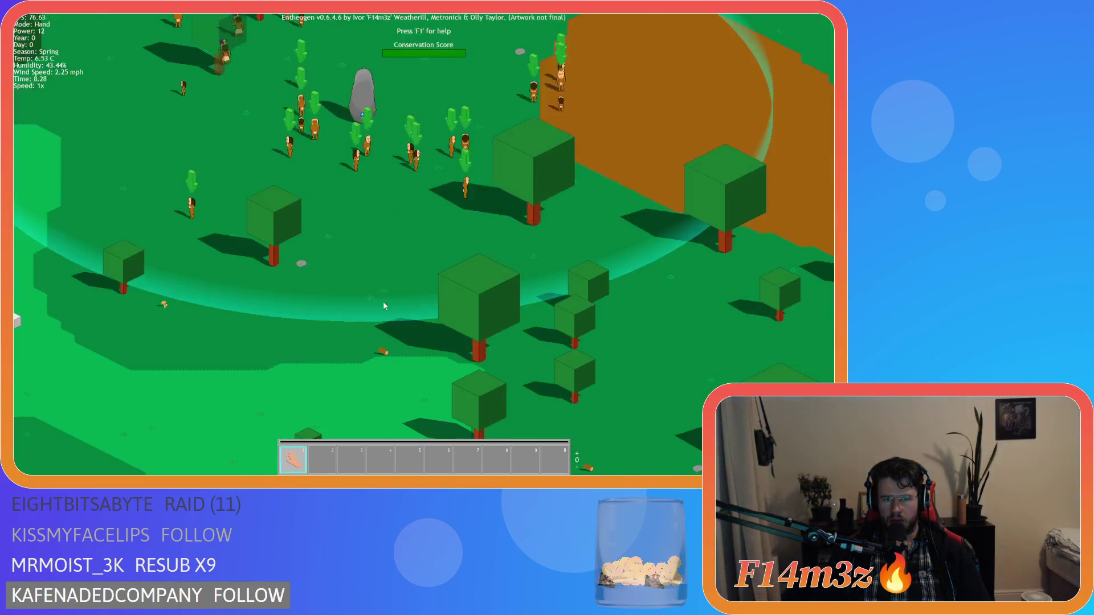
{"action": "scroll", "coordinate": [419, 256], "scroll_direction": "down", "scroll_amount": 10}
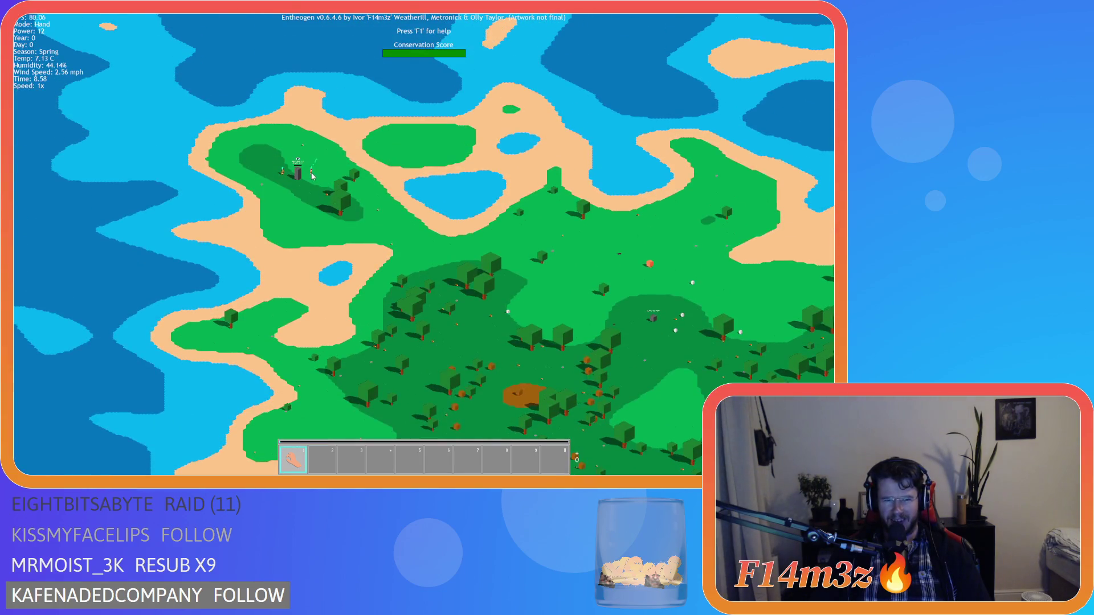
{"action": "scroll", "coordinate": [312, 176], "scroll_direction": "up", "scroll_amount": 10}
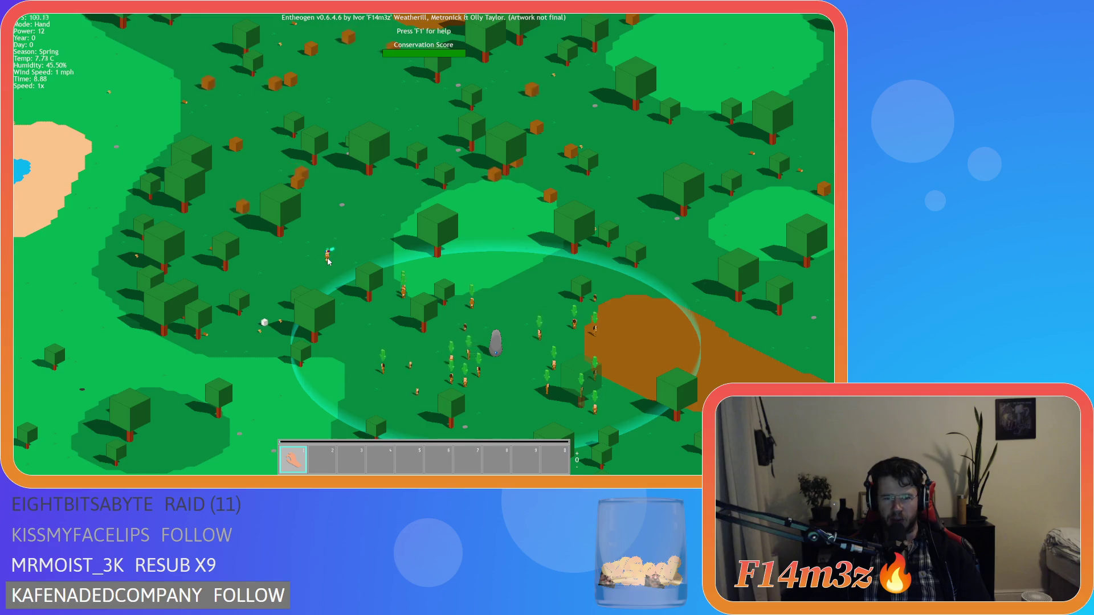
- Run the game at 8x speed with the Light shrine and its three worshippers in view
{"action": "scroll", "coordinate": [326, 177], "scroll_direction": "down", "scroll_amount": 10}
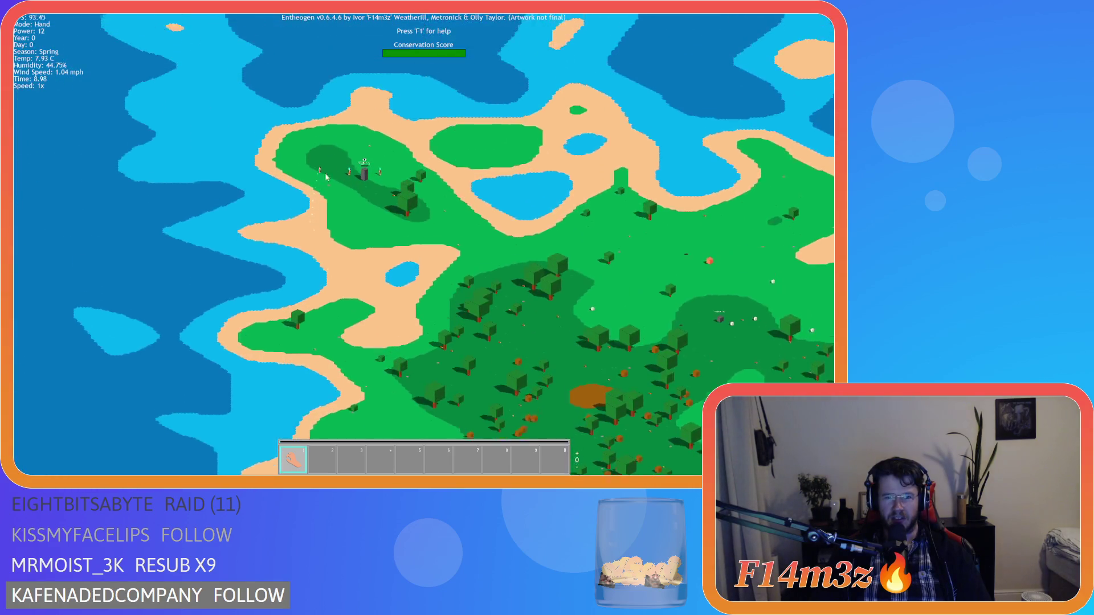
{"action": "scroll", "coordinate": [326, 178], "scroll_direction": "down", "scroll_amount": 3}
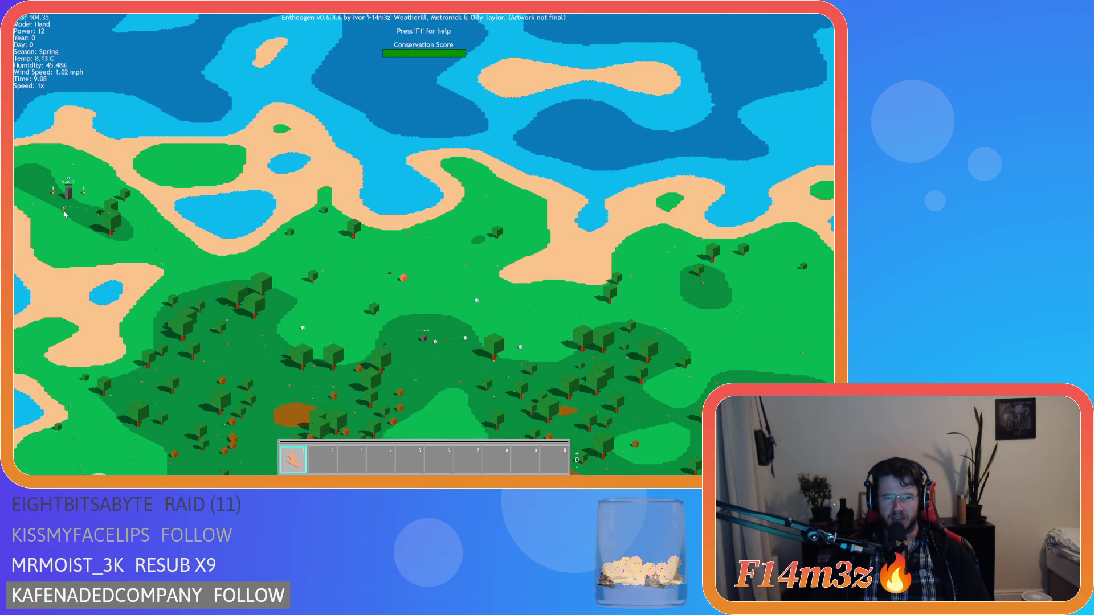
{"action": "scroll", "coordinate": [135, 221], "scroll_direction": "up", "scroll_amount": 10}
{"action": "scroll", "coordinate": [346, 221], "scroll_direction": "up", "scroll_amount": 5}
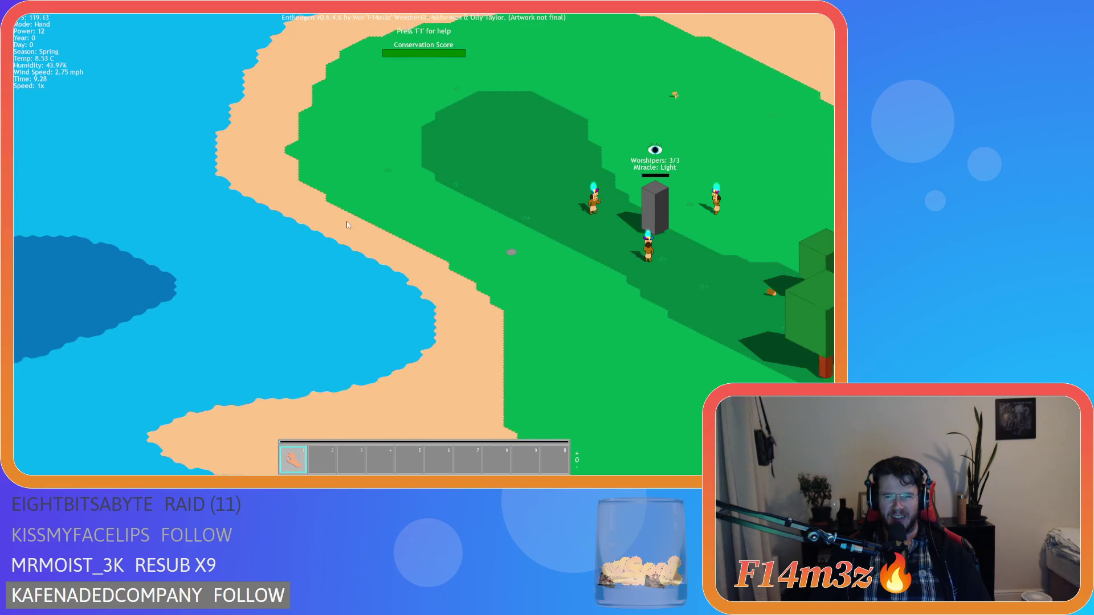
{"action": "key", "text": "d"}
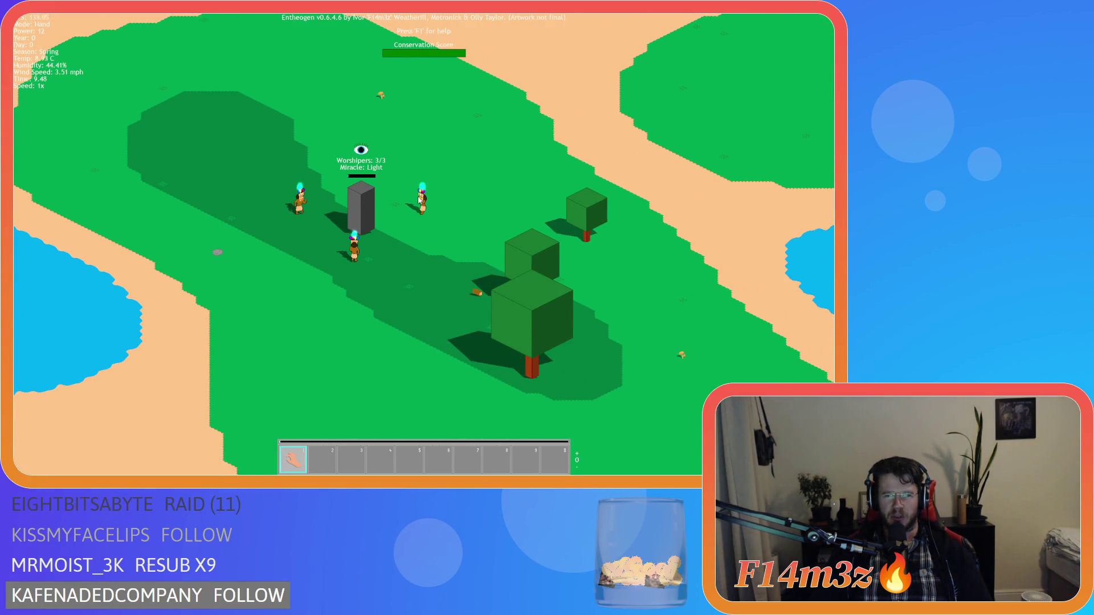
{"action": "key", "text": "equal"}
{"action": "key", "text": "equal"}
{"action": "key", "text": "equal"}
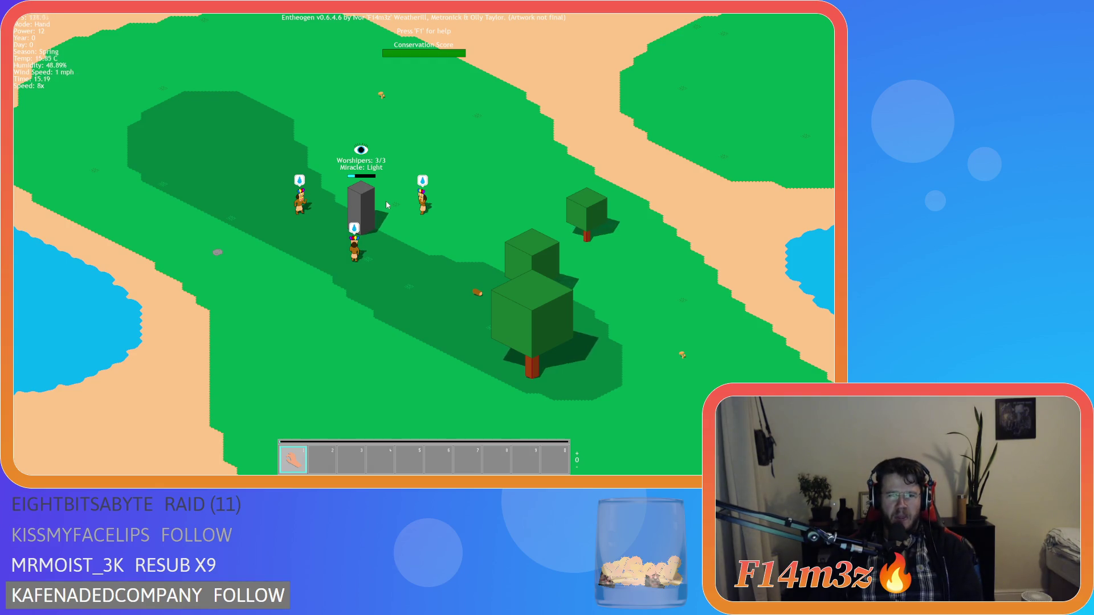
{"action": "key", "text": "a"}
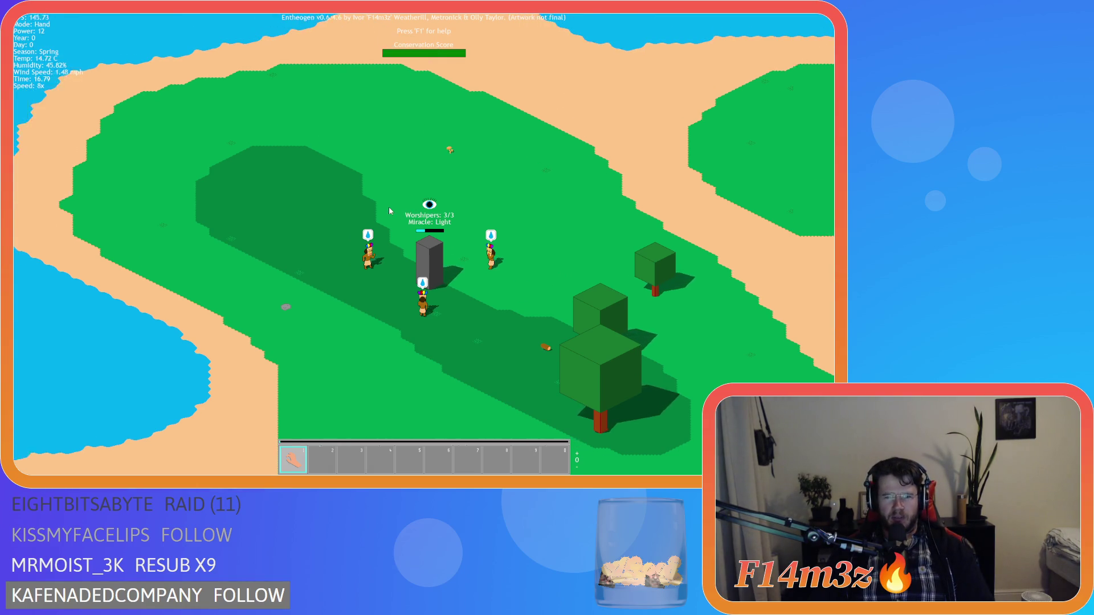
- Open the Miracles spellbook at the upper left, then drop game speed back to 1x
{"action": "key", "text": "m"}
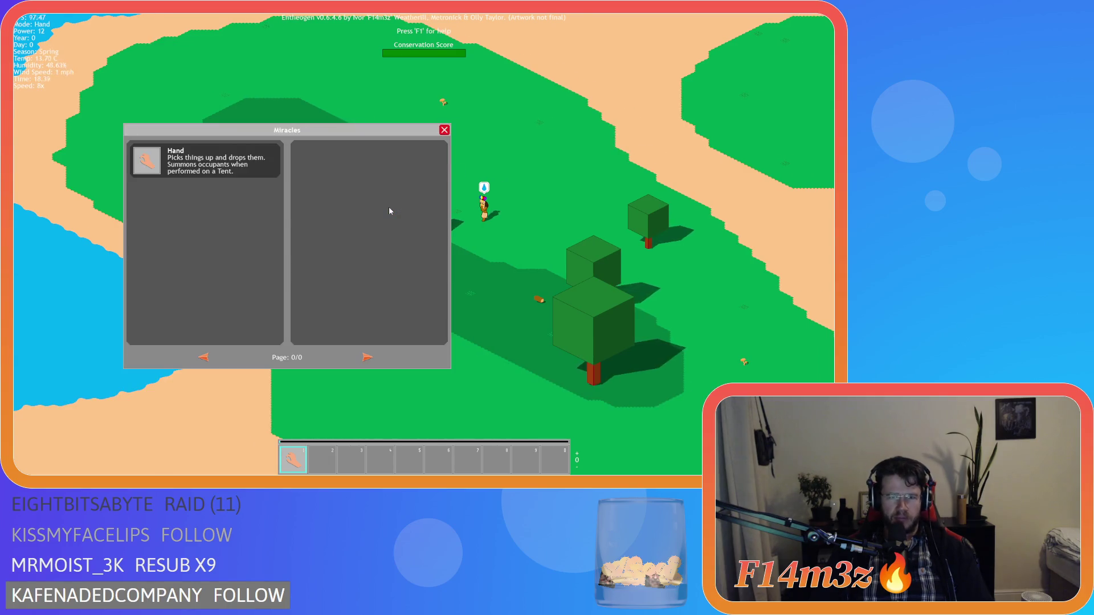
{"action": "key", "text": "a"}
{"action": "left_click_drag", "start_coordinate": [317, 136], "coordinate": [257, 130]}
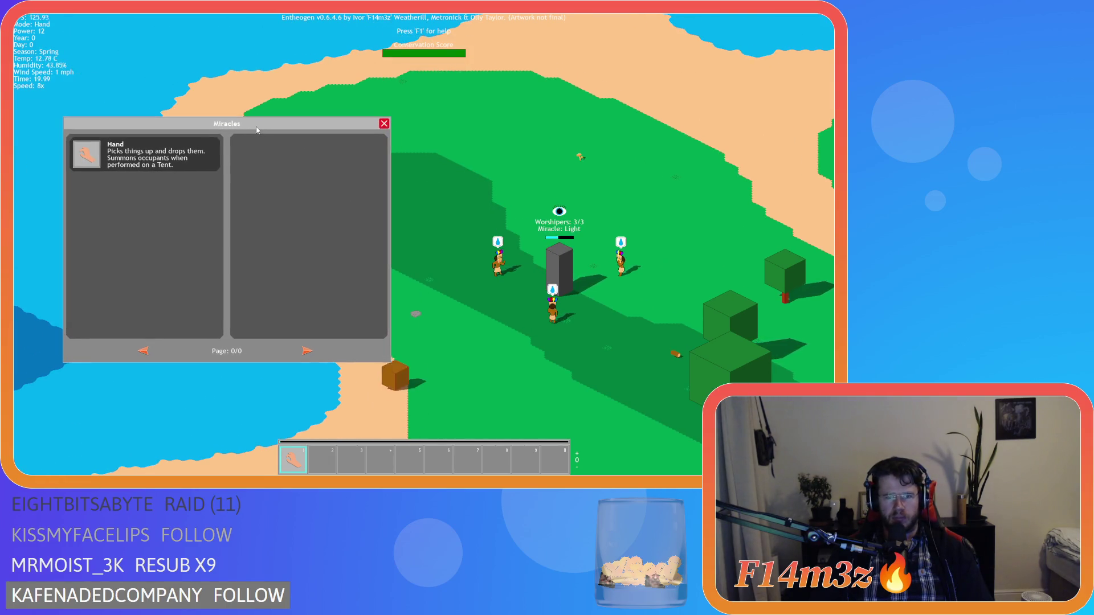
{"action": "key", "text": "d"}
{"action": "key", "text": "d"}
{"action": "key", "text": "w"}
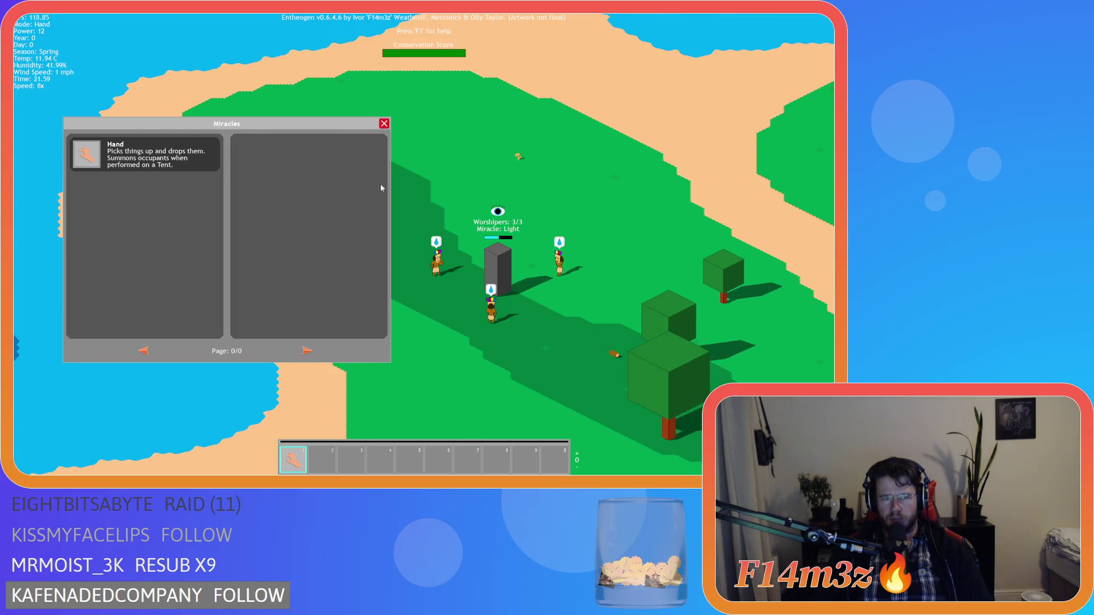
{"action": "key", "text": "a"}
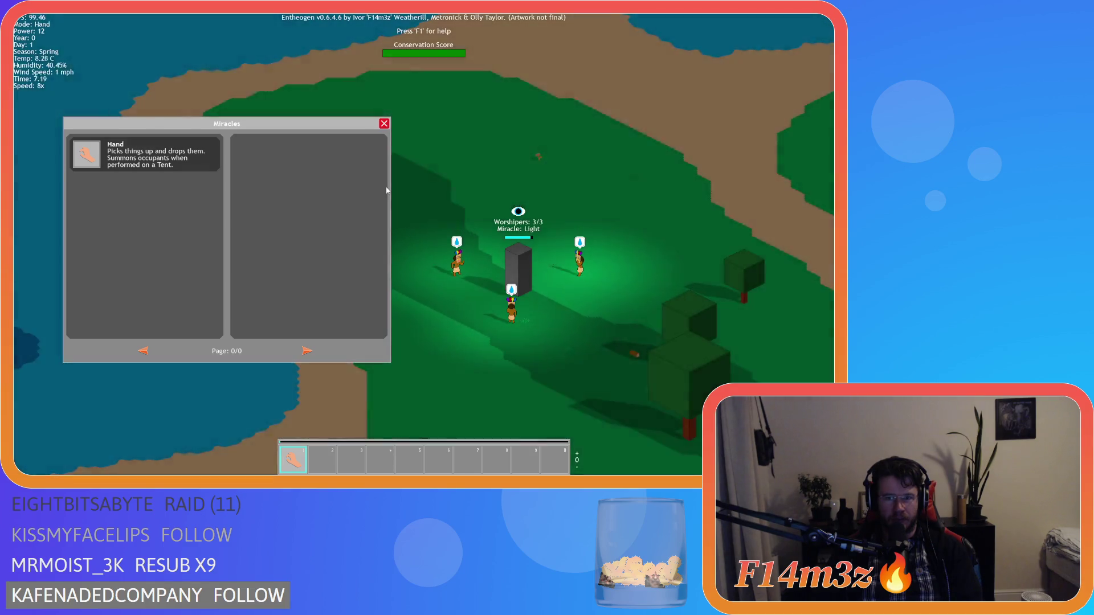
{"action": "key", "text": "minus"}
{"action": "key", "text": "minus"}
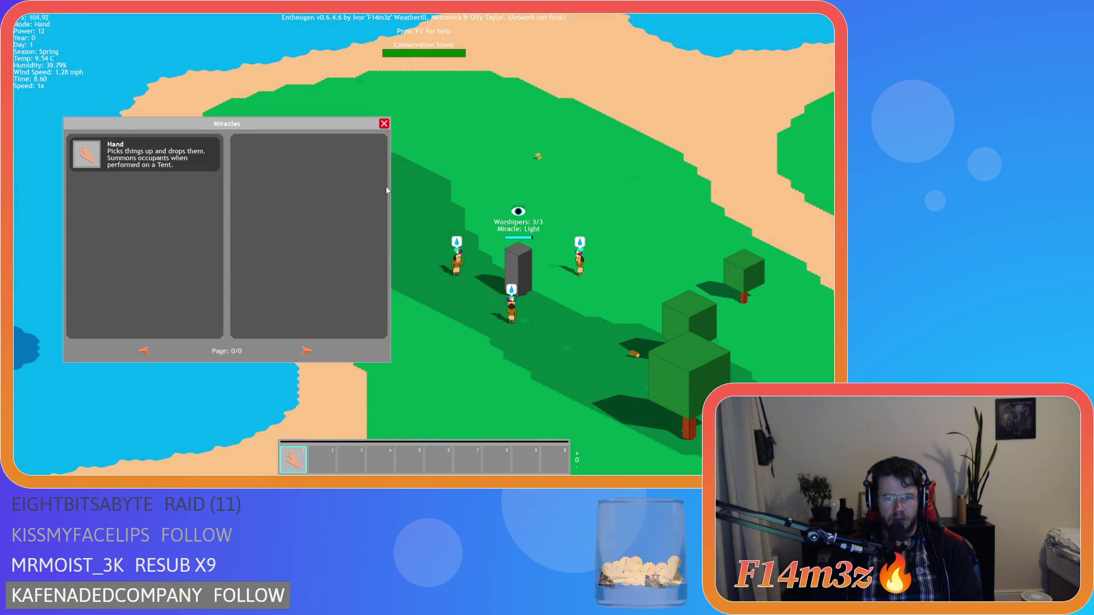
{"action": "key", "text": "minus"}
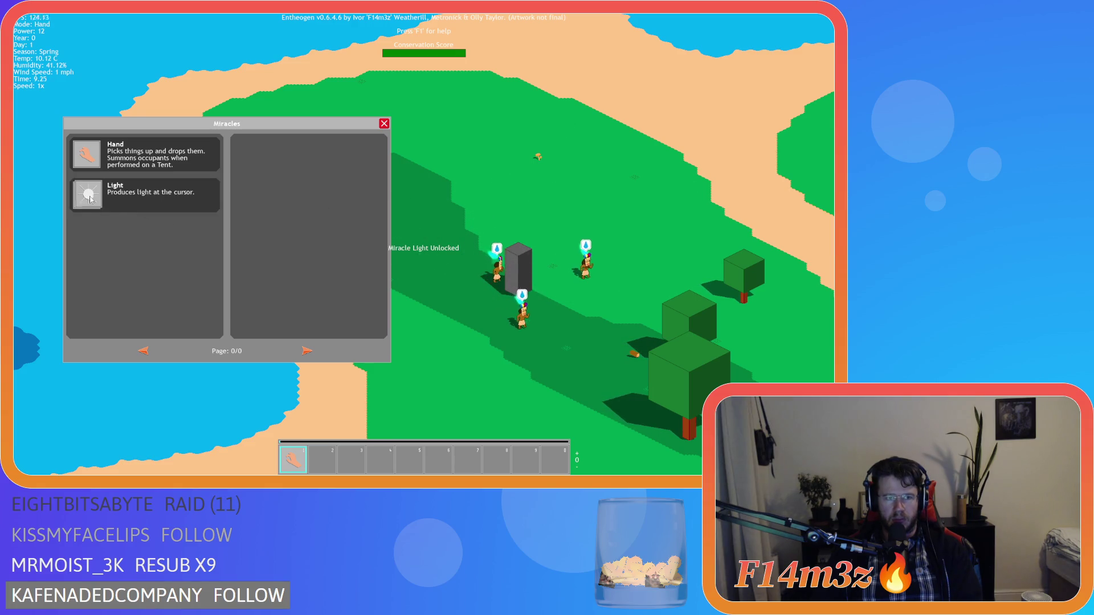
- Put the Light miracle in hotbar slot 1, make it active, and quit the game
{"action": "mouse_move", "coordinate": [106, 199]}
{"action": "left_mouse_down"}
{"action": "mouse_move", "coordinate": [401, 466]}
{"action": "mouse_move", "coordinate": [190, 323]}
{"action": "left_mouse_up"}
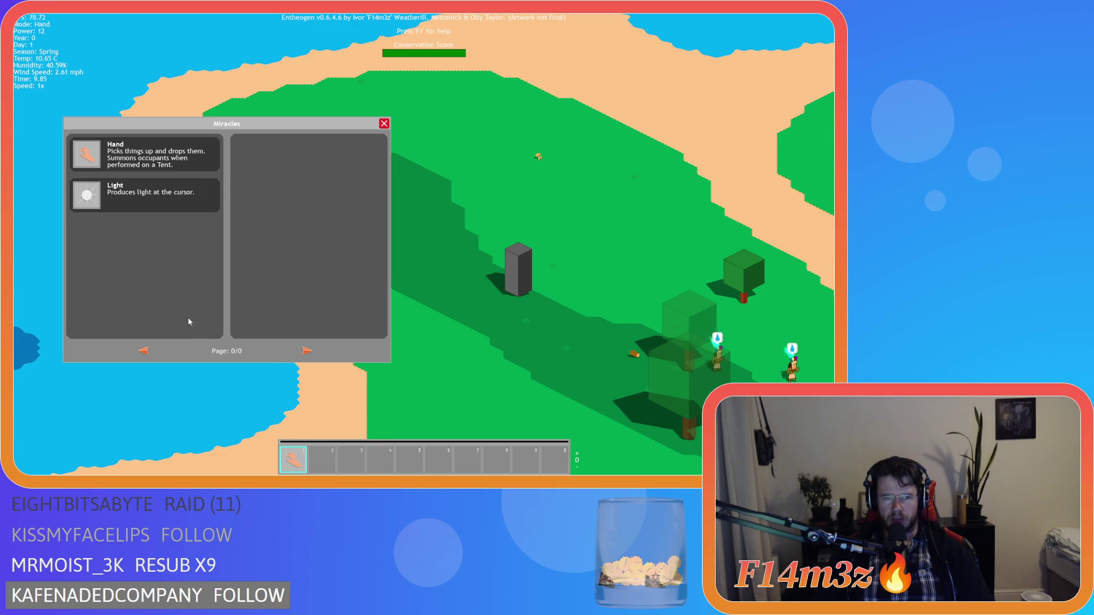
{"action": "left_click", "coordinate": [304, 460]}
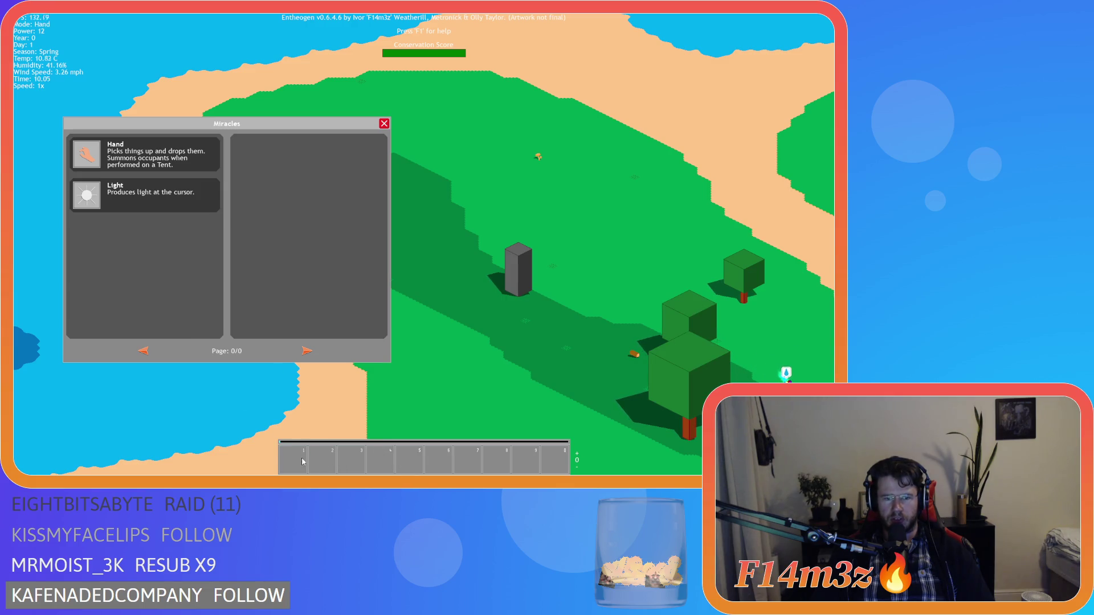
{"action": "key", "text": "s"}
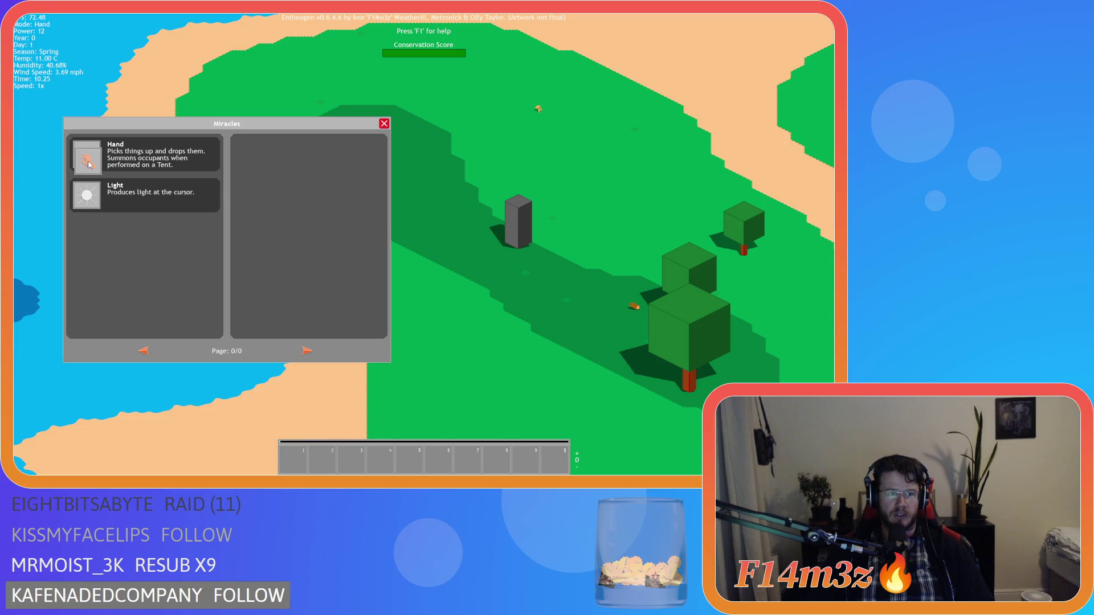
{"action": "mouse_move", "coordinate": [87, 155]}
{"action": "left_mouse_down"}
{"action": "mouse_move", "coordinate": [323, 395]}
{"action": "mouse_move", "coordinate": [301, 467]}
{"action": "left_mouse_up"}
{"action": "mouse_move", "coordinate": [86, 195]}
{"action": "left_mouse_down"}
{"action": "mouse_move", "coordinate": [403, 459]}
{"action": "mouse_move", "coordinate": [385, 461]}
{"action": "left_mouse_up"}
{"action": "mouse_move", "coordinate": [98, 158]}
{"action": "left_mouse_down"}
{"action": "mouse_move", "coordinate": [336, 443]}
{"action": "mouse_move", "coordinate": [294, 459]}
{"action": "mouse_move", "coordinate": [351, 425]}
{"action": "mouse_move", "coordinate": [263, 423]}
{"action": "mouse_move", "coordinate": [290, 455]}
{"action": "mouse_move", "coordinate": [310, 422]}
{"action": "left_mouse_up"}
{"action": "mouse_move", "coordinate": [86, 154]}
{"action": "left_mouse_down"}
{"action": "mouse_move", "coordinate": [183, 322]}
{"action": "mouse_move", "coordinate": [308, 459]}
{"action": "mouse_move", "coordinate": [294, 458]}
{"action": "mouse_move", "coordinate": [294, 422]}
{"action": "left_mouse_up"}
{"action": "left_click_drag", "start_coordinate": [86, 196], "coordinate": [294, 458]}
{"action": "left_click", "coordinate": [295, 460]}
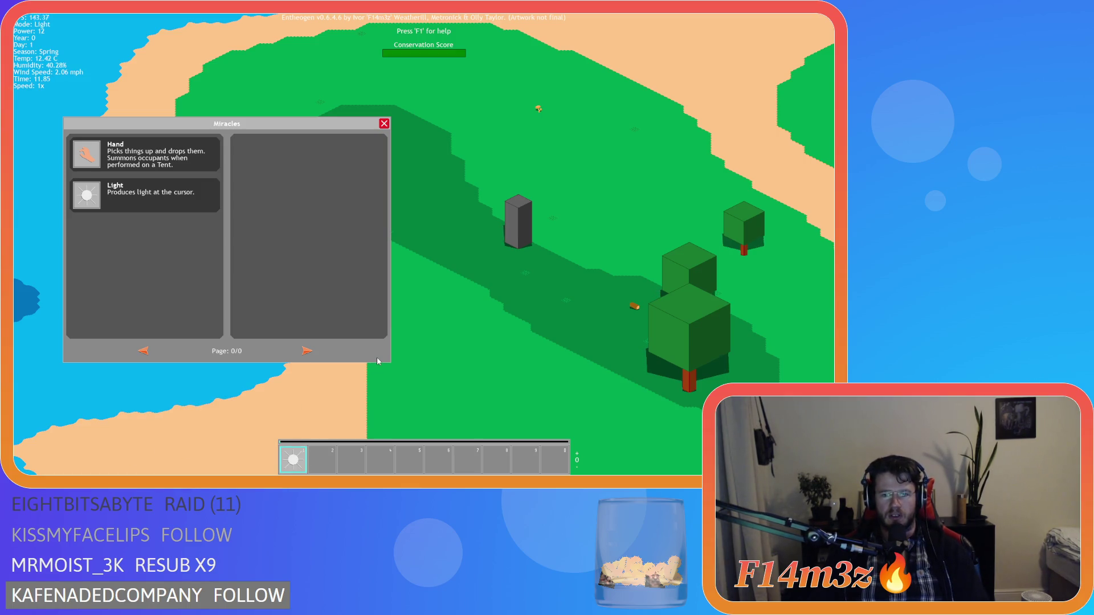
{"action": "key", "text": "Escape"}
{"action": "key", "text": "Escape"}
{"action": "key", "text": "y"}
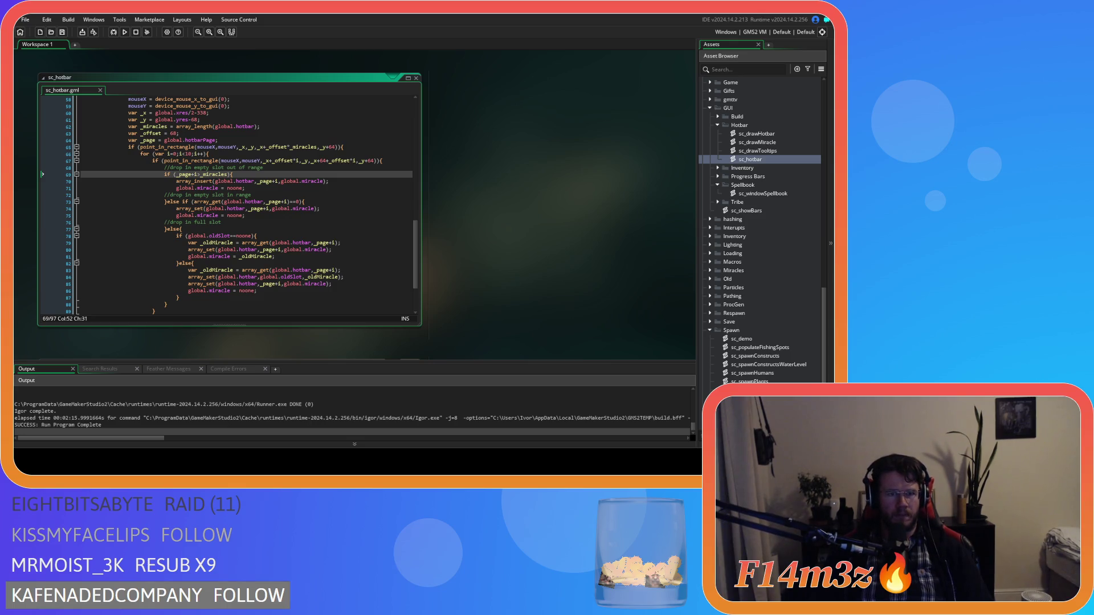
{"action": "type", "text": "-1"}
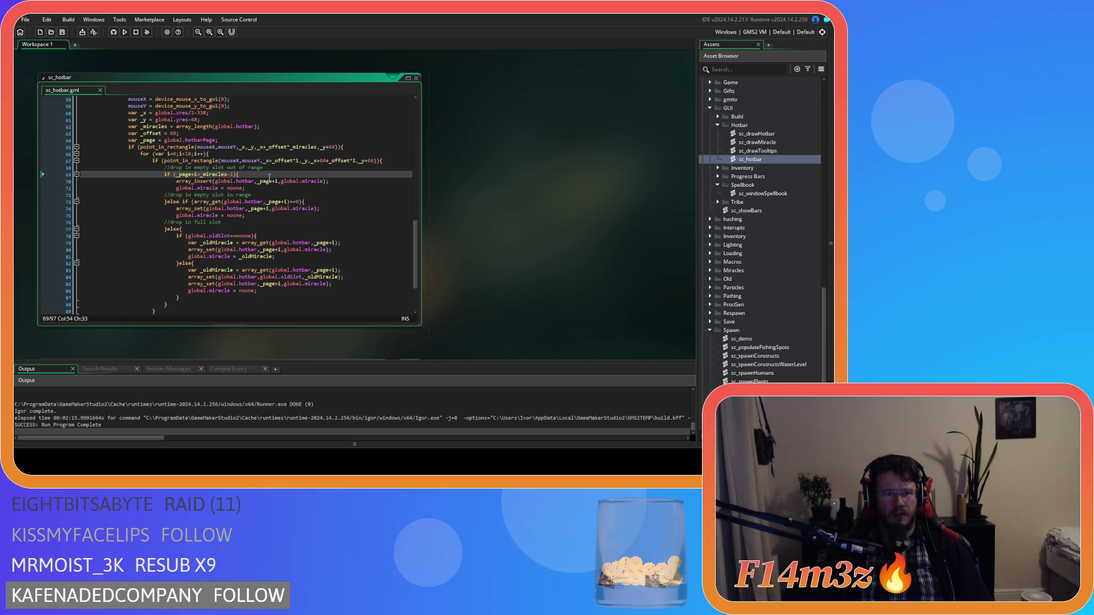
{"action": "left_click", "coordinate": [265, 189]}
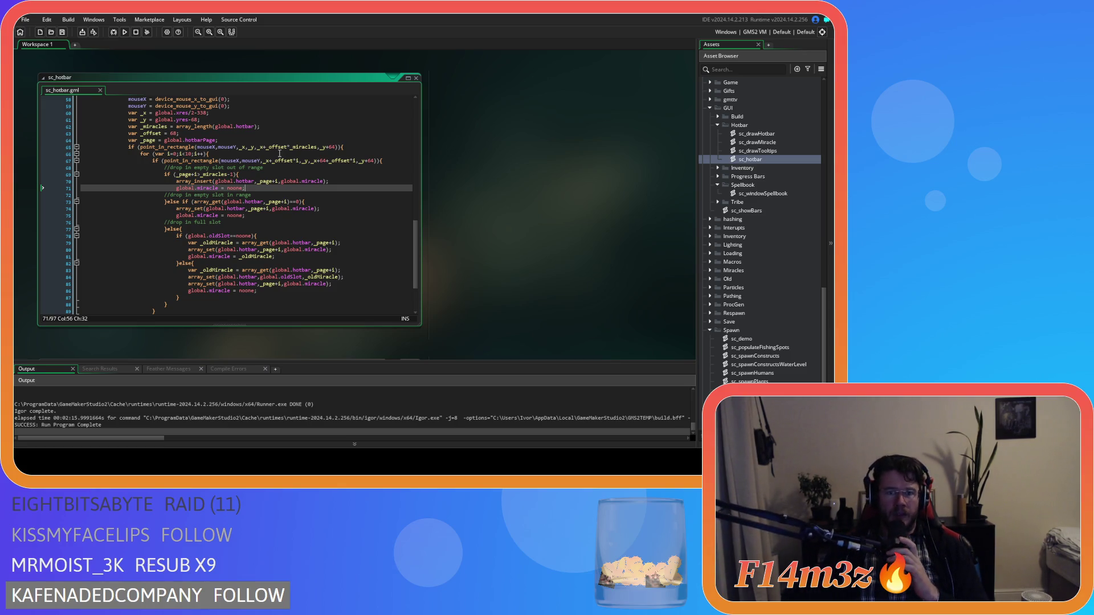
{"action": "scroll", "coordinate": [267, 164], "scroll_direction": "up", "scroll_amount": 3}
{"action": "scroll", "coordinate": [268, 164], "scroll_direction": "up", "scroll_amount": 8}
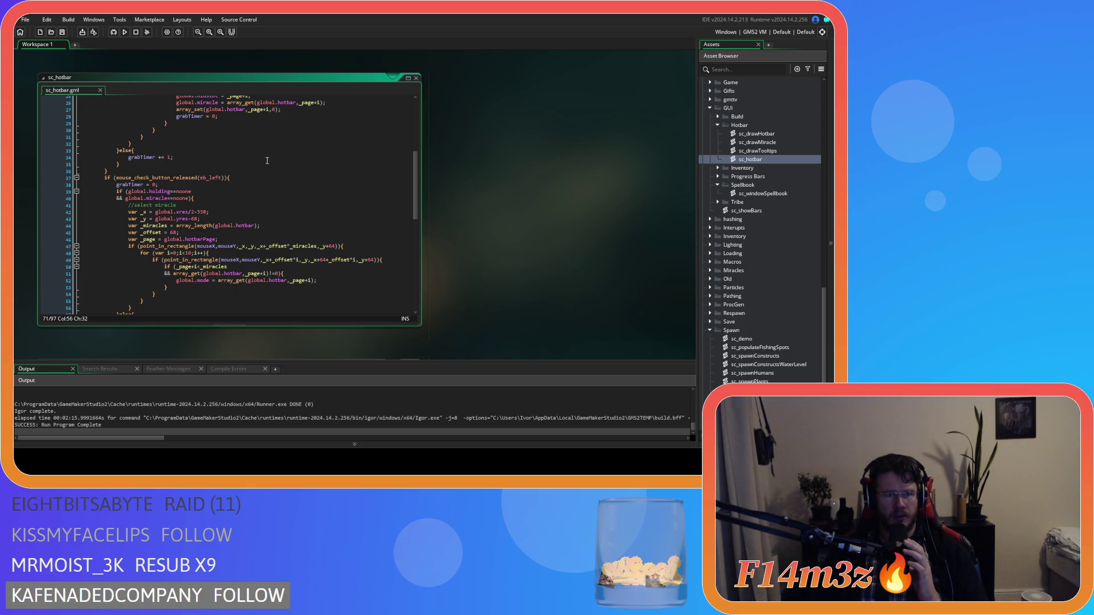
{"action": "scroll", "coordinate": [264, 151], "scroll_direction": "down", "scroll_amount": 3}
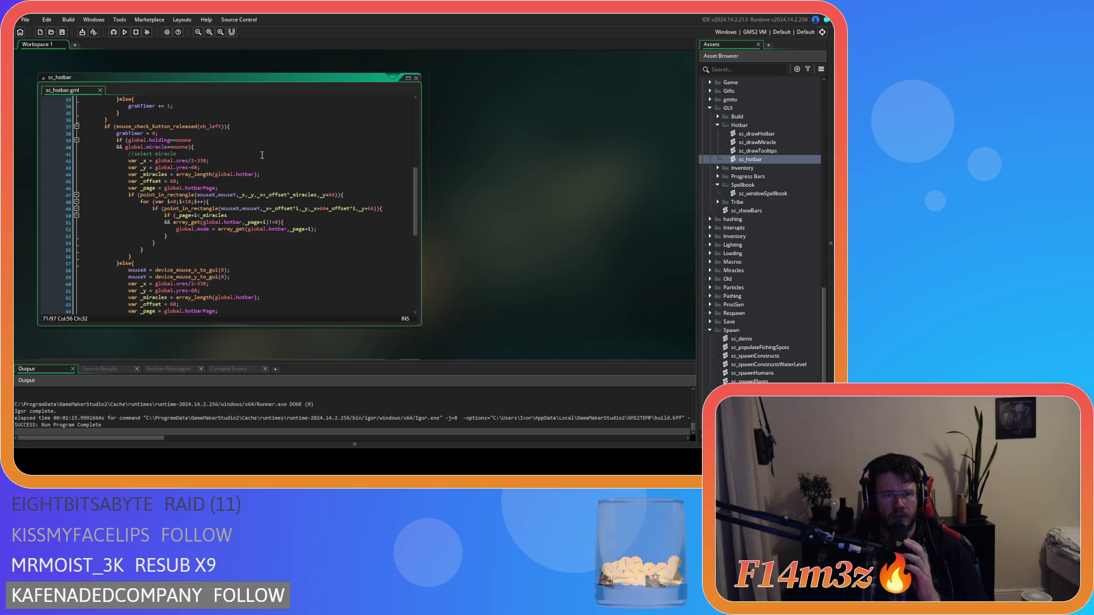
{"action": "scroll", "coordinate": [263, 155], "scroll_direction": "down", "scroll_amount": 3}
{"action": "scroll", "coordinate": [262, 151], "scroll_direction": "down", "scroll_amount": 4}
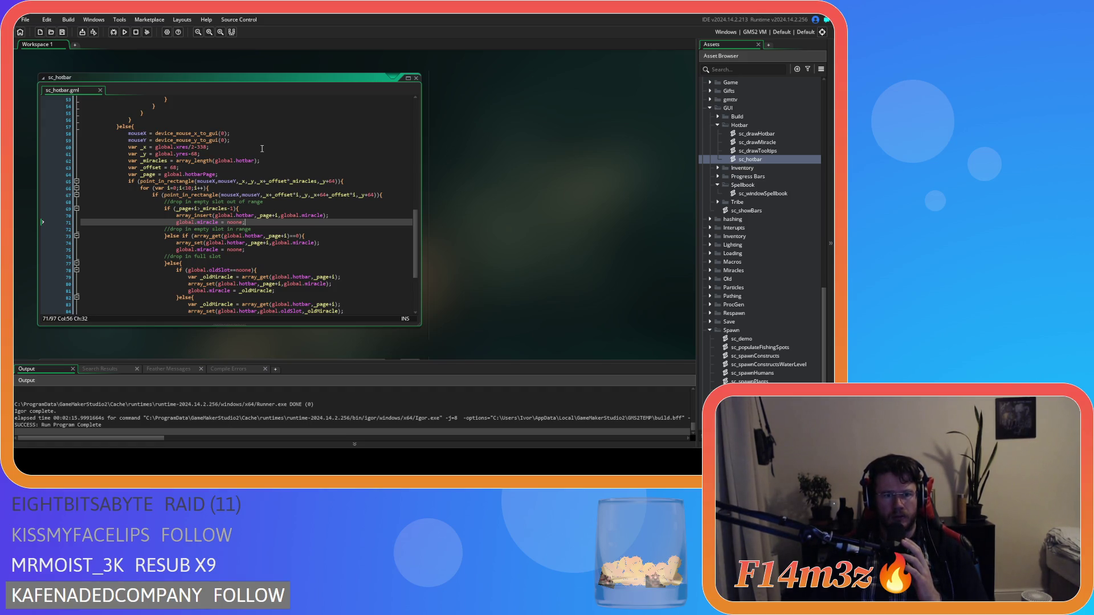
{"action": "scroll", "coordinate": [262, 149], "scroll_direction": "down", "scroll_amount": 1}
{"action": "scroll", "coordinate": [262, 149], "scroll_direction": "down", "scroll_amount": 1}
{"action": "scroll", "coordinate": [262, 149], "scroll_direction": "up", "scroll_amount": 1}
{"action": "left_click", "coordinate": [297, 194]}
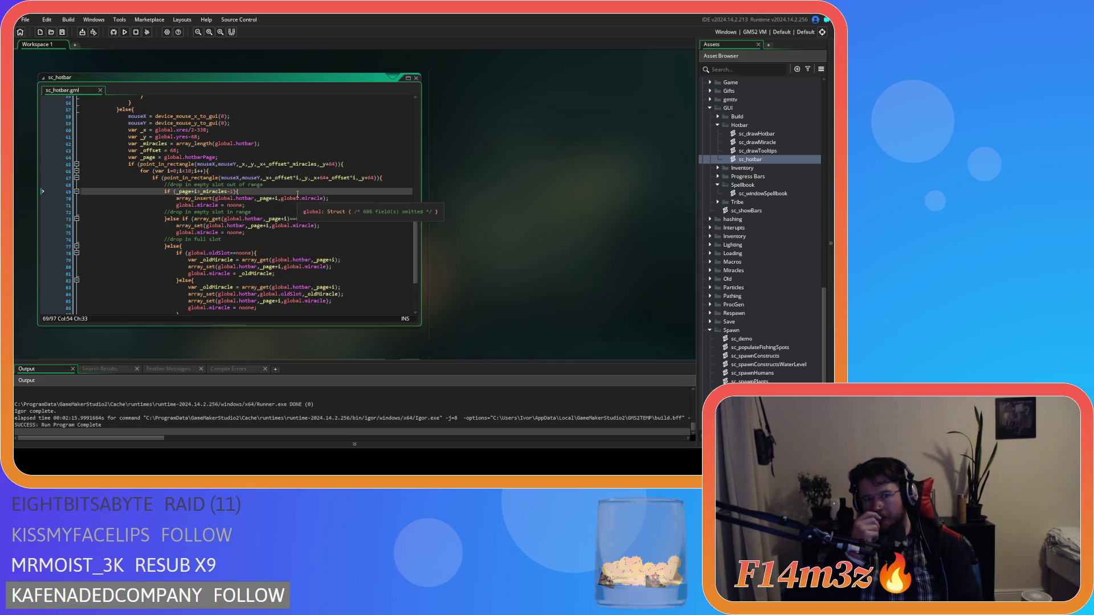
{"action": "scroll", "coordinate": [298, 194], "scroll_direction": "down", "scroll_amount": 1}
{"action": "key", "text": "Left"}
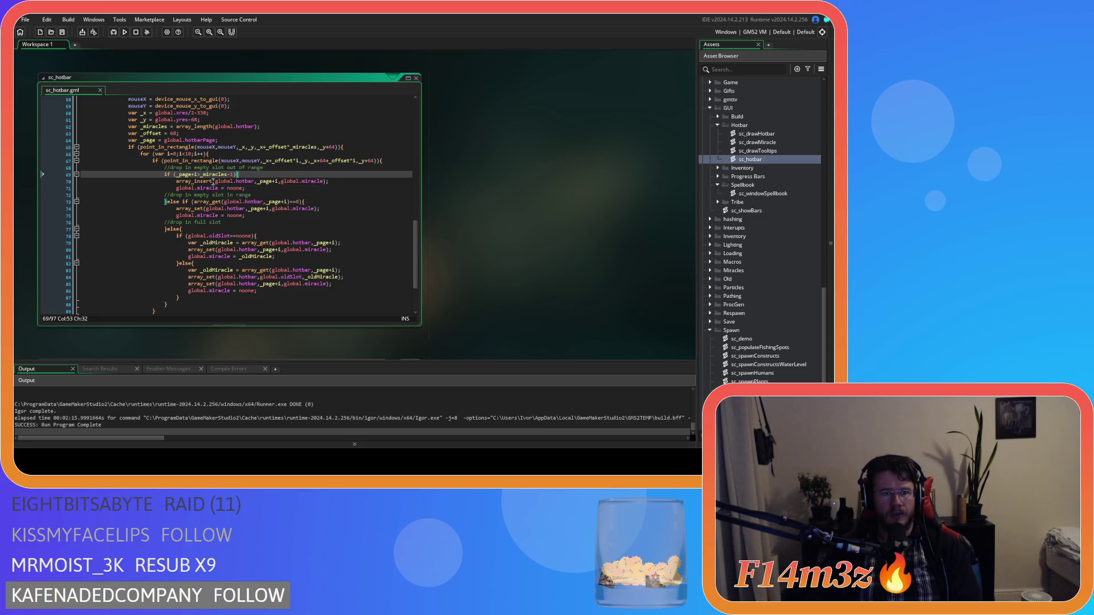
{"action": "mouse_move", "coordinate": [212, 181]}
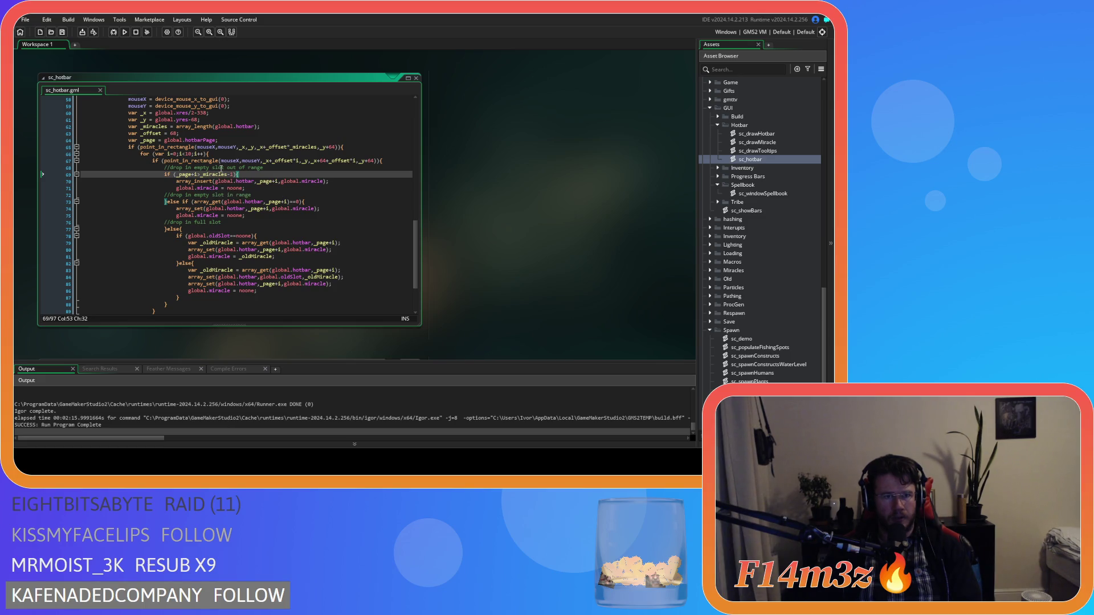
{"action": "scroll", "coordinate": [763, 163], "scroll_direction": "up", "scroll_amount": 10}
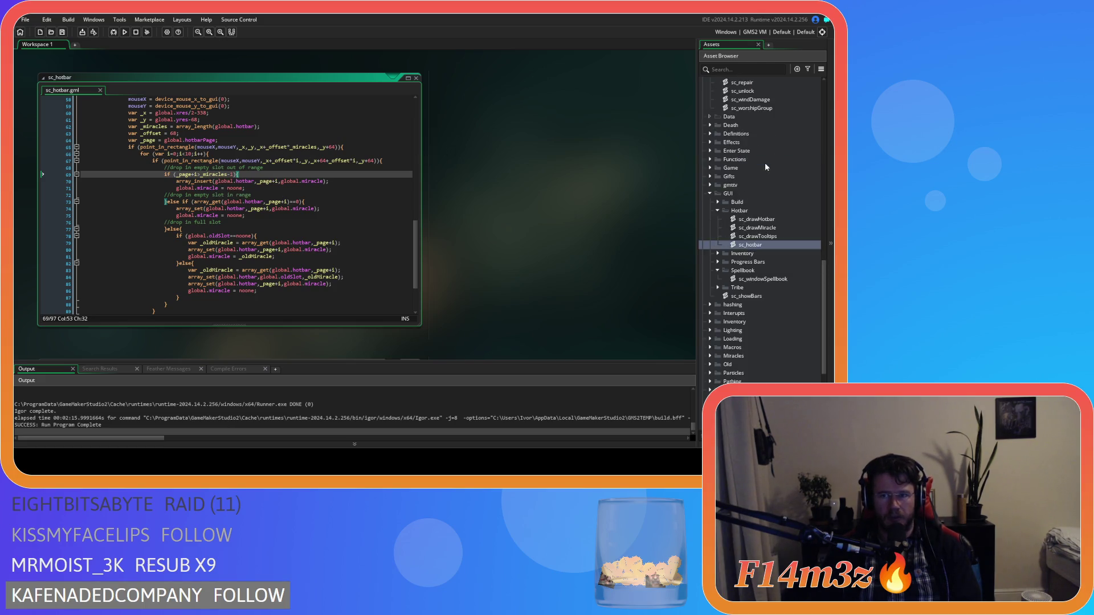
- Select global.hotbarPage on line 64 and find all its uses across the project
{"action": "scroll", "coordinate": [760, 169], "scroll_direction": "up", "scroll_amount": 2}
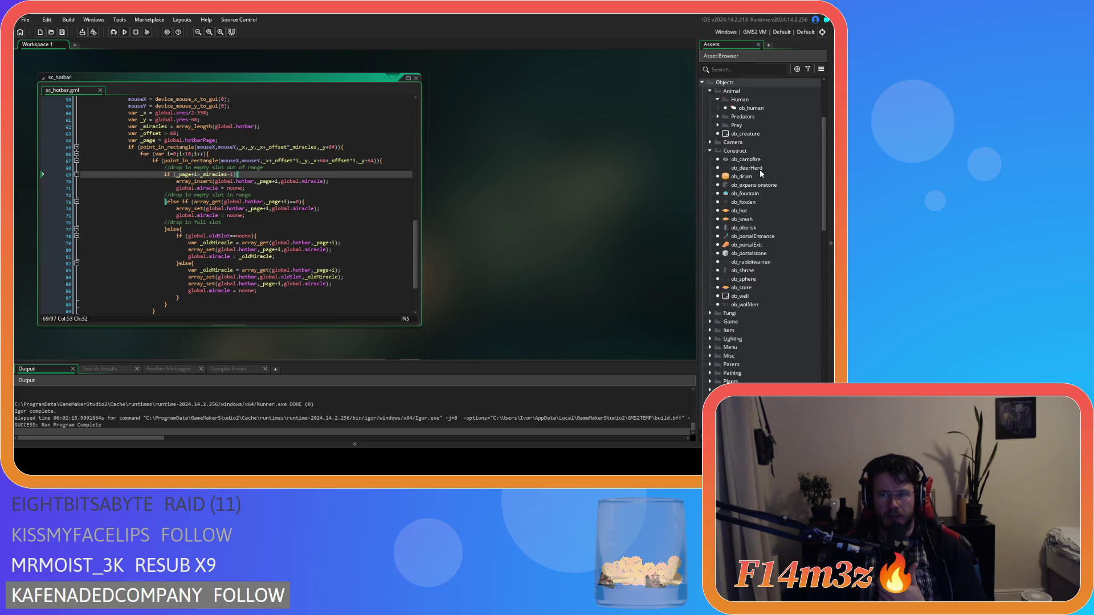
{"action": "scroll", "coordinate": [745, 194], "scroll_direction": "up", "scroll_amount": 2}
{"action": "scroll", "coordinate": [746, 194], "scroll_direction": "down", "scroll_amount": 3}
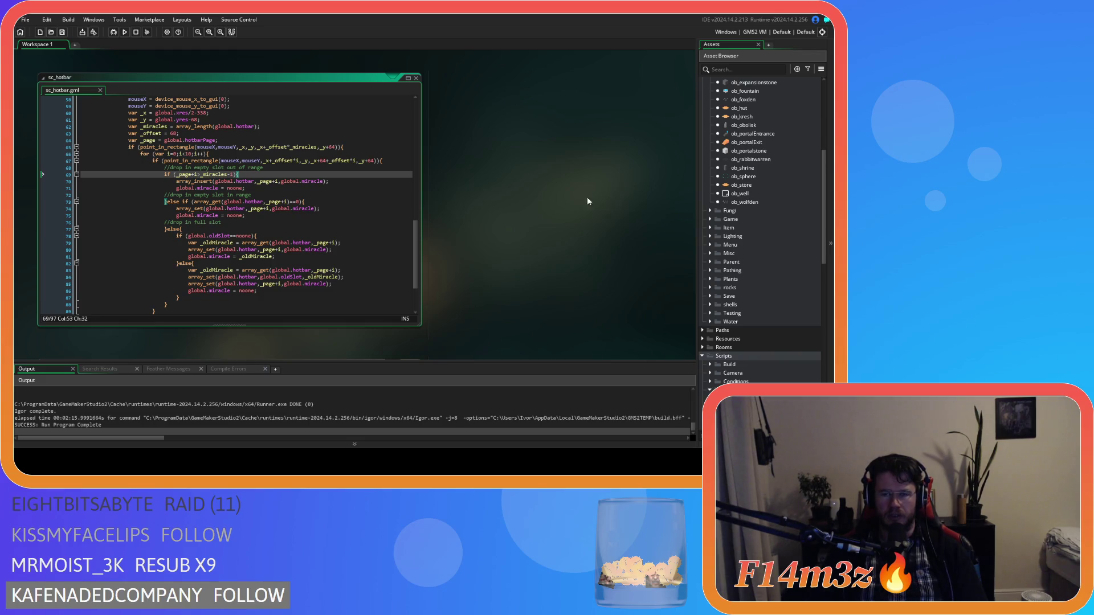
{"action": "left_click", "coordinate": [210, 140]}
{"action": "left_click_drag", "start_coordinate": [210, 140], "coordinate": [163, 139]}
{"action": "key", "text": "ctrl+f"}
{"action": "left_click", "coordinate": [273, 170]}
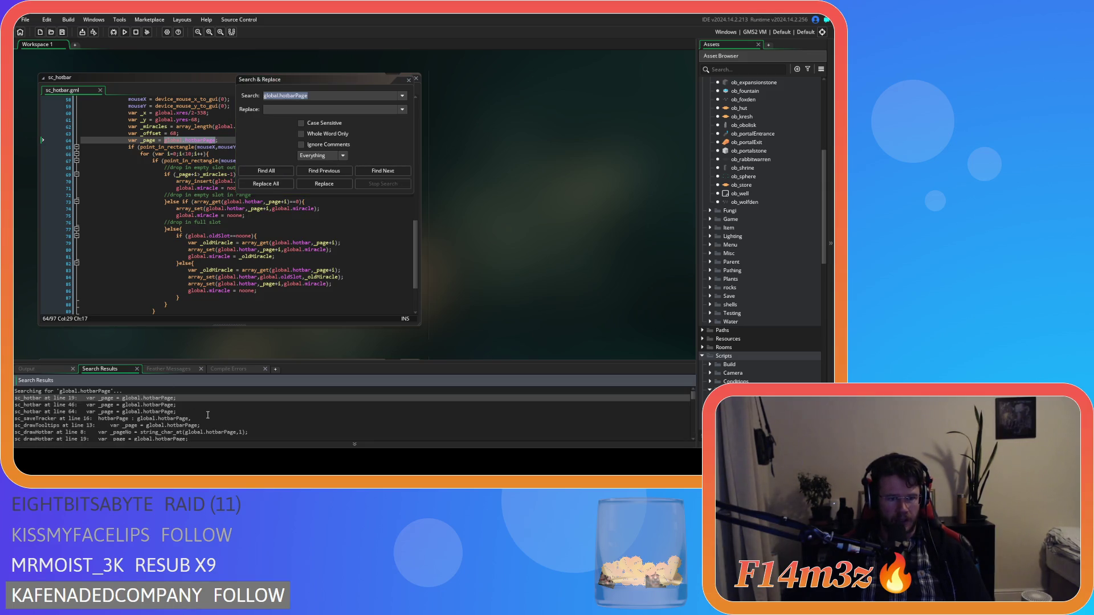
- Open the ob_tracker Create event that sets hotbarPage, then close the search window
{"action": "scroll", "coordinate": [207, 415], "scroll_direction": "down", "scroll_amount": 1}
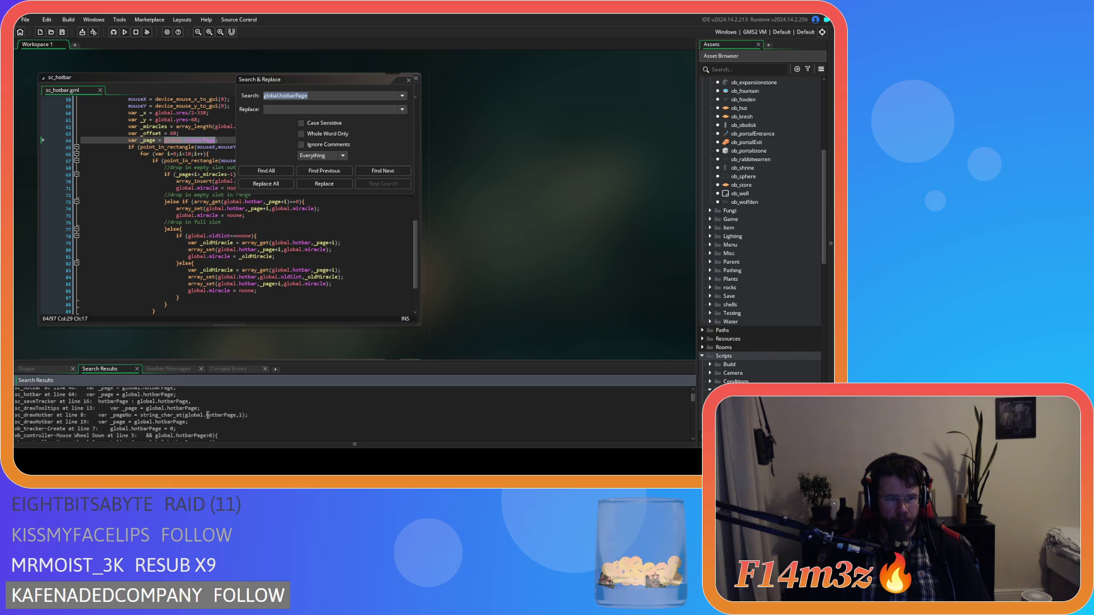
{"action": "scroll", "coordinate": [208, 415], "scroll_direction": "down", "scroll_amount": 1}
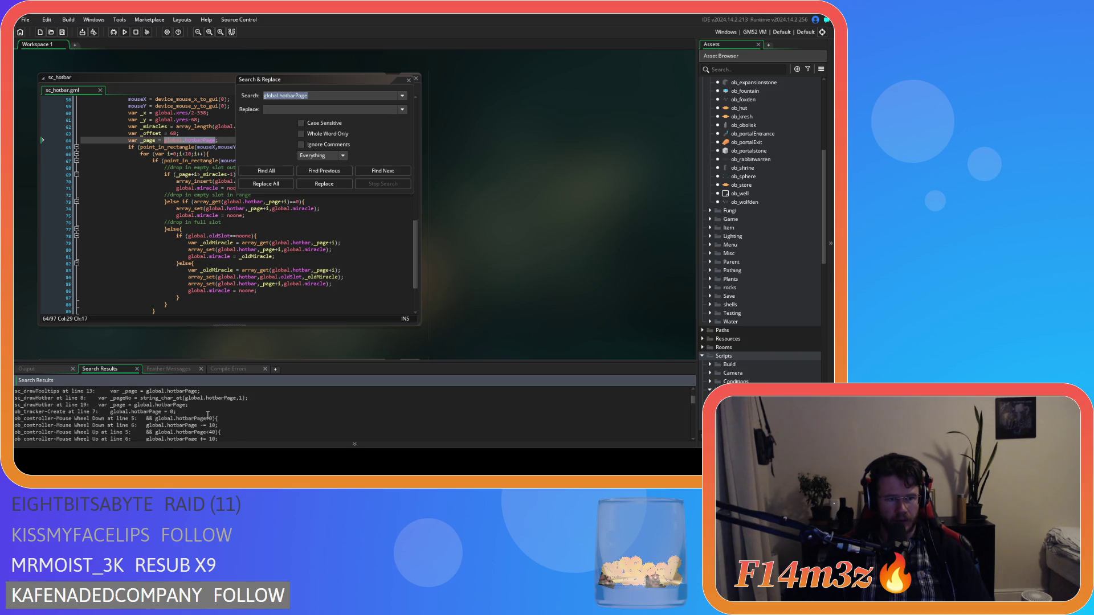
{"action": "scroll", "coordinate": [208, 415], "scroll_direction": "down", "scroll_amount": 1}
{"action": "scroll", "coordinate": [208, 415], "scroll_direction": "up", "scroll_amount": 1}
{"action": "double_click", "coordinate": [175, 412]}
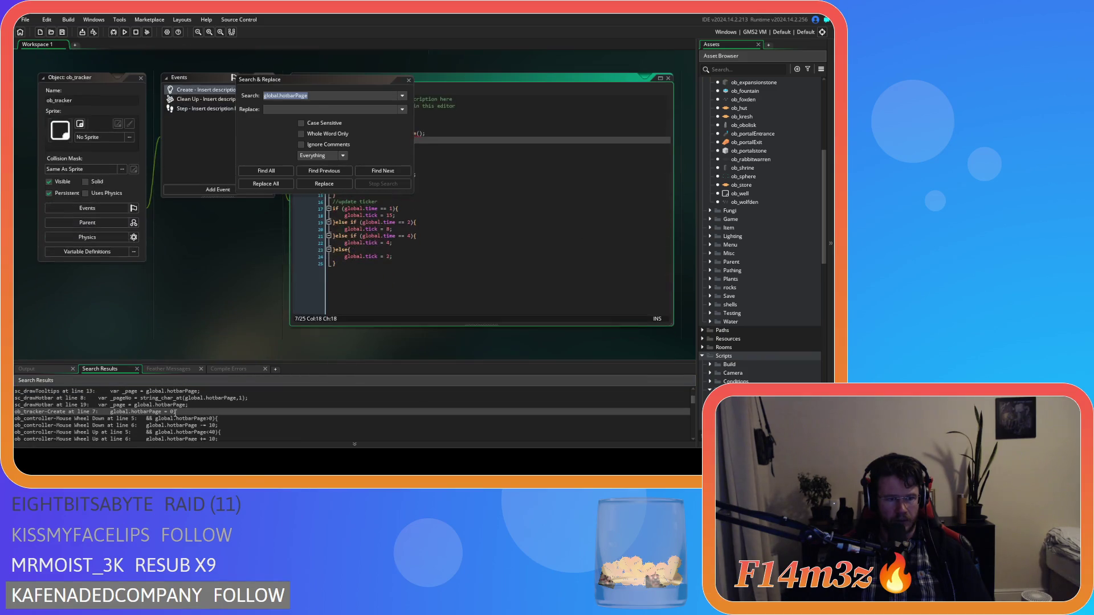
{"action": "left_click_drag", "start_coordinate": [332, 84], "coordinate": [193, 196]}
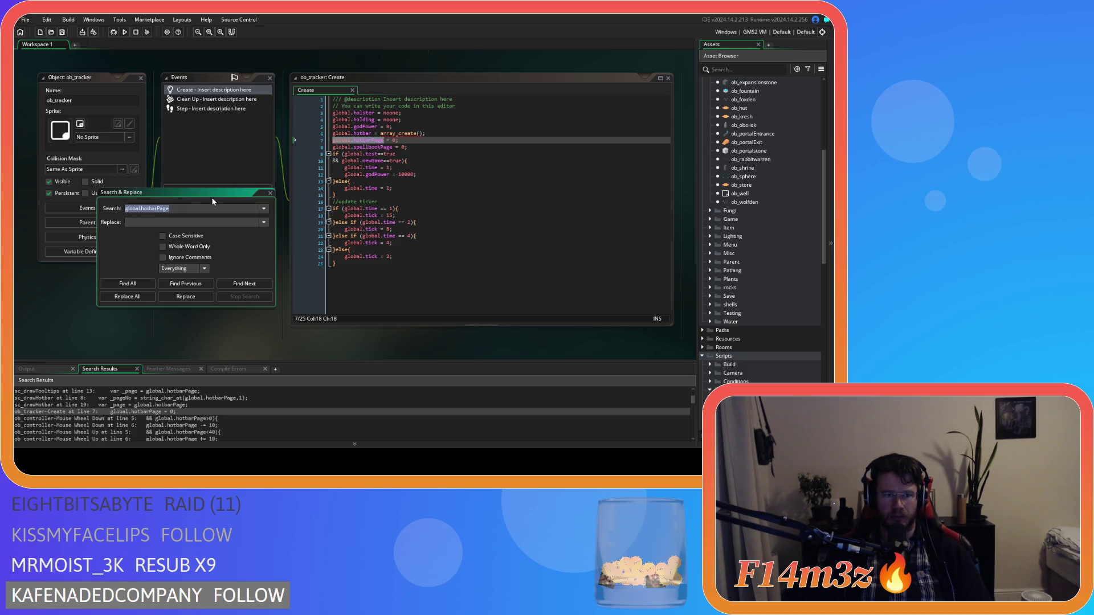
{"action": "left_click", "coordinate": [270, 193]}
- Review the code in the sc_unlock script
{"action": "scroll", "coordinate": [244, 278], "scroll_direction": "up", "scroll_amount": 5}
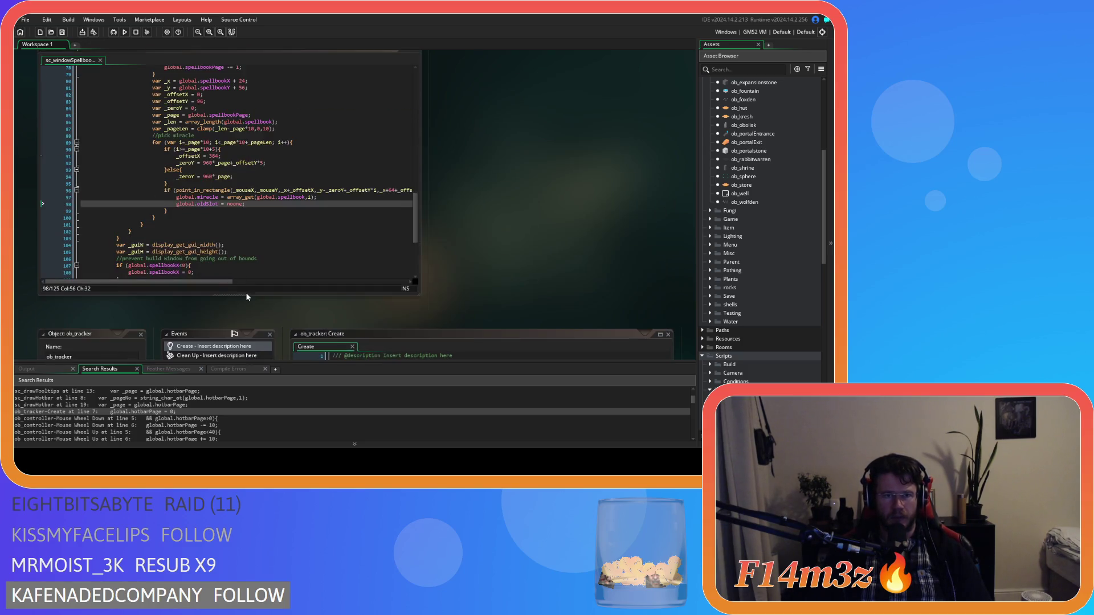
{"action": "scroll", "coordinate": [246, 296], "scroll_direction": "up", "scroll_amount": 2}
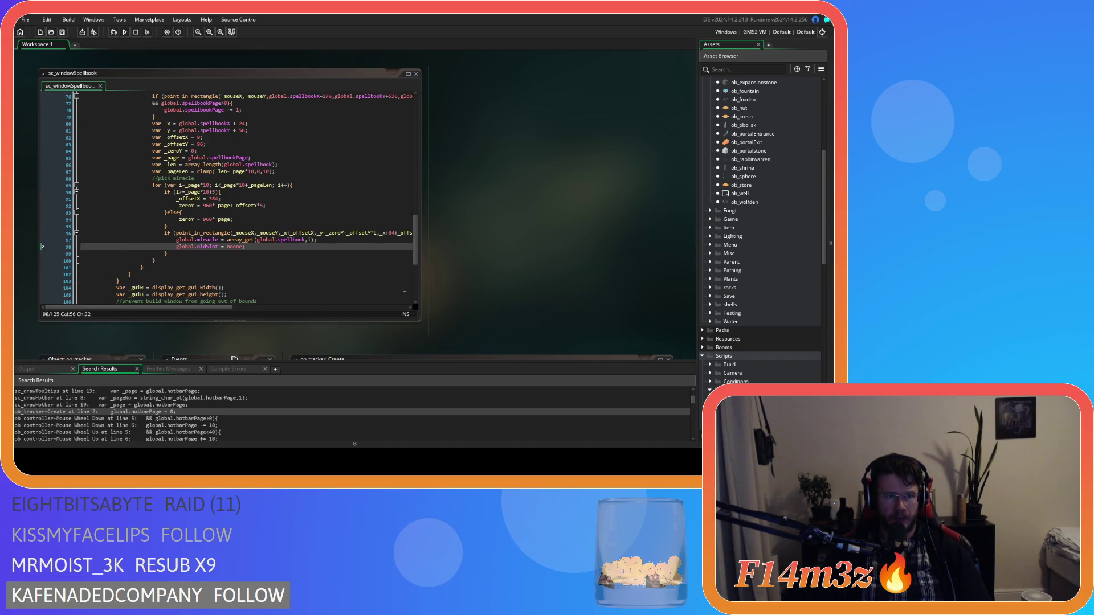
{"action": "scroll", "coordinate": [353, 312], "scroll_direction": "down", "scroll_amount": 4}
{"action": "scroll", "coordinate": [488, 268], "scroll_direction": "up", "scroll_amount": 15}
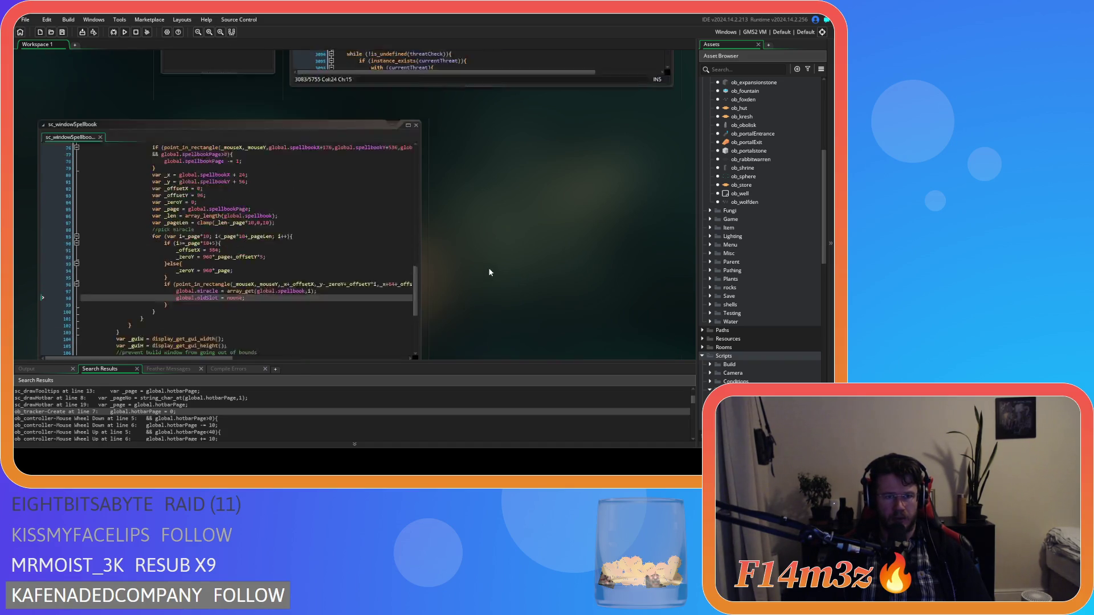
{"action": "scroll", "coordinate": [470, 300], "scroll_direction": "up", "scroll_amount": 10}
{"action": "left_click", "coordinate": [262, 234]}
{"action": "scroll", "coordinate": [484, 248], "scroll_direction": "down", "scroll_amount": 5}
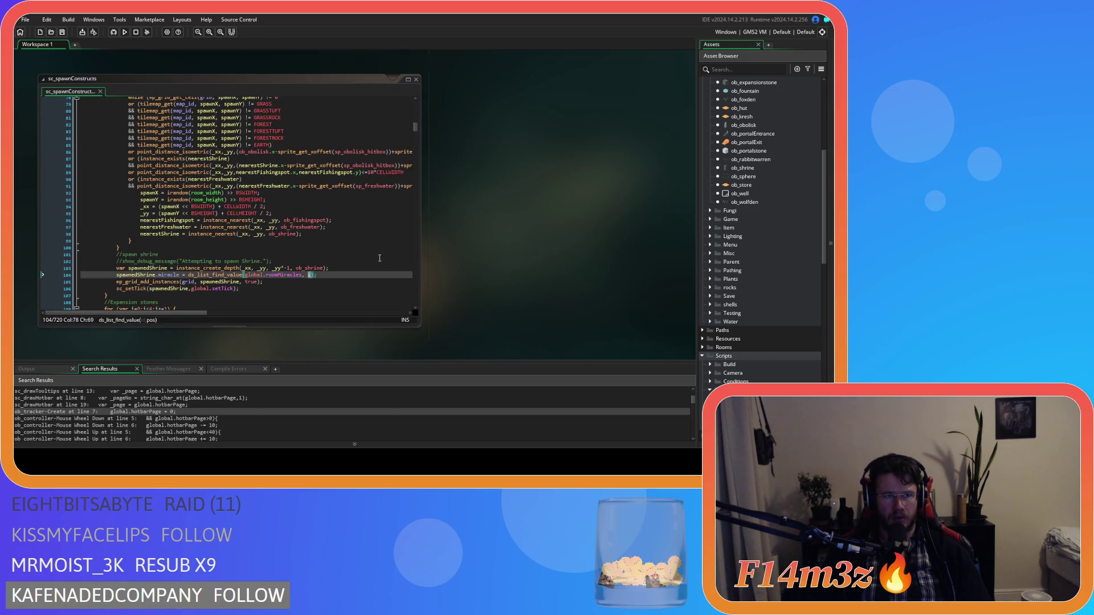
{"action": "scroll", "coordinate": [317, 253], "scroll_direction": "up", "scroll_amount": 2}
{"action": "scroll", "coordinate": [489, 282], "scroll_direction": "down", "scroll_amount": 5}
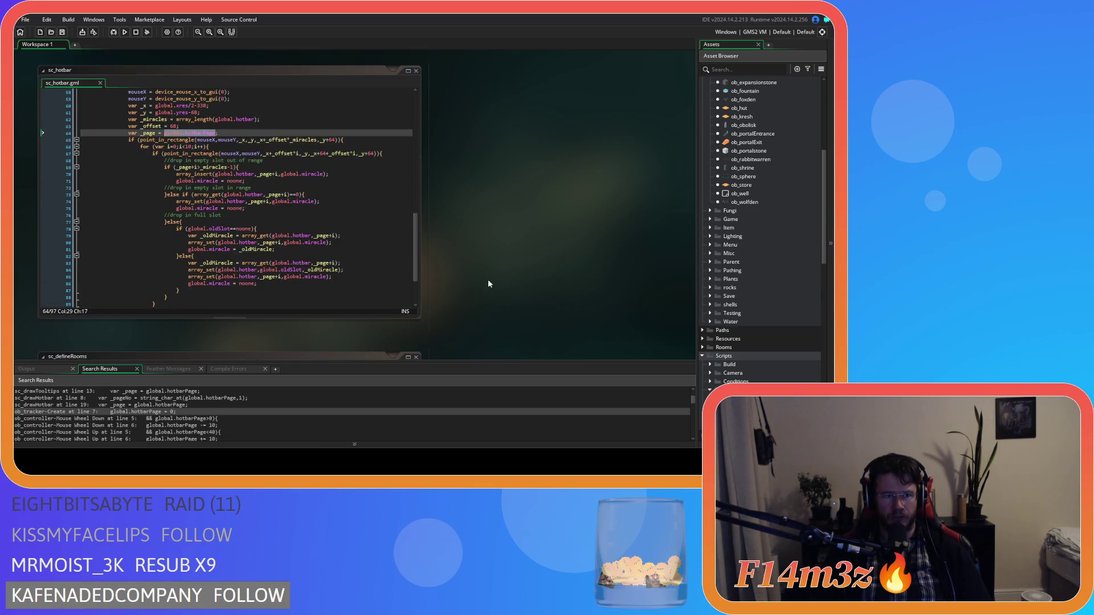
- Close all open code windows with Windows > Close All and collapse the Construct scripts folder
{"action": "right_click", "coordinate": [593, 271]}
{"action": "mouse_move", "coordinate": [605, 282]}
{"action": "left_click", "coordinate": [648, 334]}
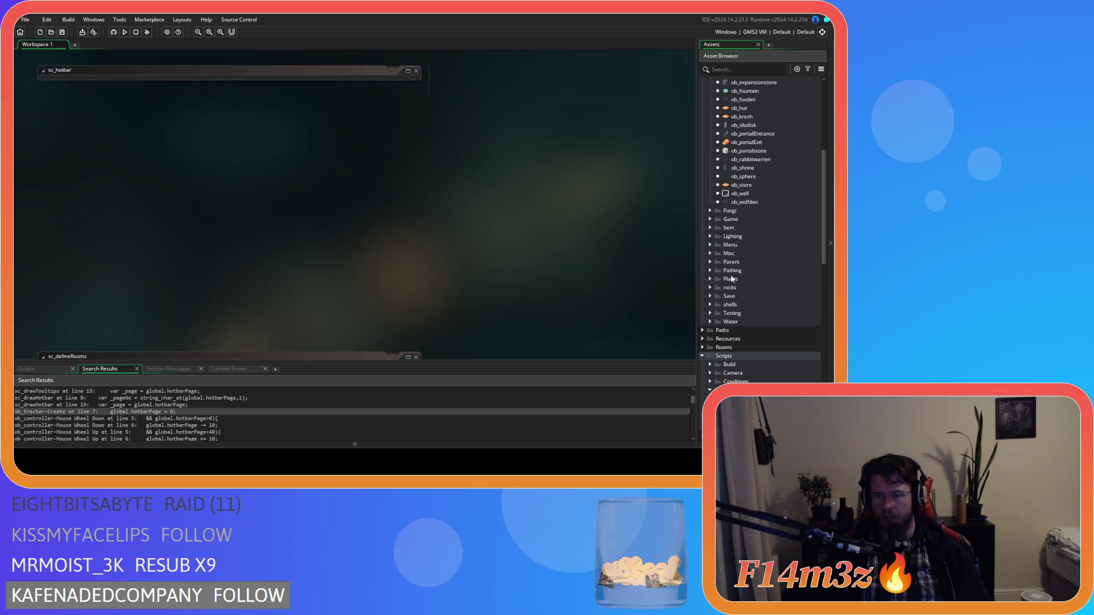
{"action": "scroll", "coordinate": [759, 320], "scroll_direction": "down", "scroll_amount": 3}
{"action": "scroll", "coordinate": [758, 320], "scroll_direction": "down", "scroll_amount": 2}
{"action": "scroll", "coordinate": [758, 310], "scroll_direction": "down", "scroll_amount": 4}
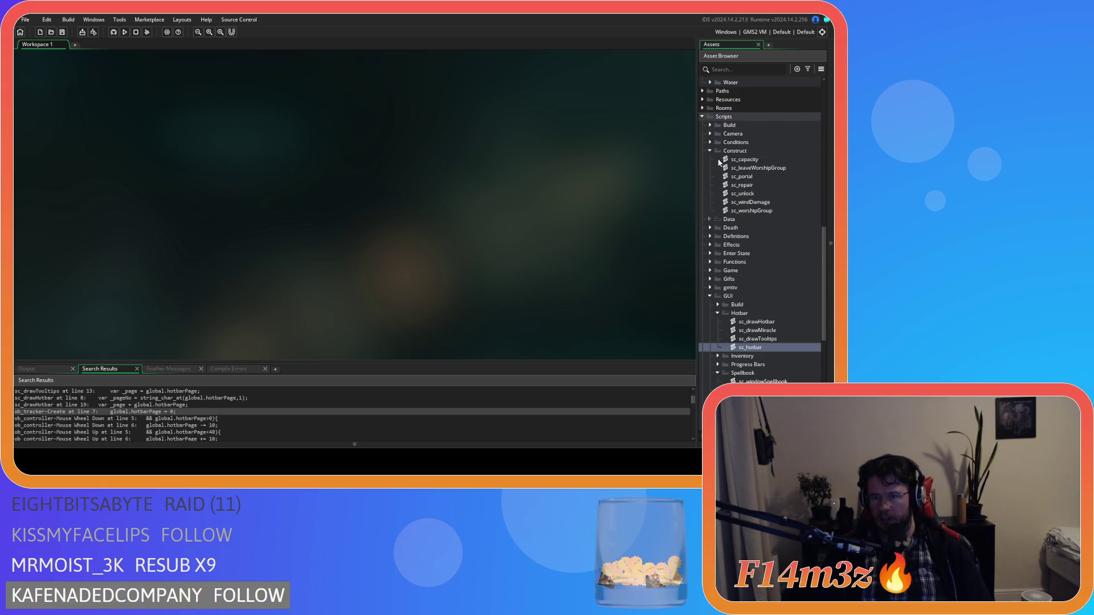
{"action": "left_click", "coordinate": [710, 151]}
- Reopen sc_hotbar and review its drop checks on lines 65–69, ending at _page+i>_miracles-1
{"action": "double_click", "coordinate": [765, 287]}
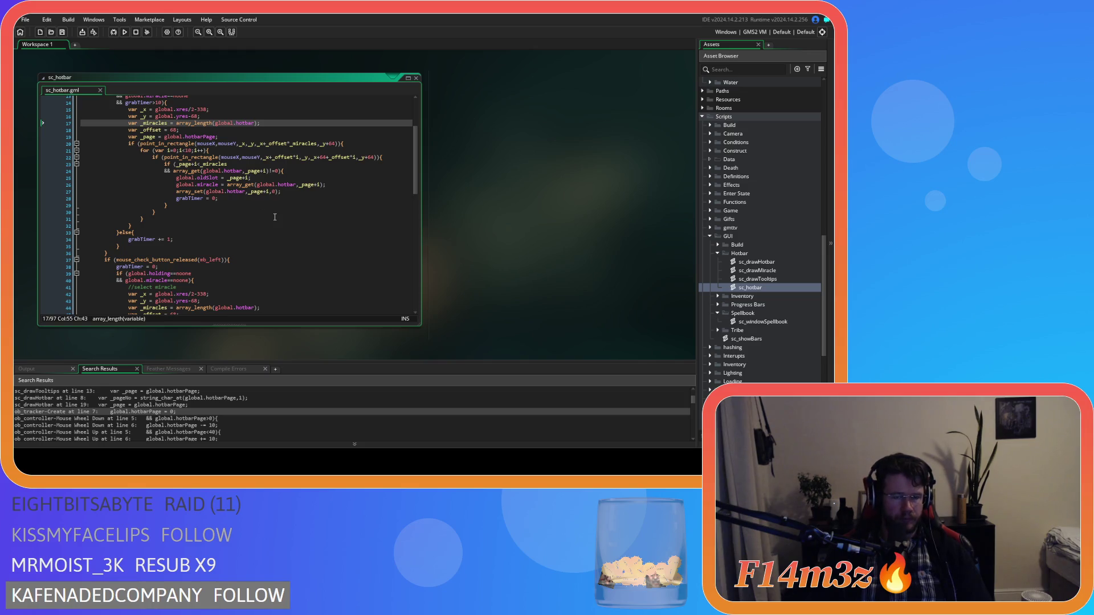
{"action": "scroll", "coordinate": [246, 216], "scroll_direction": "down", "scroll_amount": 15}
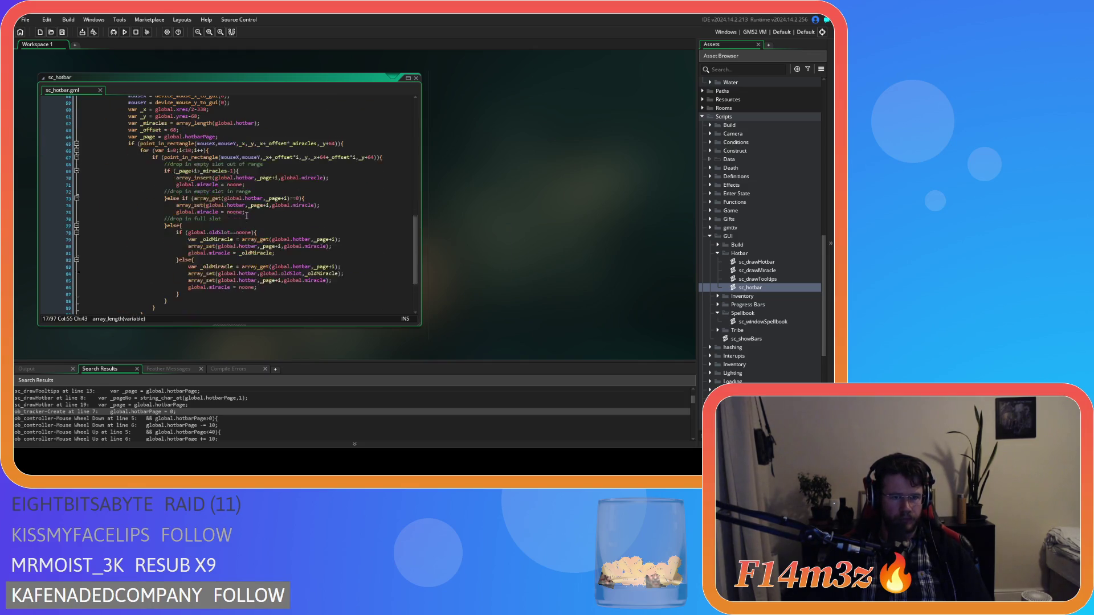
{"action": "left_click", "coordinate": [265, 171]}
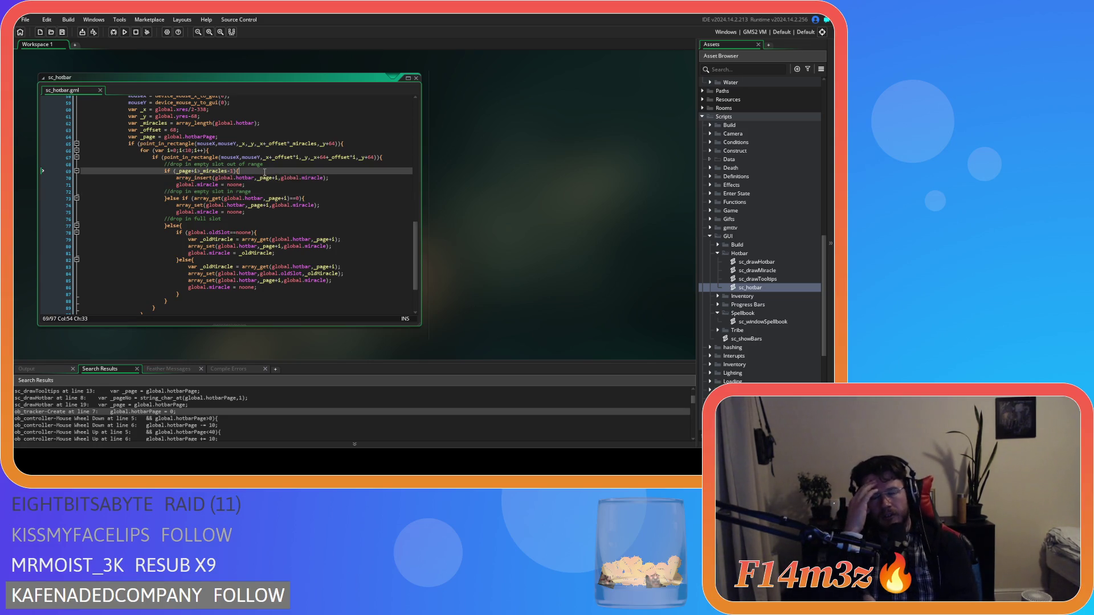
{"action": "scroll", "coordinate": [265, 171], "scroll_direction": "up", "scroll_amount": 2}
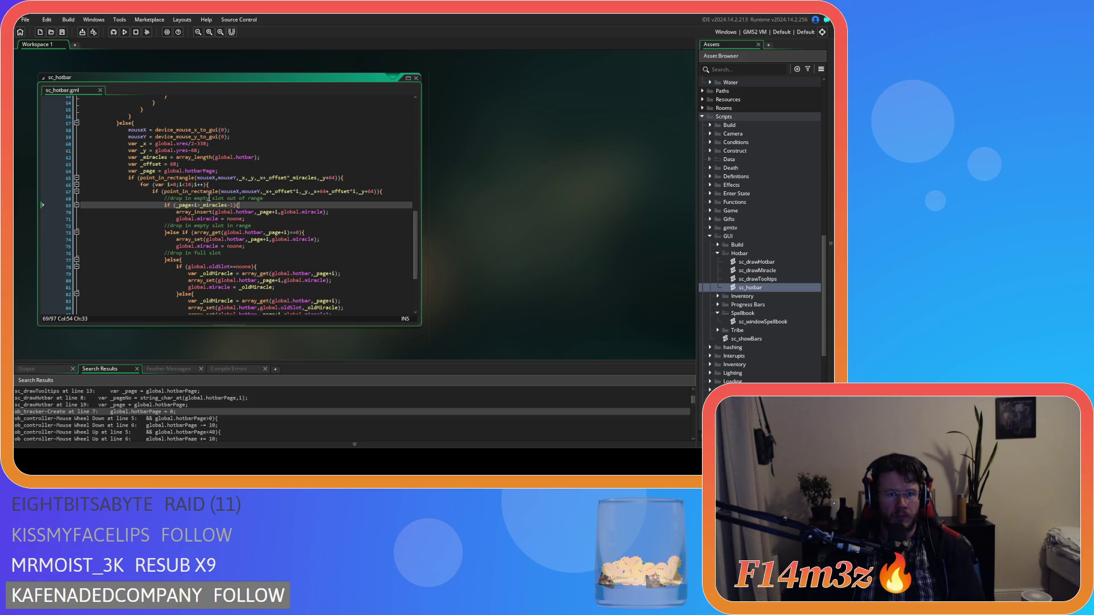
{"action": "mouse_move", "coordinate": [227, 207]}
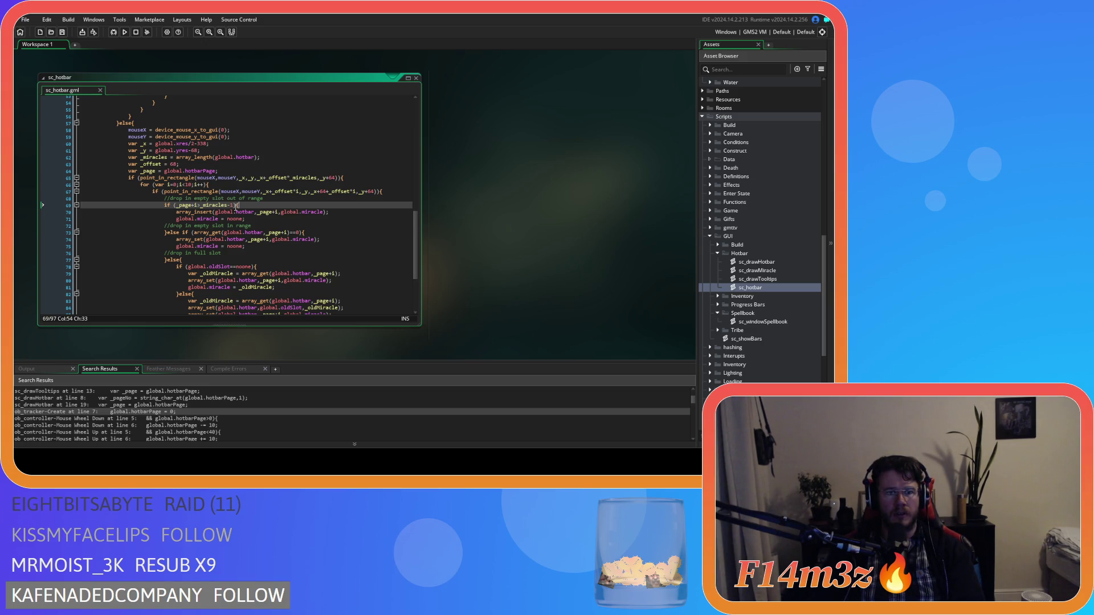
{"action": "left_click", "coordinate": [363, 179]}
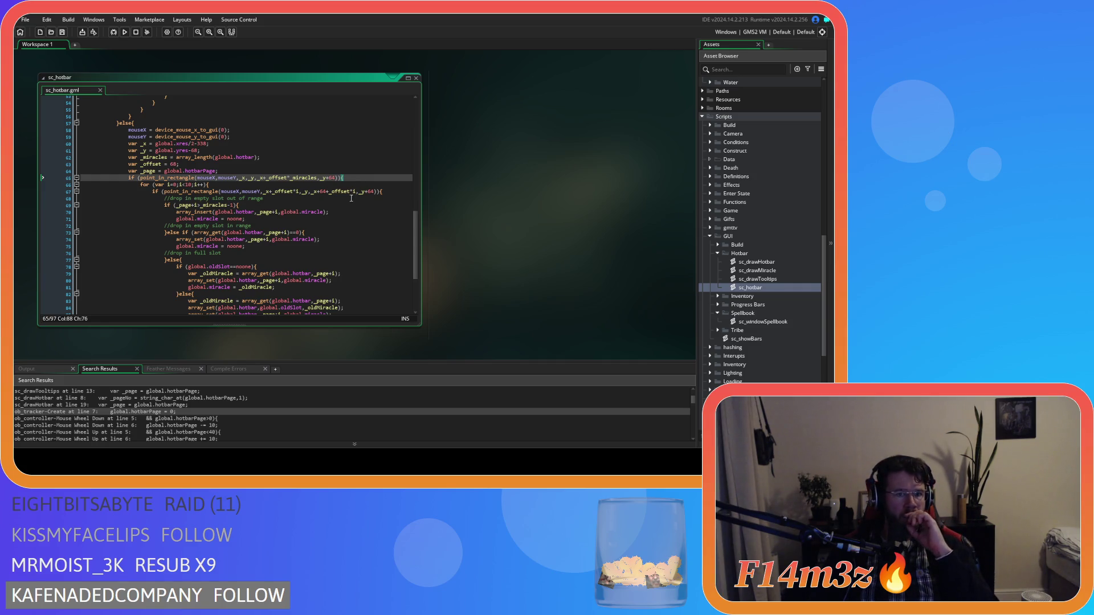
{"action": "left_click", "coordinate": [272, 192]}
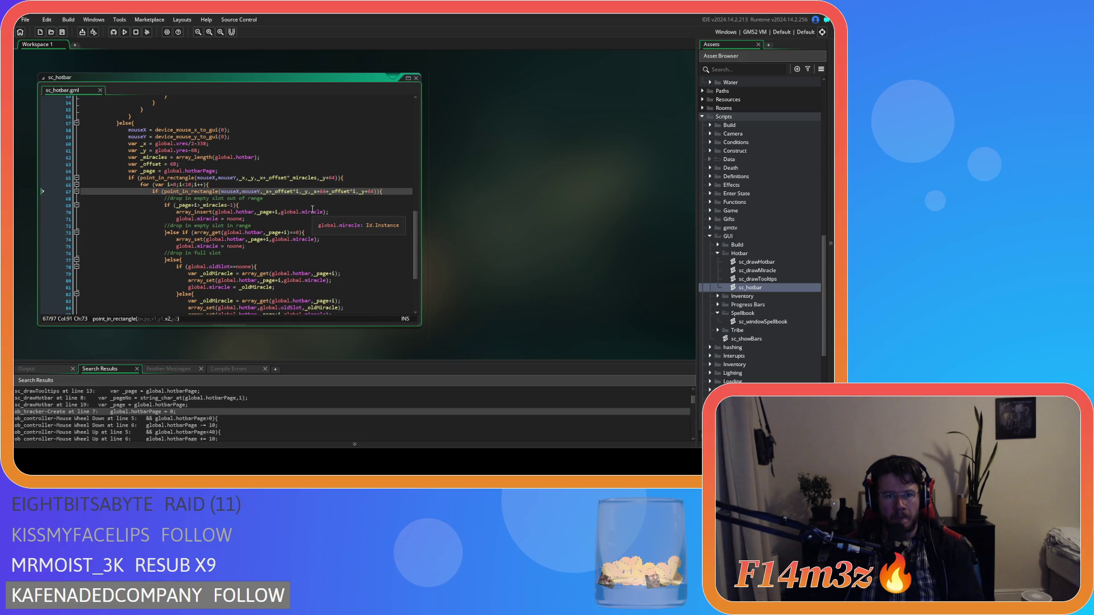
{"action": "left_click", "coordinate": [269, 206]}
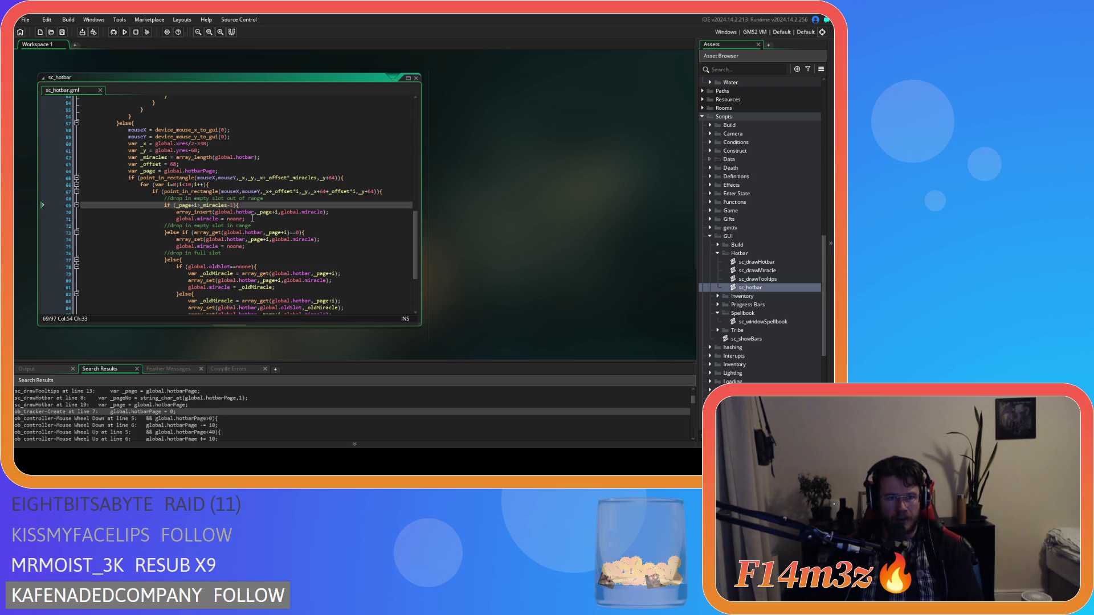
{"action": "scroll", "coordinate": [253, 218], "scroll_direction": "up", "scroll_amount": 4}
{"action": "scroll", "coordinate": [252, 218], "scroll_direction": "up", "scroll_amount": 3}
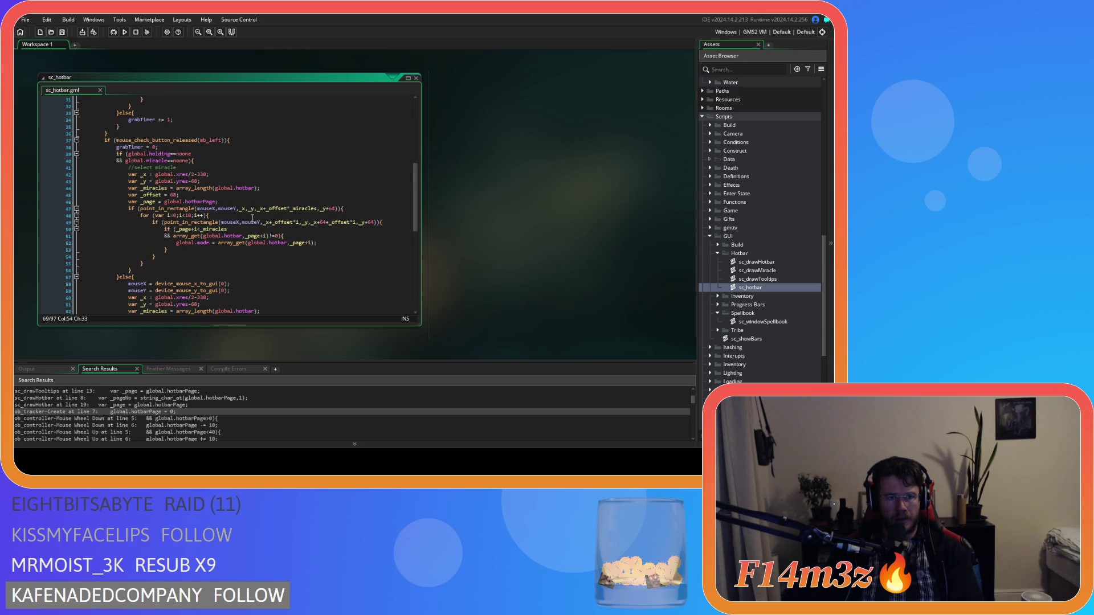
{"action": "scroll", "coordinate": [253, 218], "scroll_direction": "down", "scroll_amount": 6}
{"action": "scroll", "coordinate": [253, 218], "scroll_direction": "up", "scroll_amount": 9}
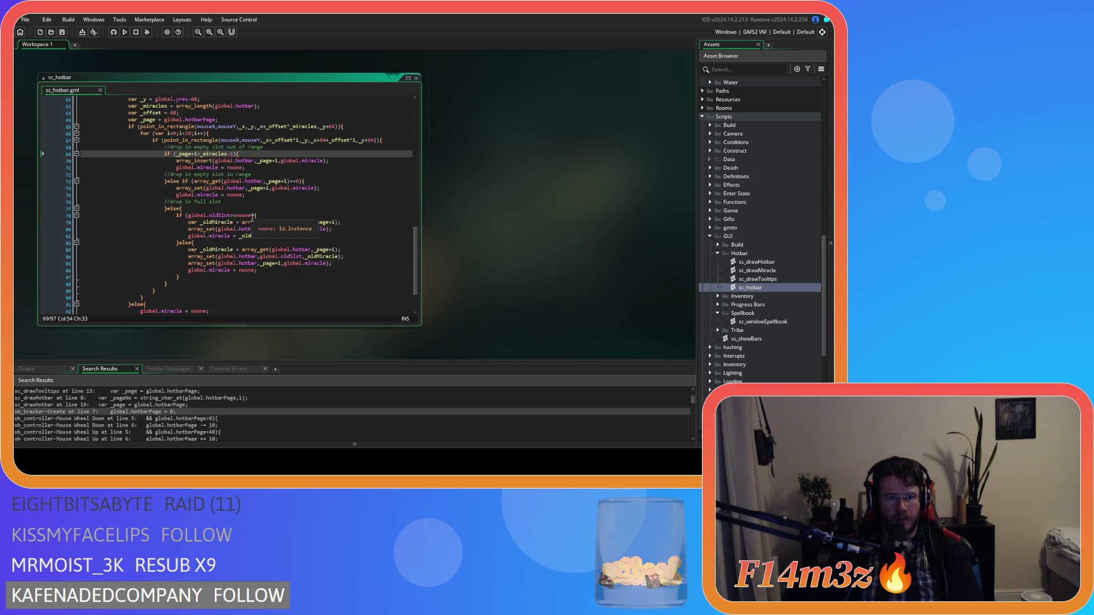
{"action": "scroll", "coordinate": [253, 218], "scroll_direction": "up", "scroll_amount": 7}
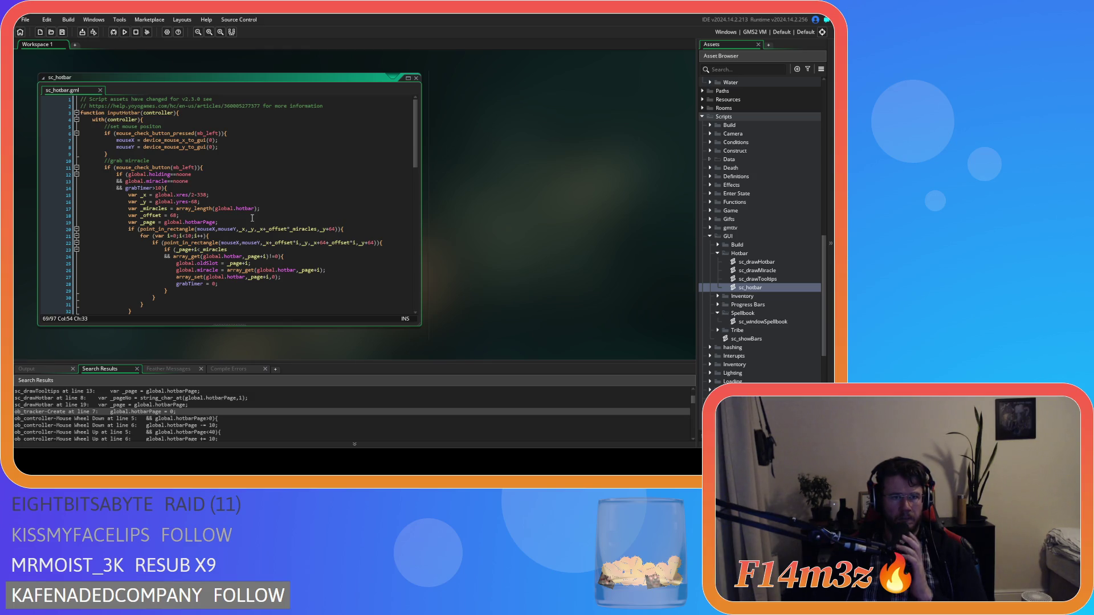
{"action": "scroll", "coordinate": [253, 218], "scroll_direction": "down", "scroll_amount": 4}
{"action": "scroll", "coordinate": [252, 218], "scroll_direction": "down", "scroll_amount": 4}
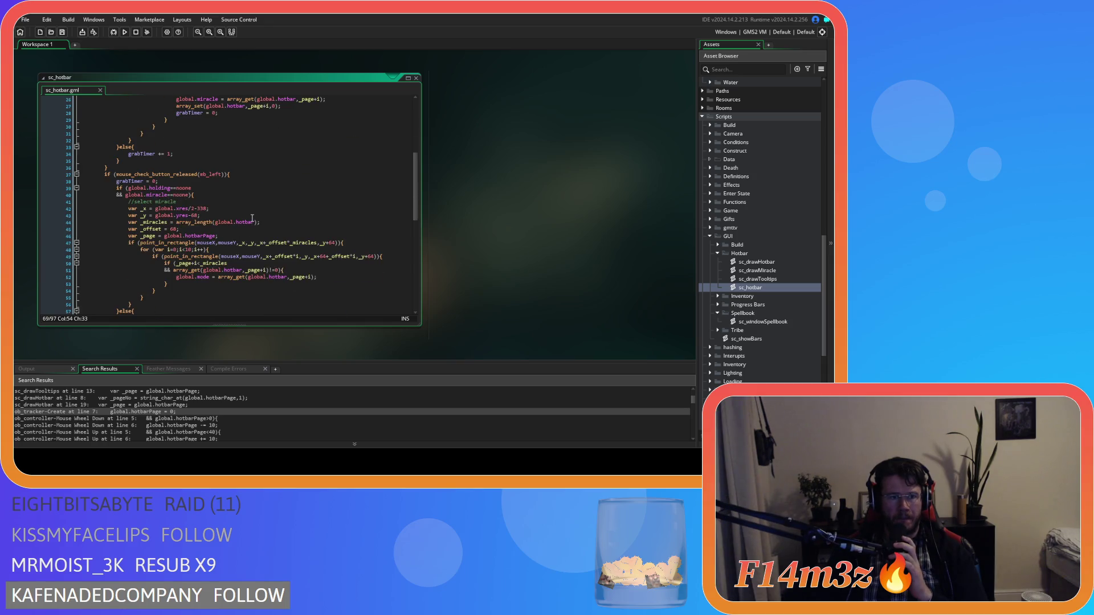
{"action": "scroll", "coordinate": [252, 218], "scroll_direction": "down", "scroll_amount": 3}
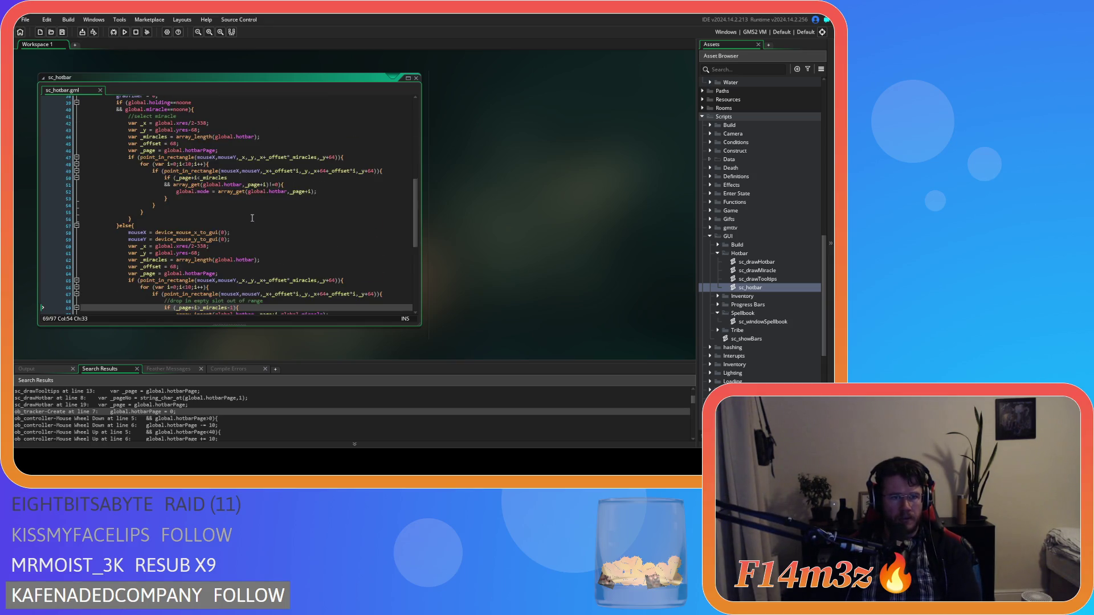
{"action": "left_click", "coordinate": [227, 127]}
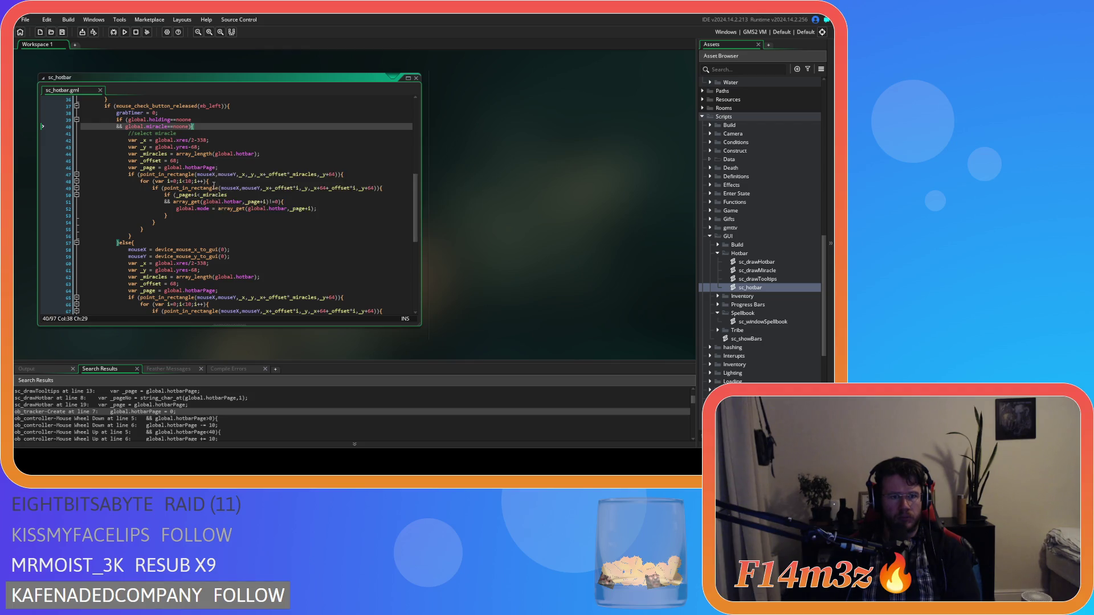
{"action": "scroll", "coordinate": [215, 197], "scroll_direction": "down", "scroll_amount": 3}
{"action": "left_click", "coordinate": [236, 194]}
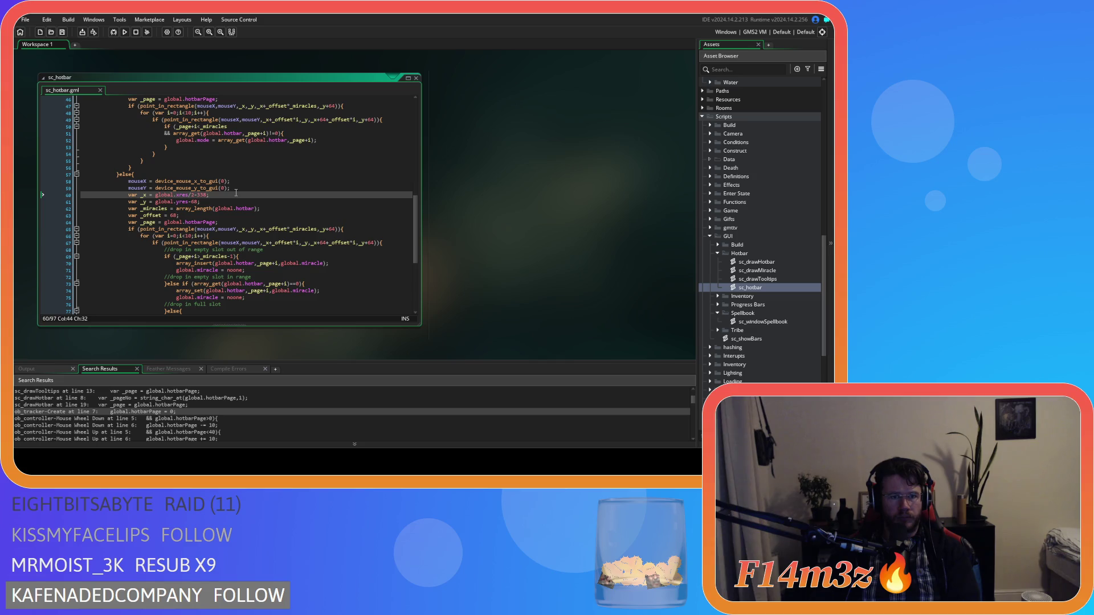
{"action": "scroll", "coordinate": [236, 192], "scroll_direction": "down", "scroll_amount": 5}
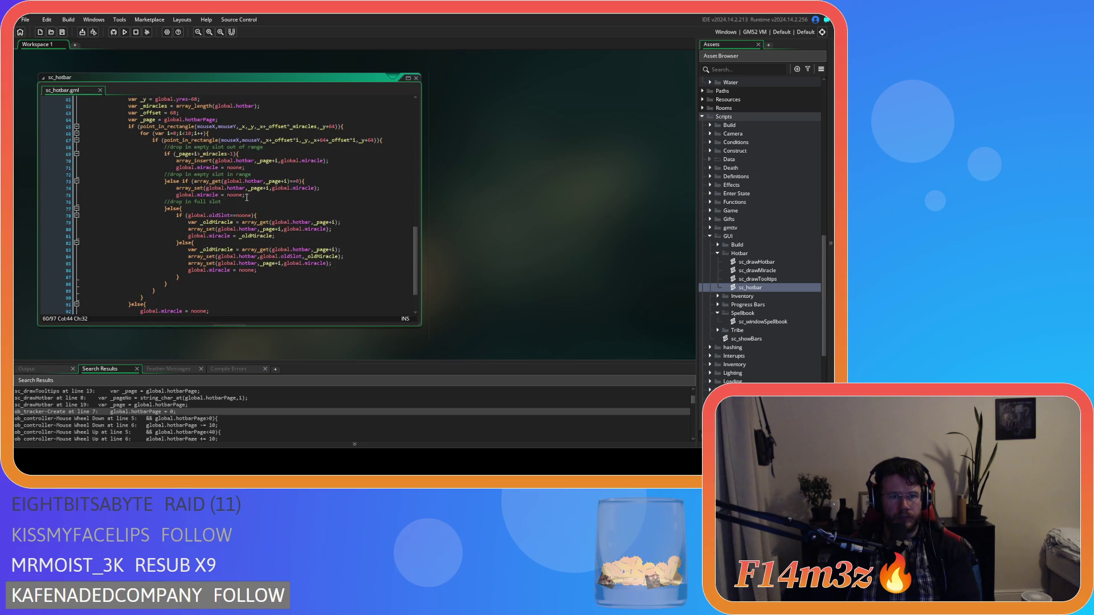
{"action": "left_click", "coordinate": [276, 210]}
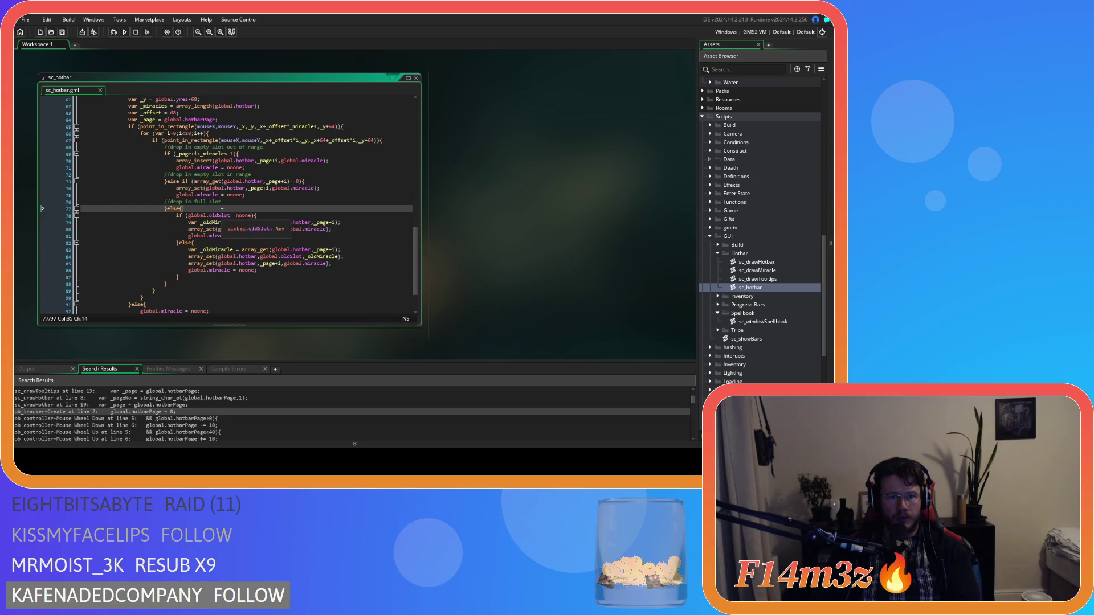
{"action": "key", "text": "Left"}
{"action": "key", "text": "Left"}
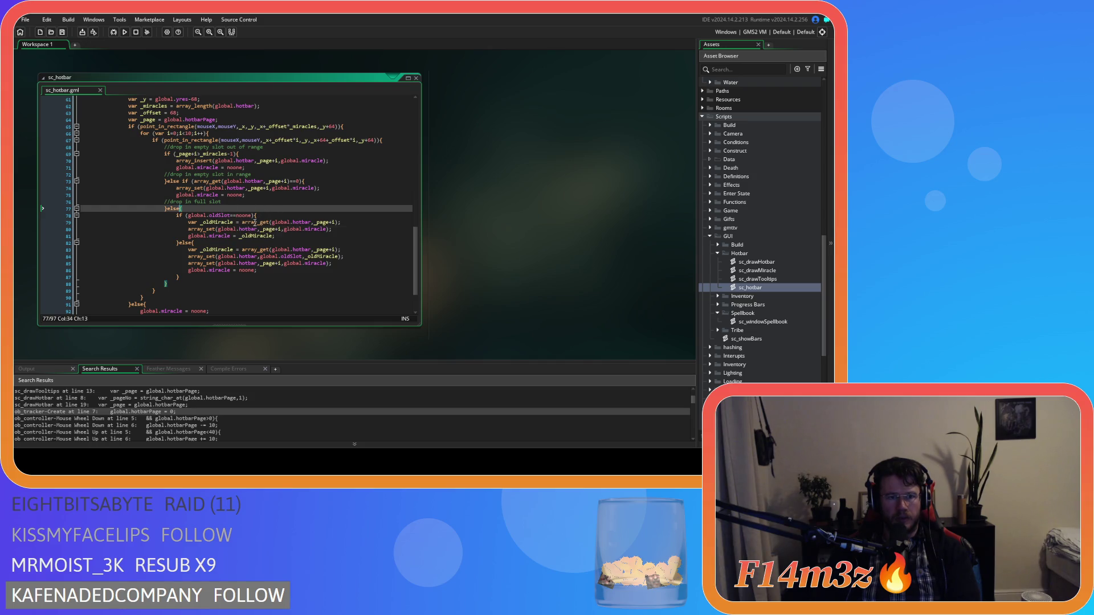
{"action": "mouse_move", "coordinate": [255, 223]}
{"action": "scroll", "coordinate": [260, 213], "scroll_direction": "up", "scroll_amount": 1}
{"action": "left_click", "coordinate": [248, 173]}
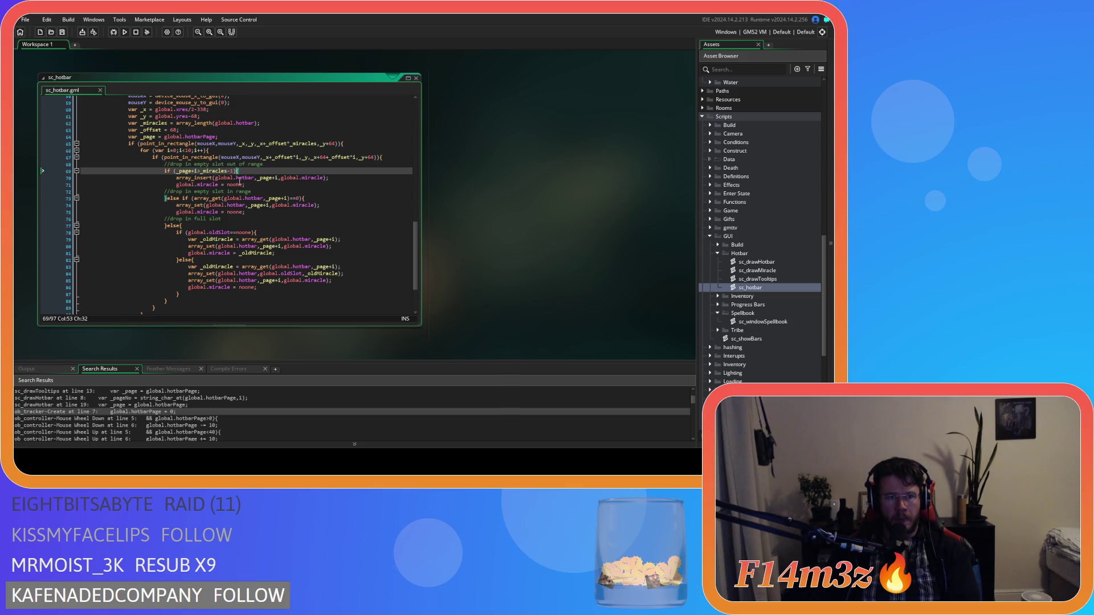
{"action": "mouse_move", "coordinate": [201, 177]}
{"action": "scroll", "coordinate": [166, 209], "scroll_direction": "up", "scroll_amount": 1}
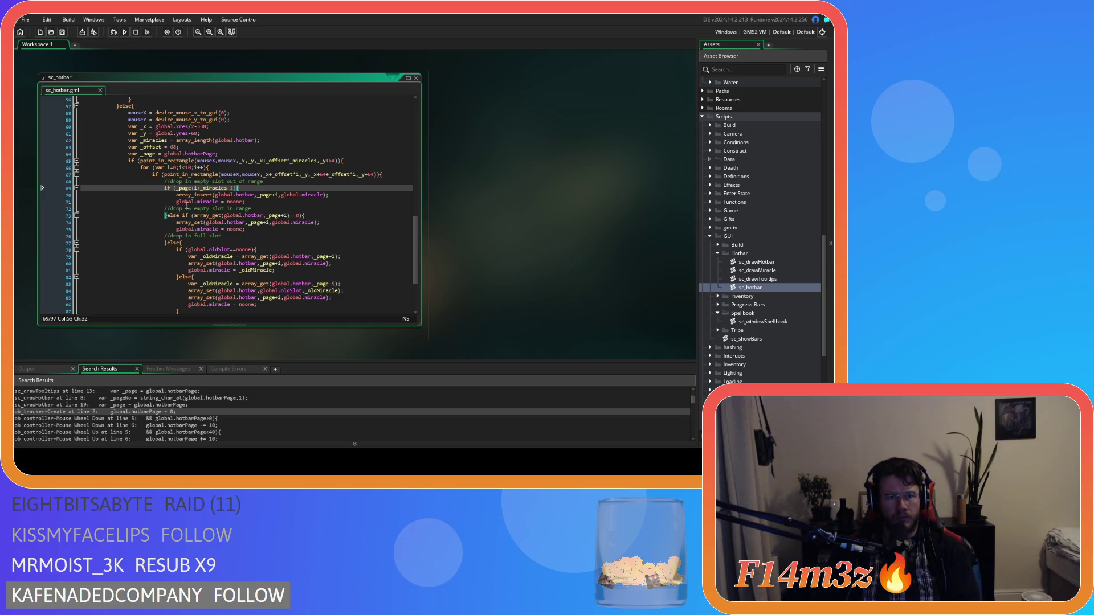
{"action": "mouse_move", "coordinate": [200, 204]}
{"action": "left_click", "coordinate": [259, 188]}
{"action": "left_click", "coordinate": [282, 202]}
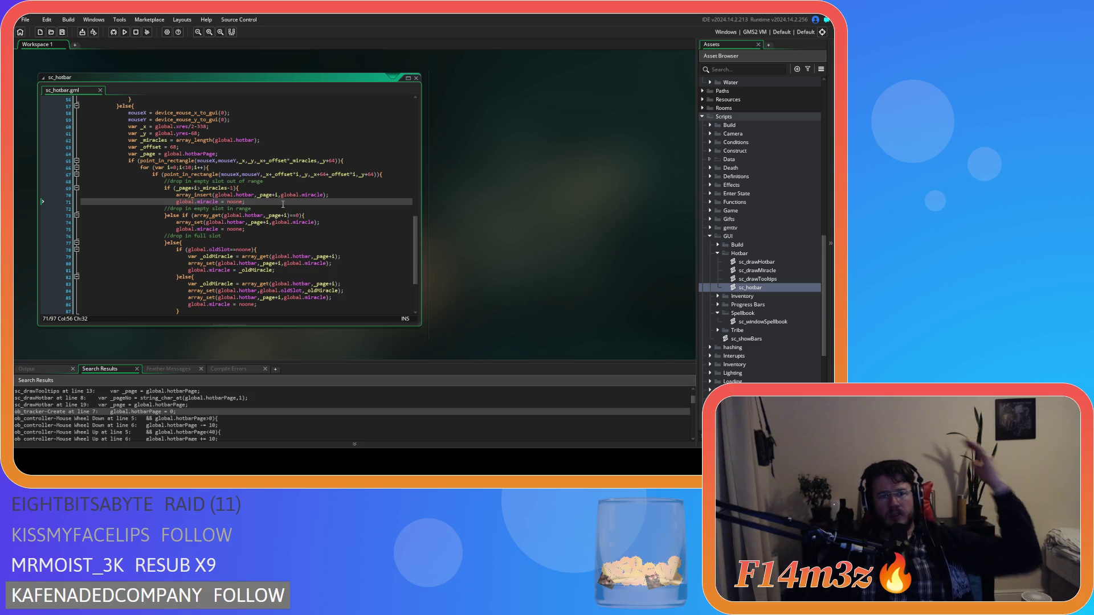
- Move a breakpoint from line 70 to line 71 of sc_hotbar and start a debug run
{"action": "left_click", "coordinate": [60, 195]}
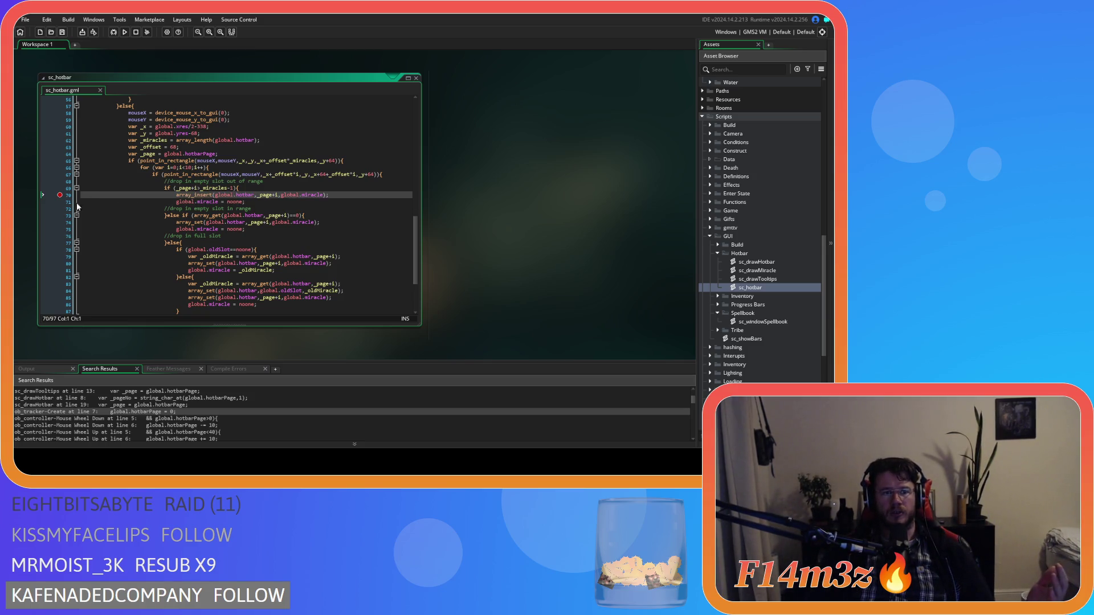
{"action": "left_click", "coordinate": [60, 202]}
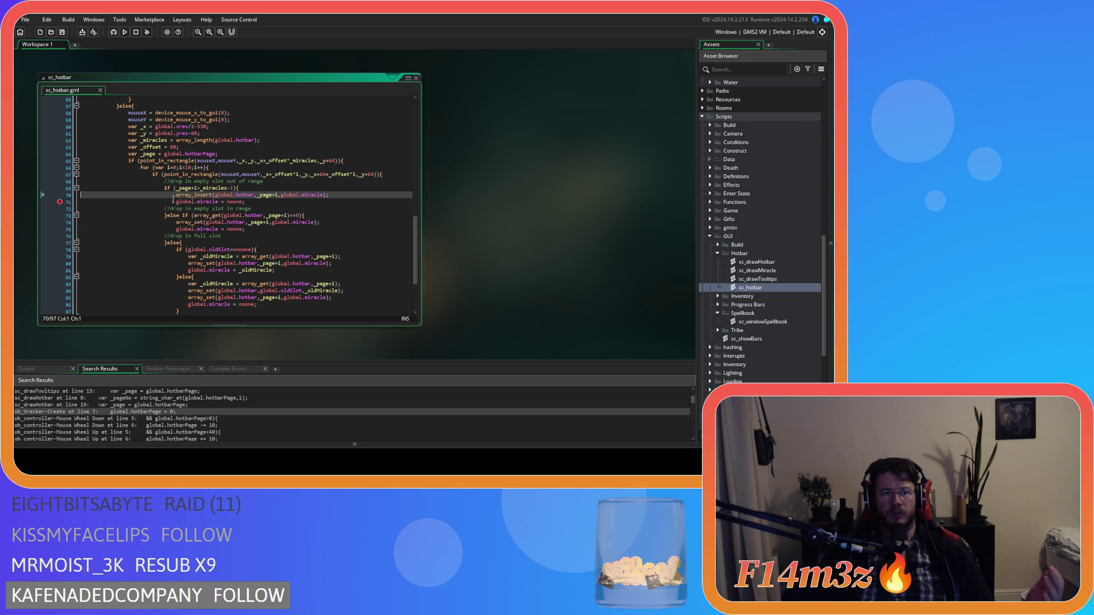
{"action": "left_click", "coordinate": [113, 33]}
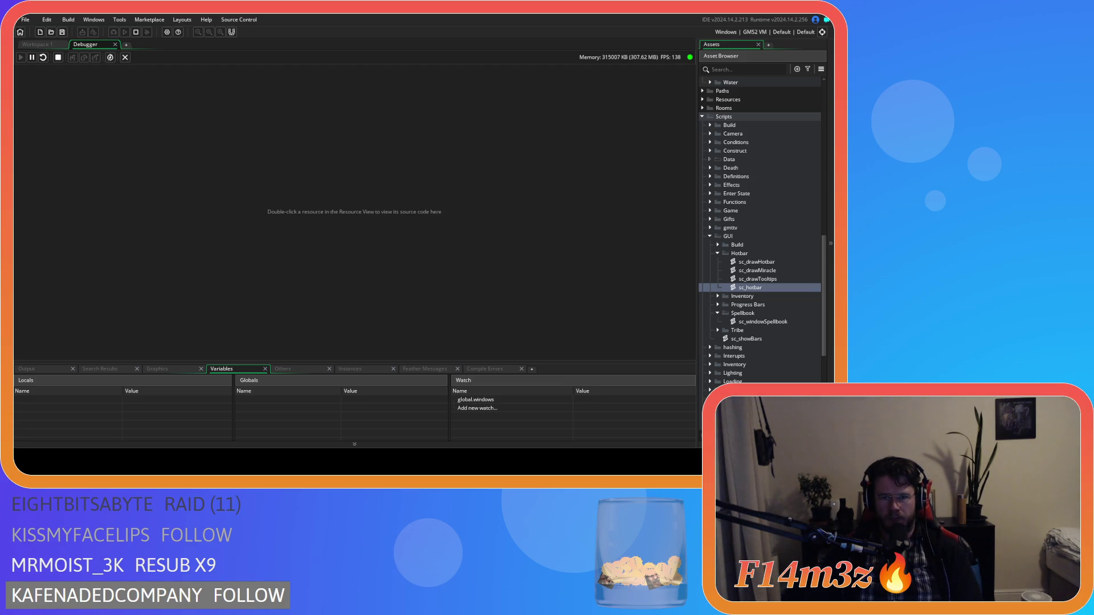
- Switch to the running game and zoom out and back in on the Fire shrine's three worshipers
{"action": "key", "text": "alt+Tab"}
{"action": "scroll", "coordinate": [435, 244], "scroll_direction": "down", "scroll_amount": 3}
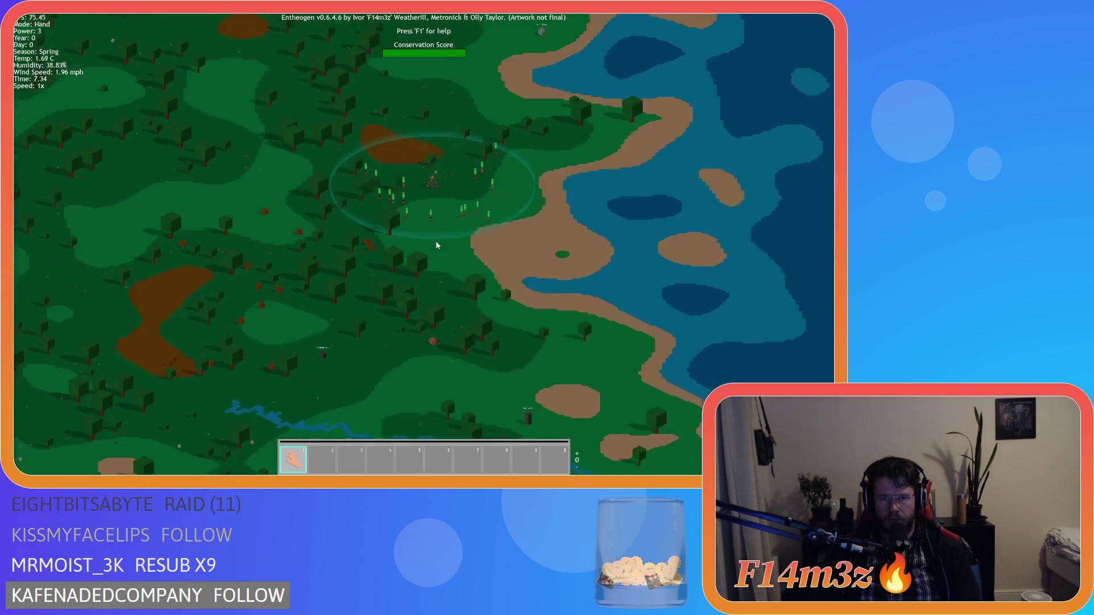
{"action": "scroll", "coordinate": [498, 354], "scroll_direction": "up", "scroll_amount": 5}
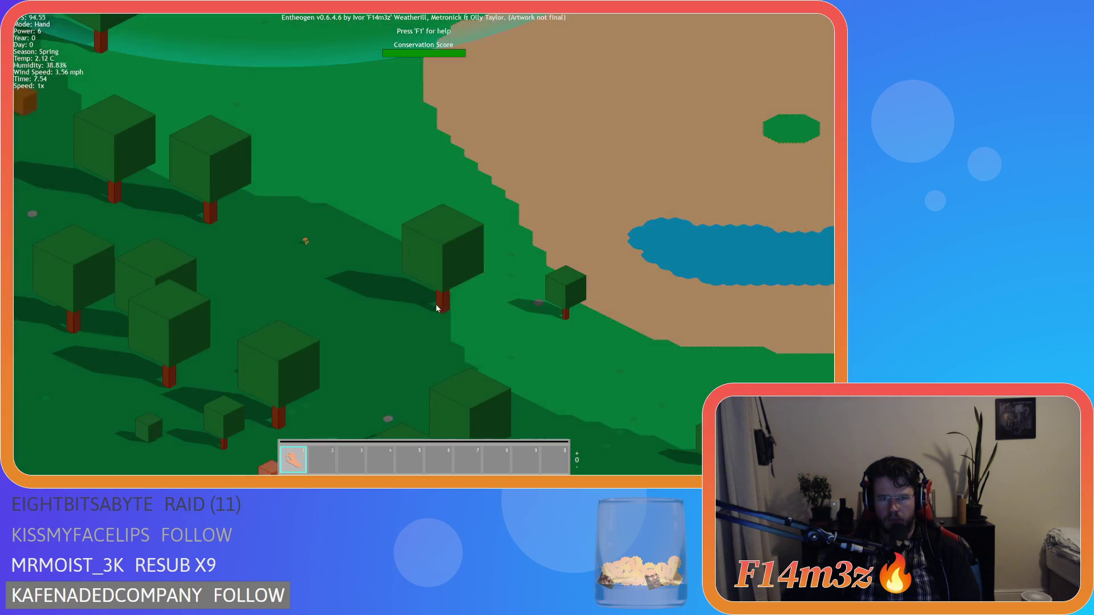
{"action": "scroll", "coordinate": [414, 171], "scroll_direction": "down", "scroll_amount": 5}
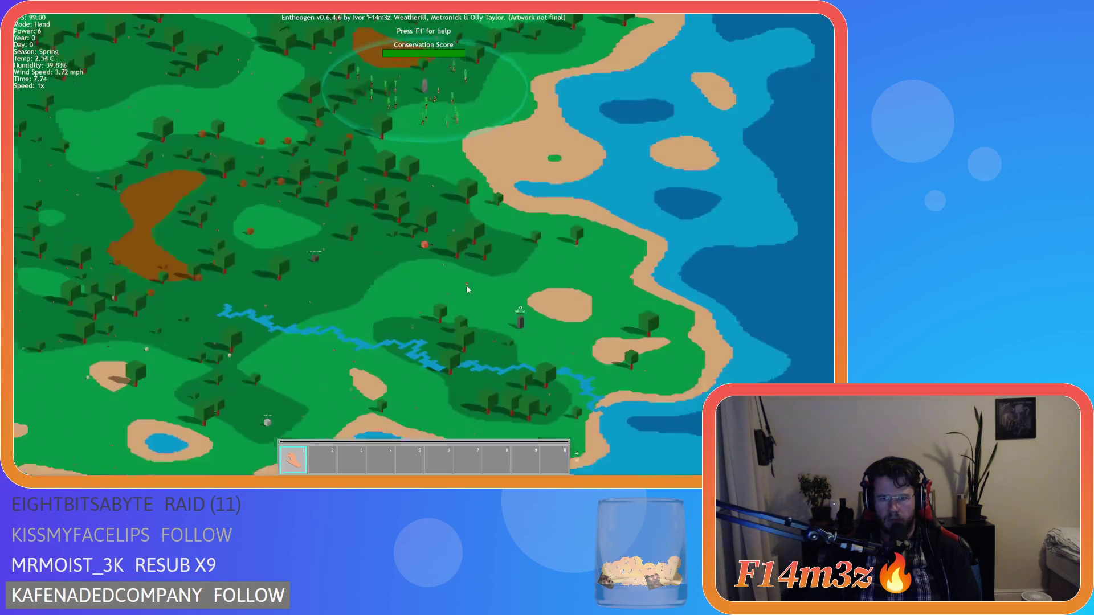
{"action": "scroll", "coordinate": [433, 230], "scroll_direction": "up", "scroll_amount": 5}
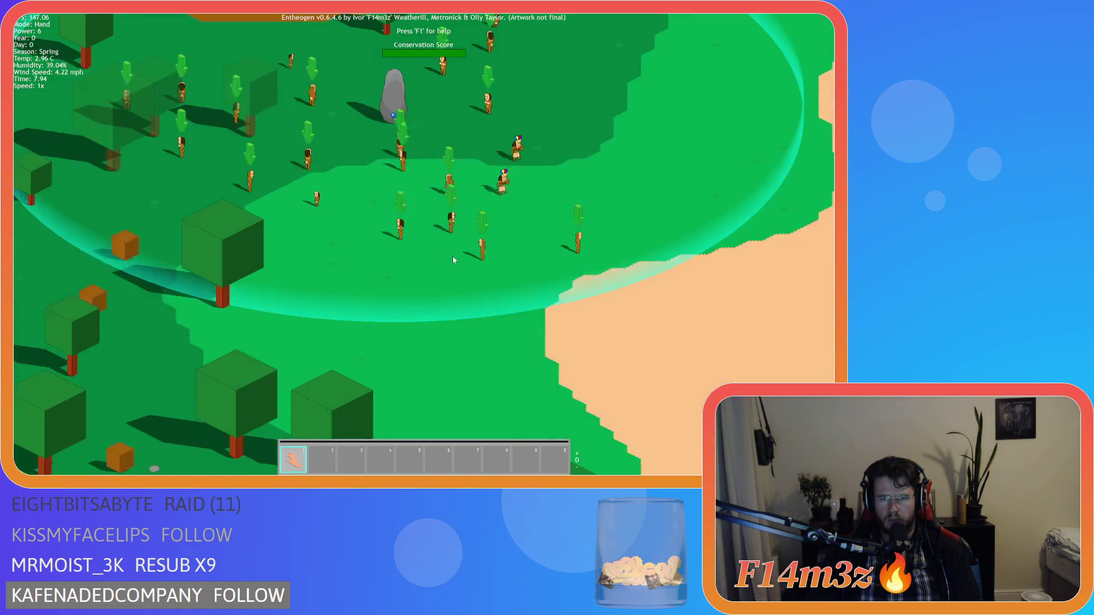
{"action": "scroll", "coordinate": [462, 194], "scroll_direction": "down", "scroll_amount": 5}
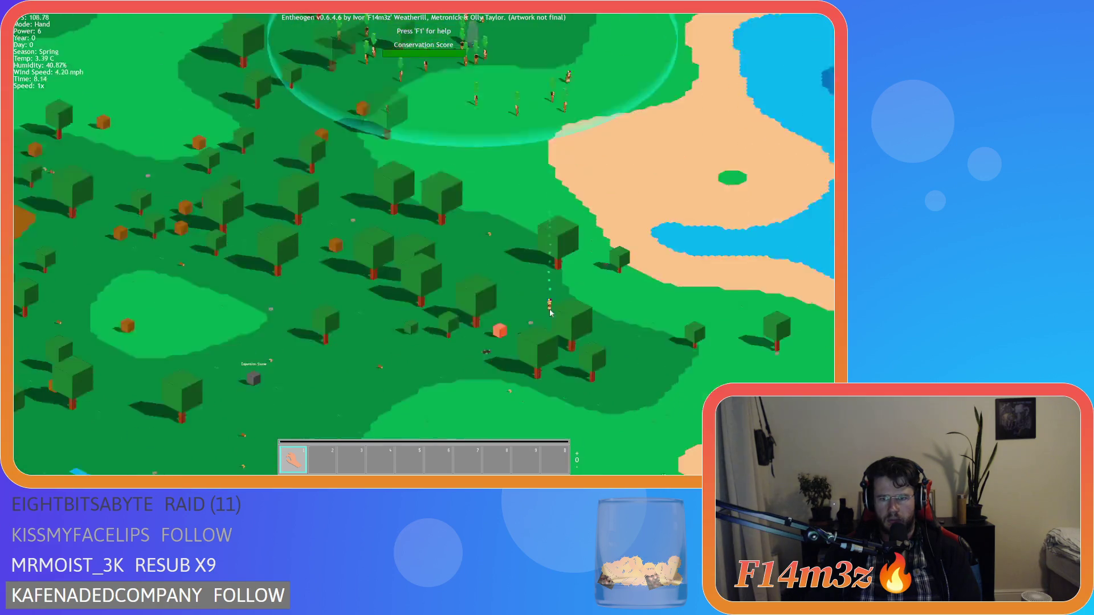
{"action": "scroll", "coordinate": [514, 301], "scroll_direction": "down", "scroll_amount": 3}
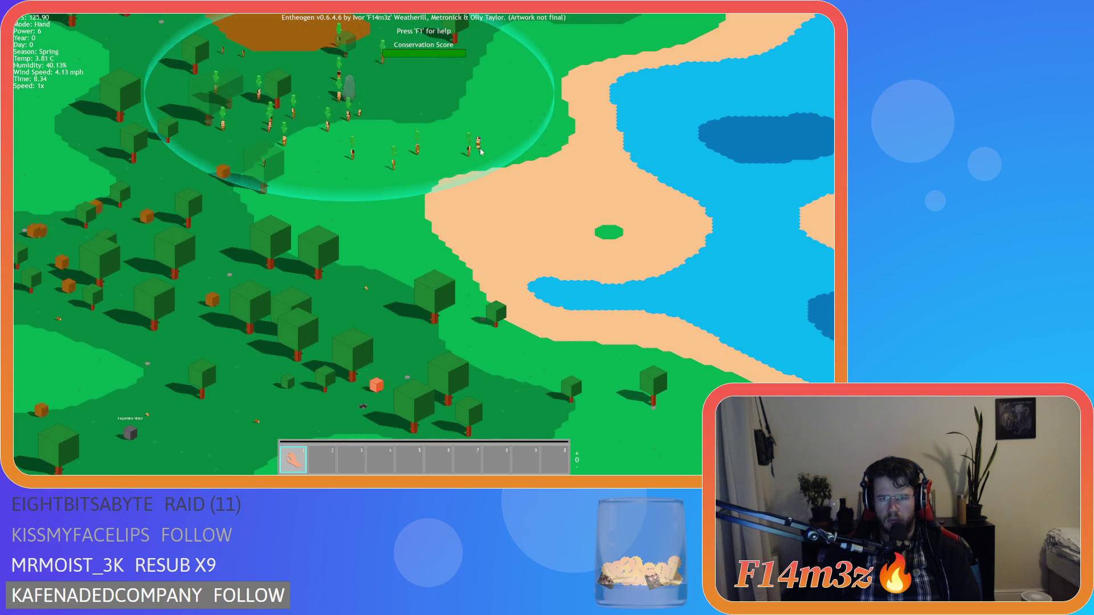
{"action": "scroll", "coordinate": [456, 340], "scroll_direction": "up", "scroll_amount": 3}
{"action": "scroll", "coordinate": [455, 341], "scroll_direction": "up", "scroll_amount": 3}
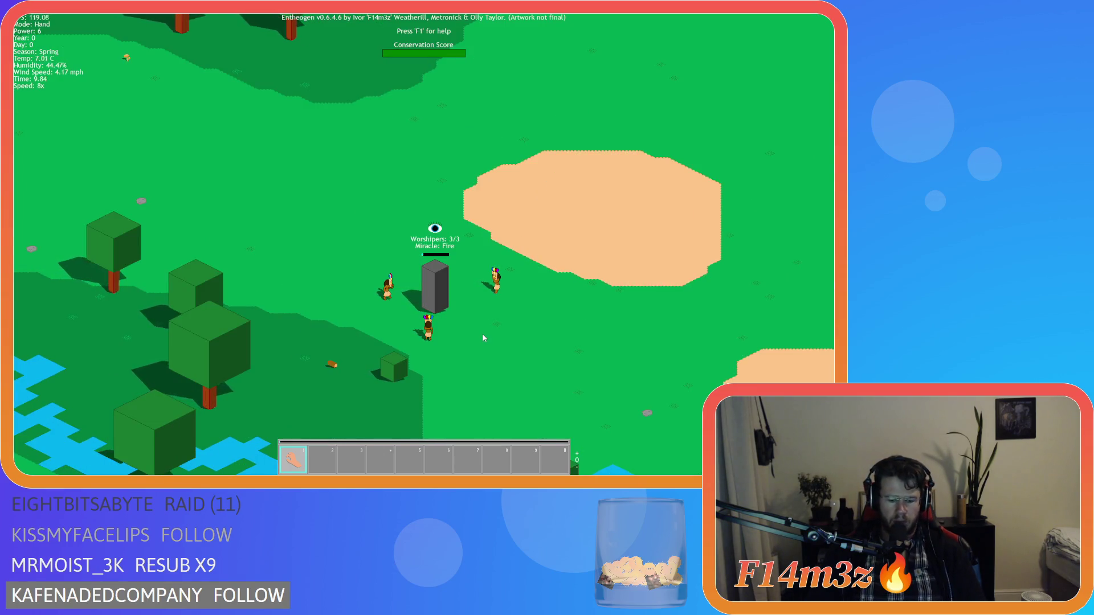
- Open Miracles at the upper left, pan to the shrine, and return to 1x once Fire unlocks
{"action": "key", "text": "m"}
{"action": "left_click_drag", "start_coordinate": [258, 133], "coordinate": [164, 120]}
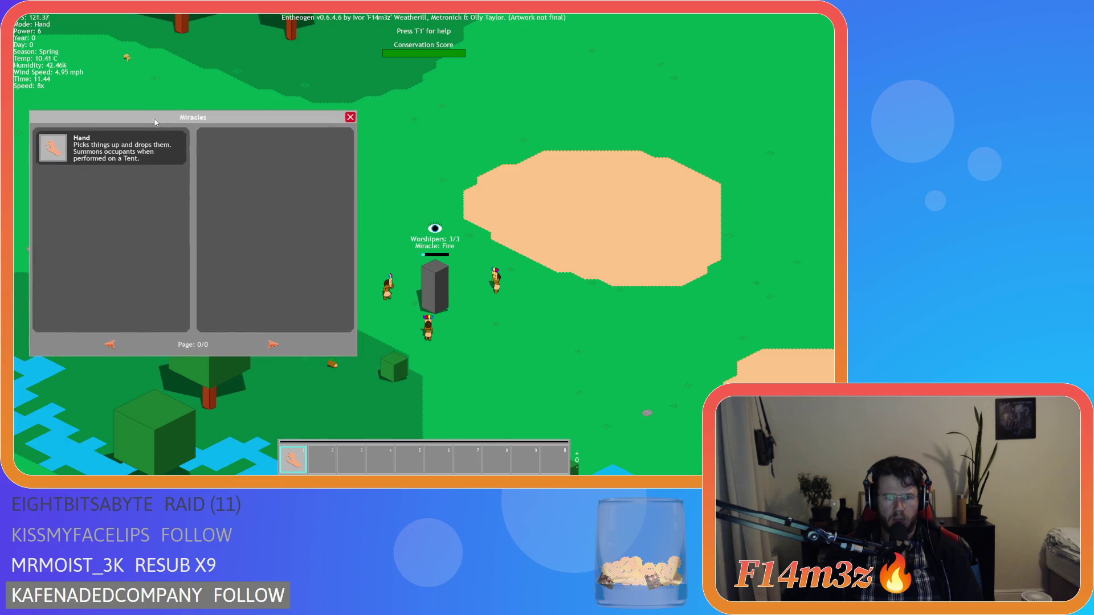
{"action": "key", "text": "a"}
{"action": "key", "text": "w"}
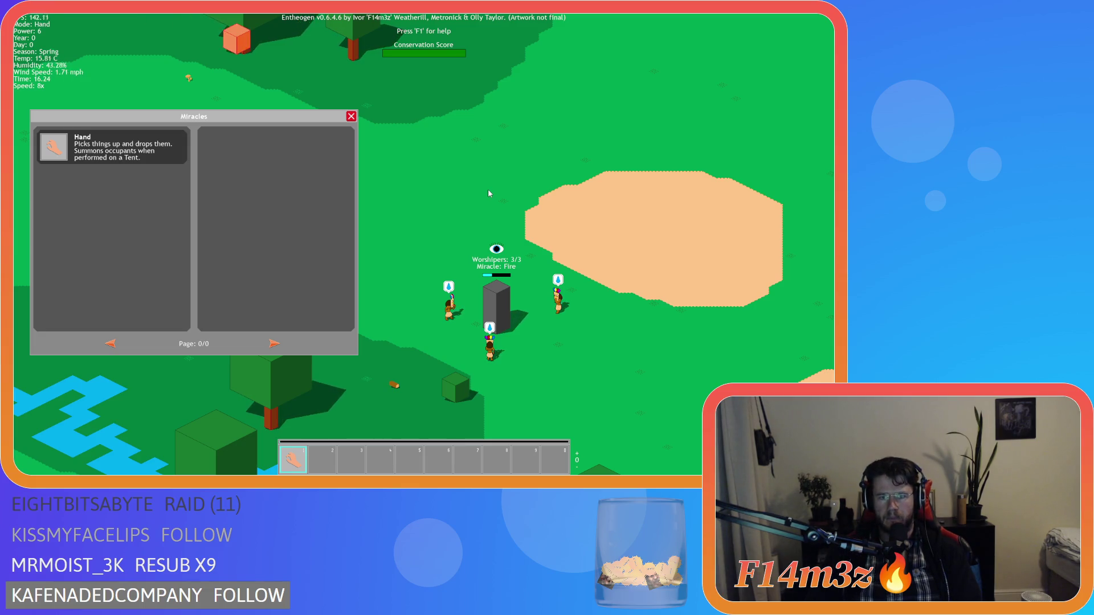
{"action": "key", "text": "s"}
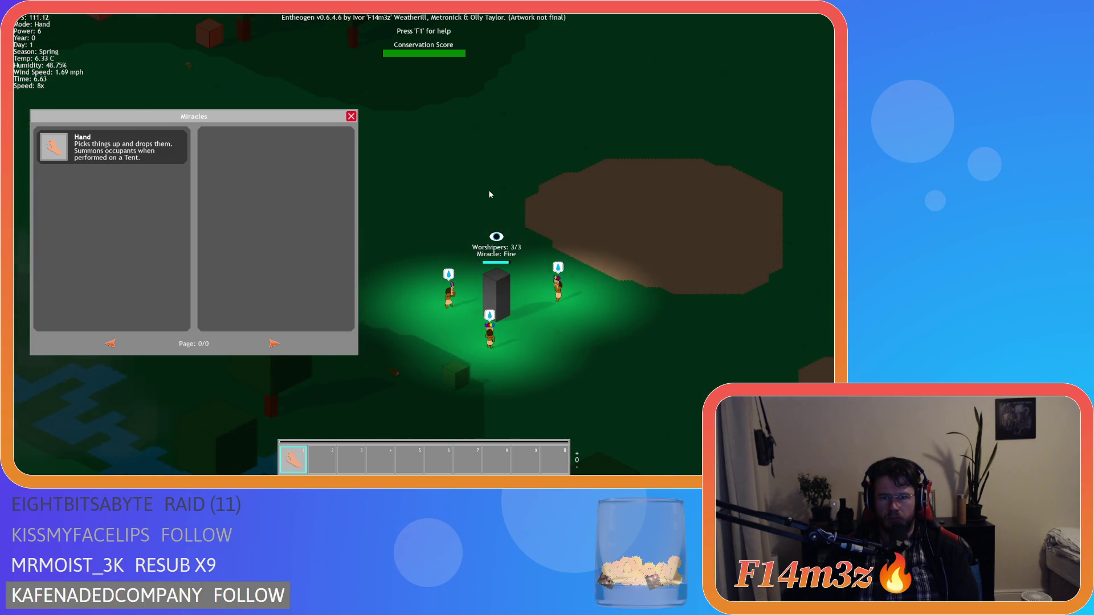
{"action": "key", "text": "minus"}
{"action": "key", "text": "minus"}
{"action": "key", "text": "minus"}
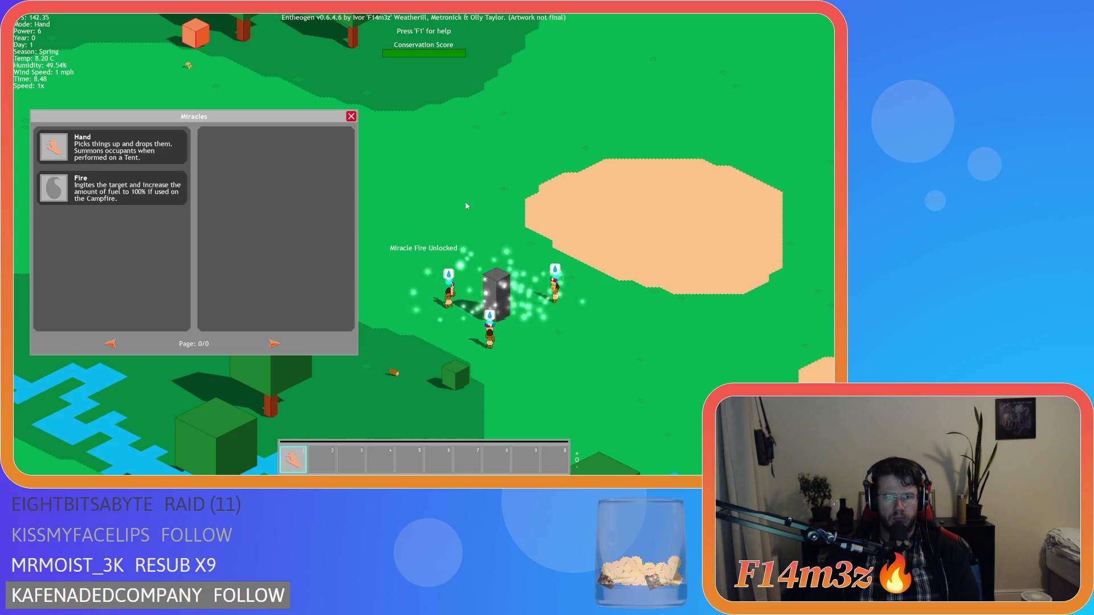
- Drag the Fire miracle from the Miracles book into hotbar slot 2, next to Hand
{"action": "key", "text": "a"}
{"action": "key", "text": "a"}
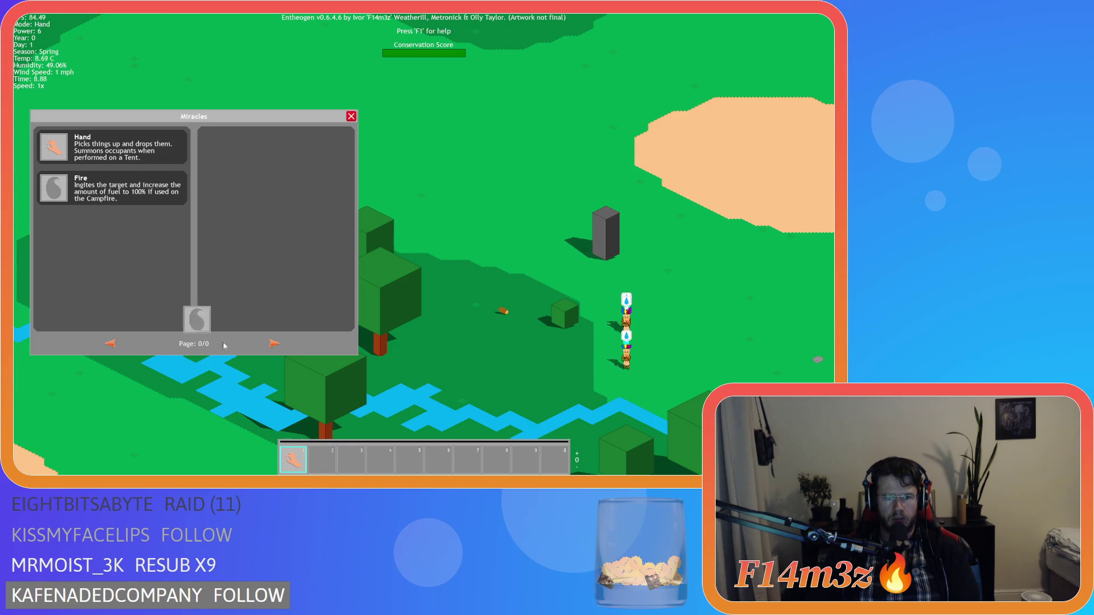
{"action": "key", "text": "w"}
{"action": "key", "text": "a"}
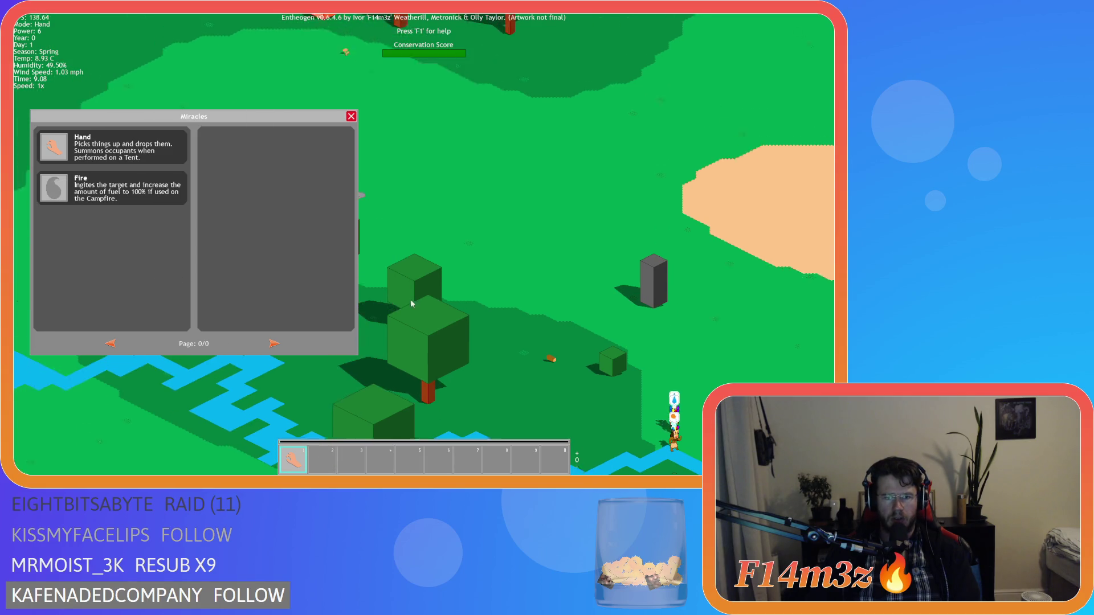
{"action": "mouse_move", "coordinate": [57, 191]}
{"action": "left_mouse_down"}
{"action": "mouse_move", "coordinate": [299, 387]}
{"action": "mouse_move", "coordinate": [358, 467]}
{"action": "mouse_move", "coordinate": [375, 434]}
{"action": "mouse_move", "coordinate": [390, 459]}
{"action": "left_mouse_up"}
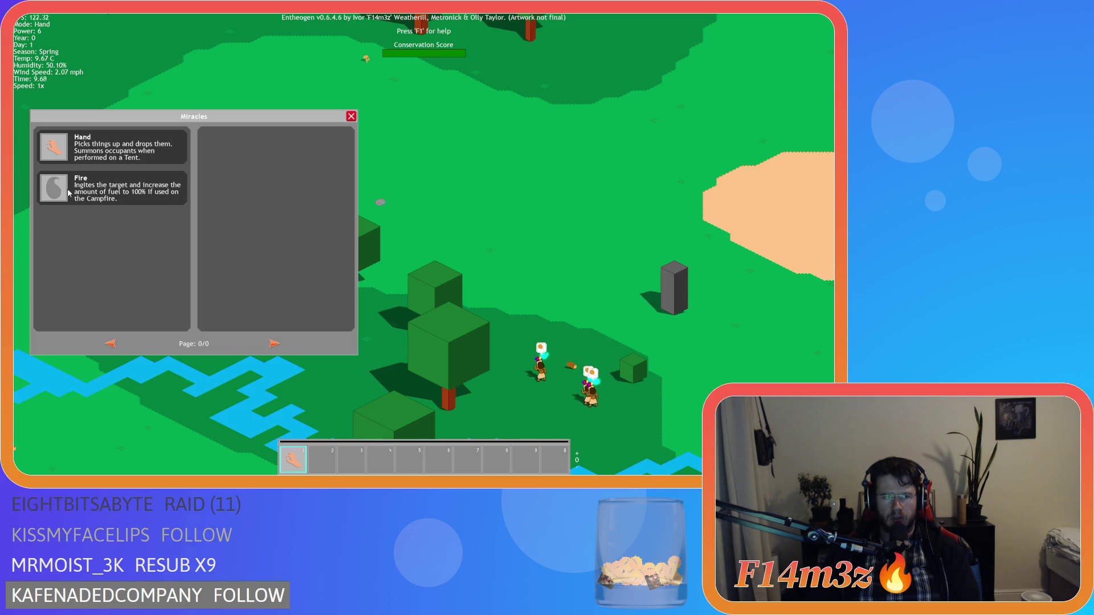
{"action": "mouse_move", "coordinate": [67, 192]}
{"action": "left_mouse_down"}
{"action": "mouse_move", "coordinate": [320, 391]}
{"action": "mouse_move", "coordinate": [325, 451]}
{"action": "left_mouse_up"}
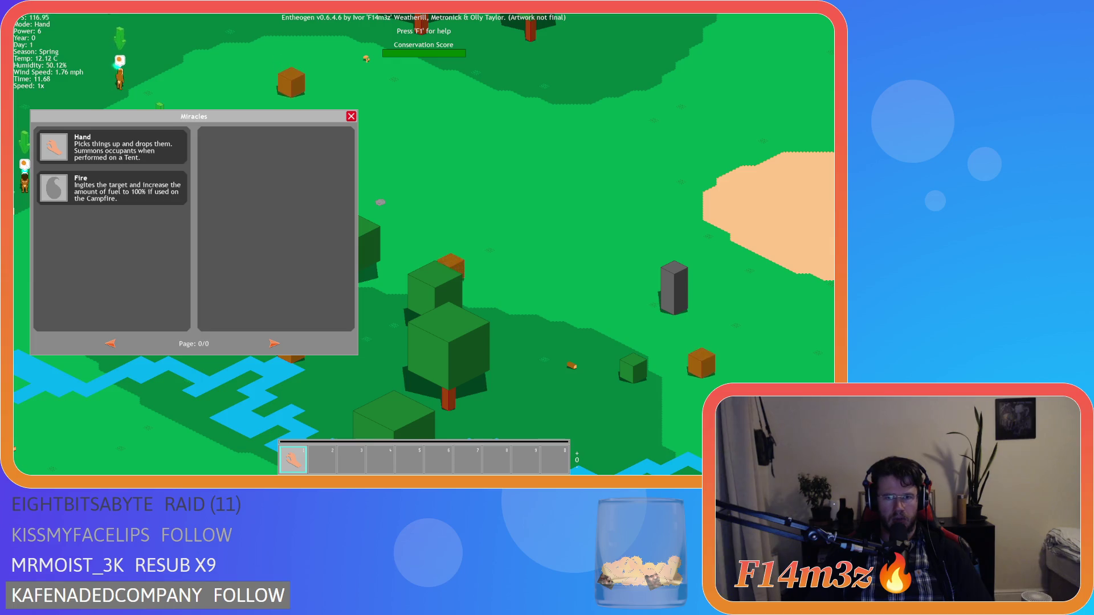
{"action": "mouse_move", "coordinate": [55, 188]}
{"action": "left_mouse_down"}
{"action": "mouse_move", "coordinate": [325, 395]}
{"action": "mouse_move", "coordinate": [333, 463]}
{"action": "left_mouse_up"}
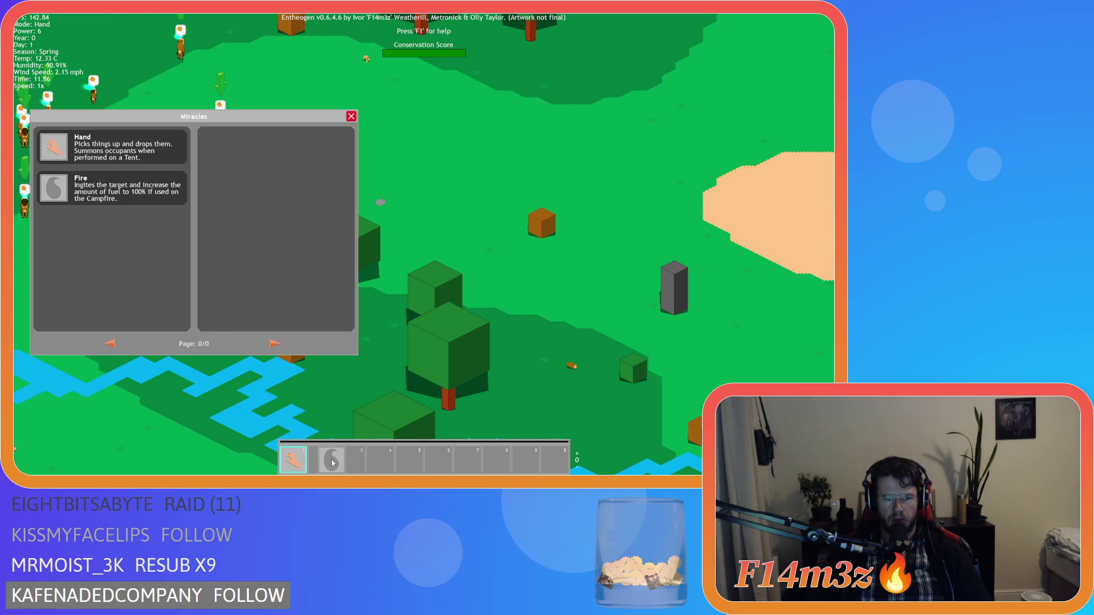
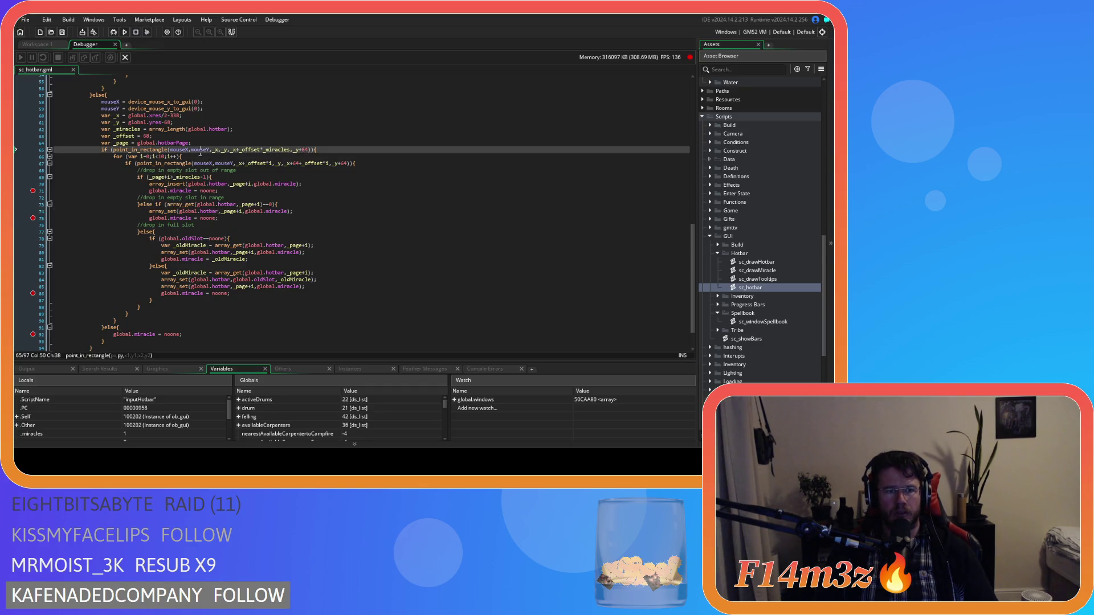
- Replace _miracles with 10 in the line 65 drop check and save sc_hotbar
{"action": "double_click", "coordinate": [278, 150]}
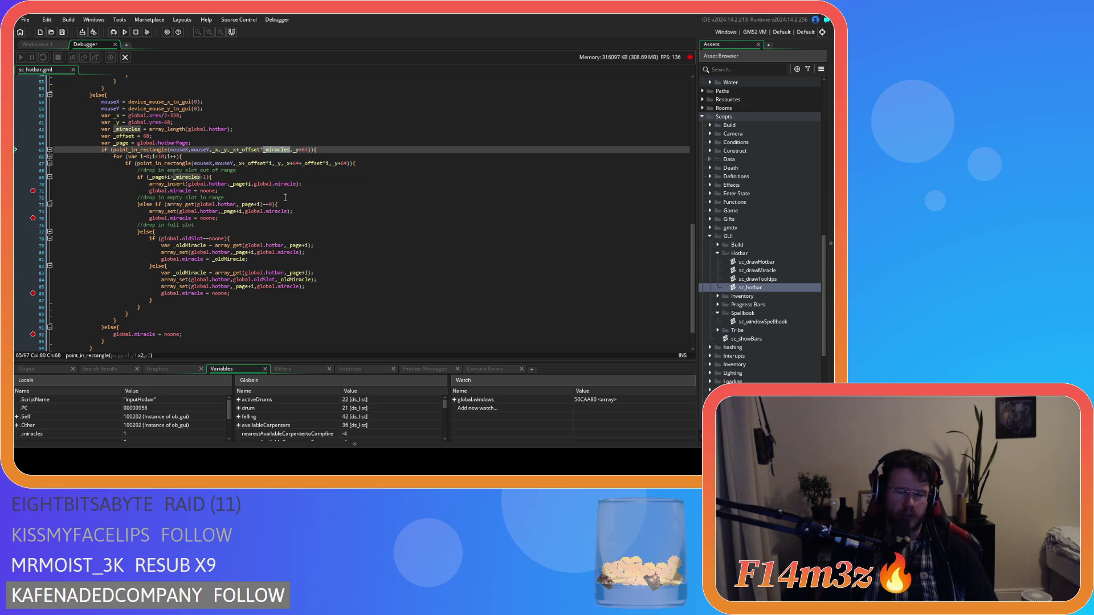
{"action": "type", "text": "10"}
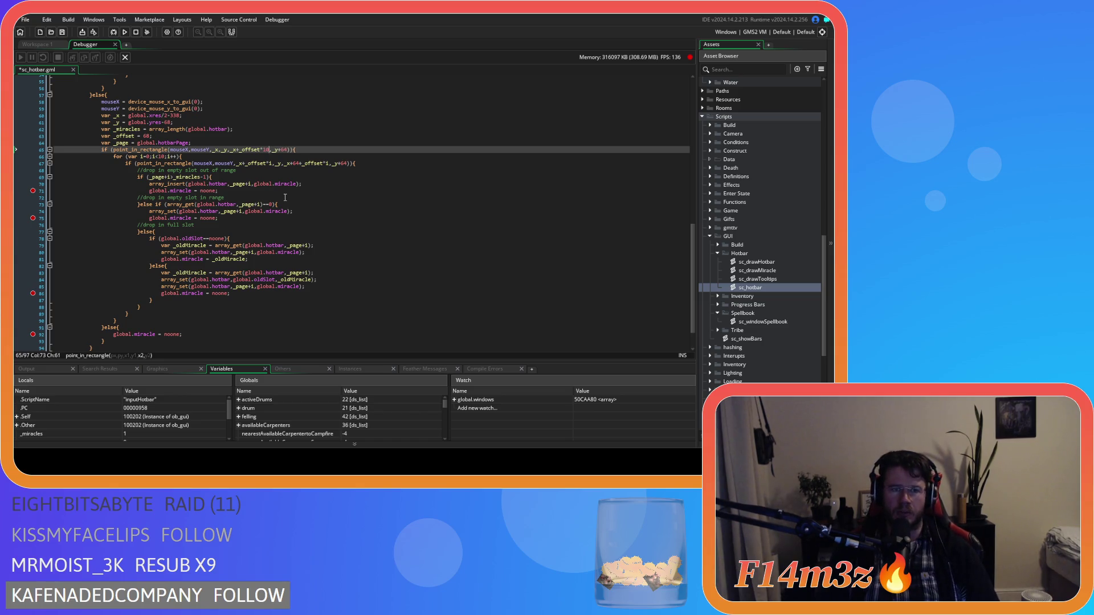
{"action": "left_click", "coordinate": [320, 154]}
{"action": "left_click", "coordinate": [327, 147]}
{"action": "key", "text": "ctrl+s"}
- Review the remaining _miracles uses on lines 62 and 69, then leave the debugger
{"action": "double_click", "coordinate": [126, 129]}
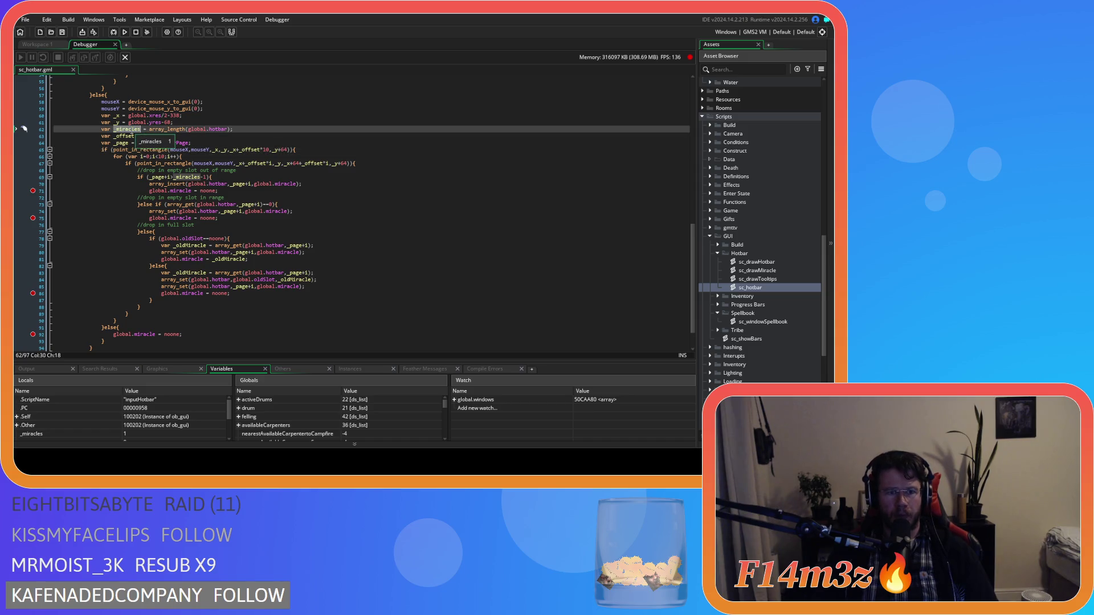
{"action": "double_click", "coordinate": [186, 178]}
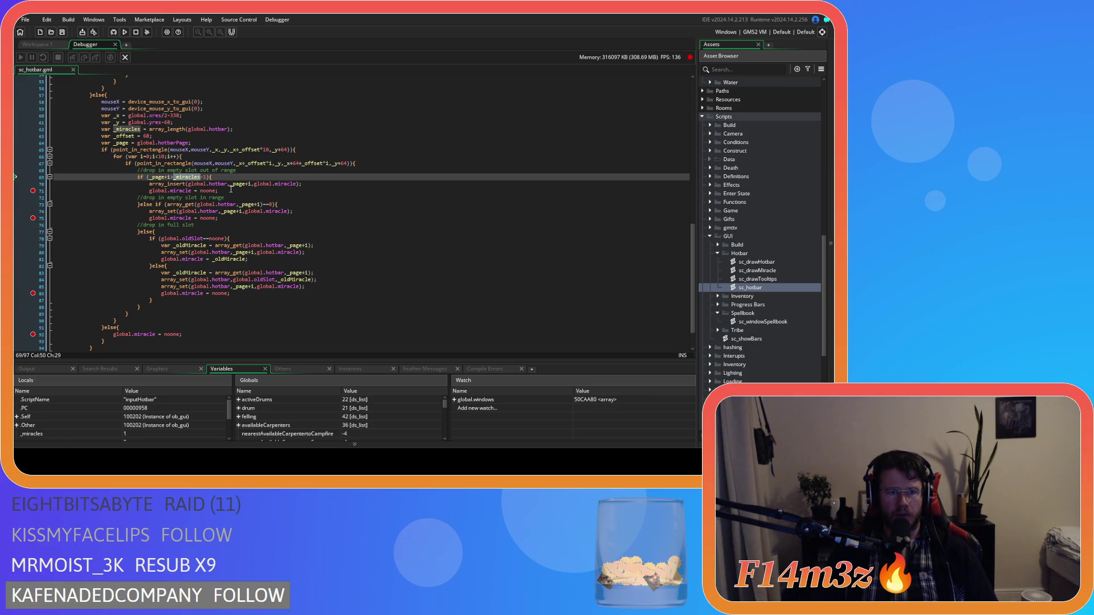
{"action": "left_click", "coordinate": [222, 177]}
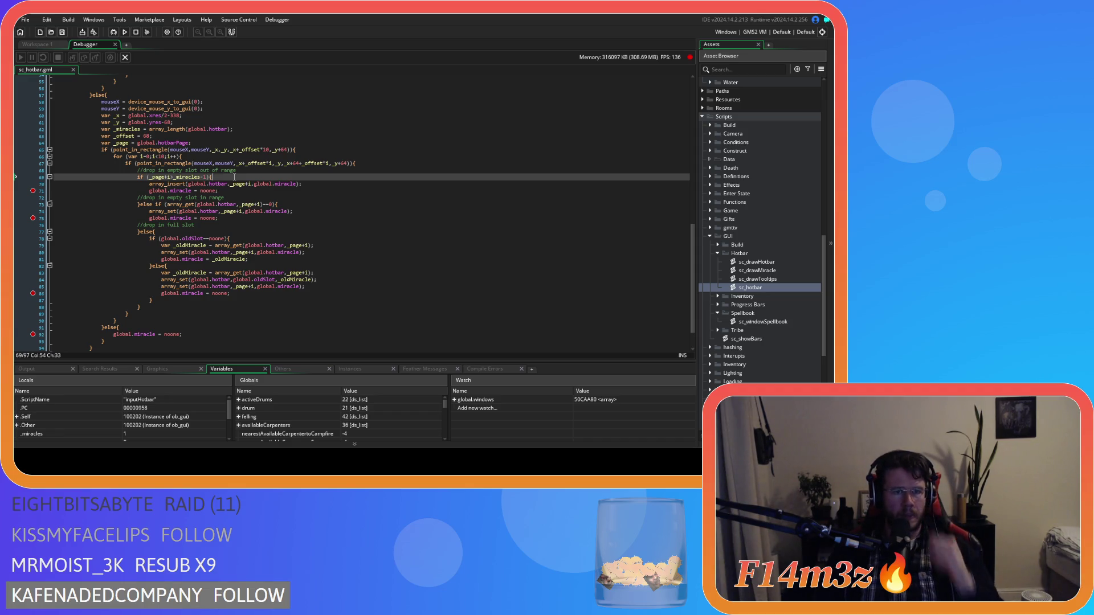
{"action": "left_click", "coordinate": [250, 133]}
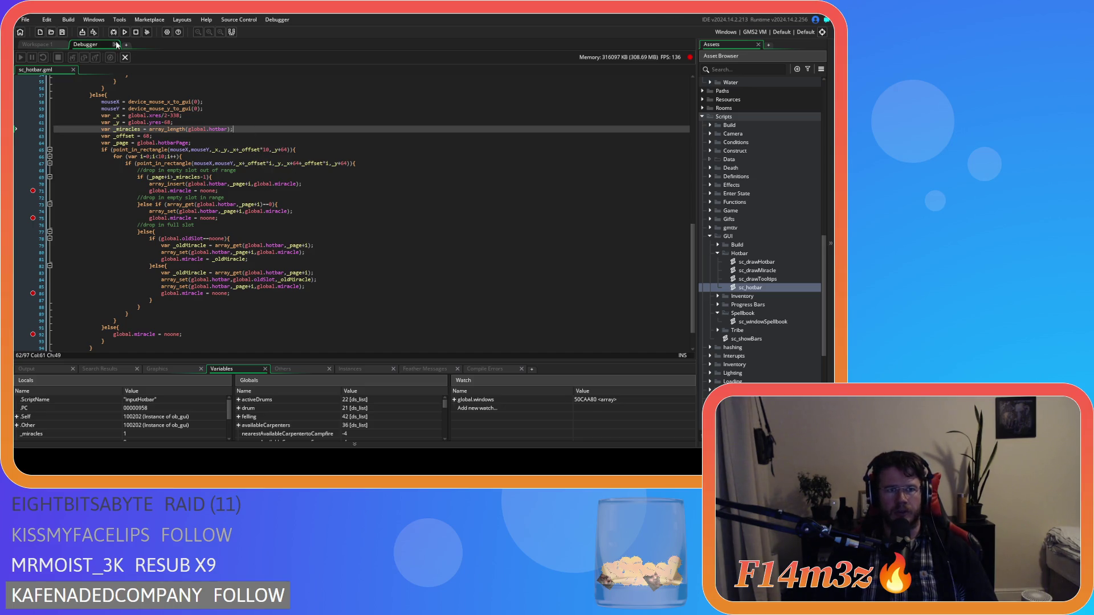
{"action": "left_click", "coordinate": [270, 148]}
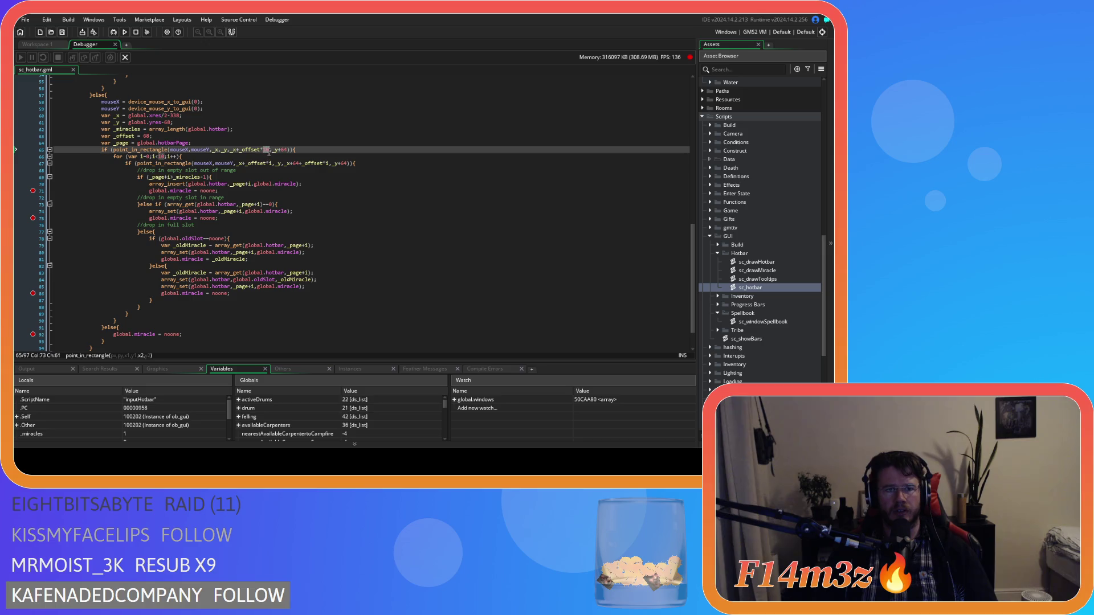
{"action": "left_click", "coordinate": [115, 45]}
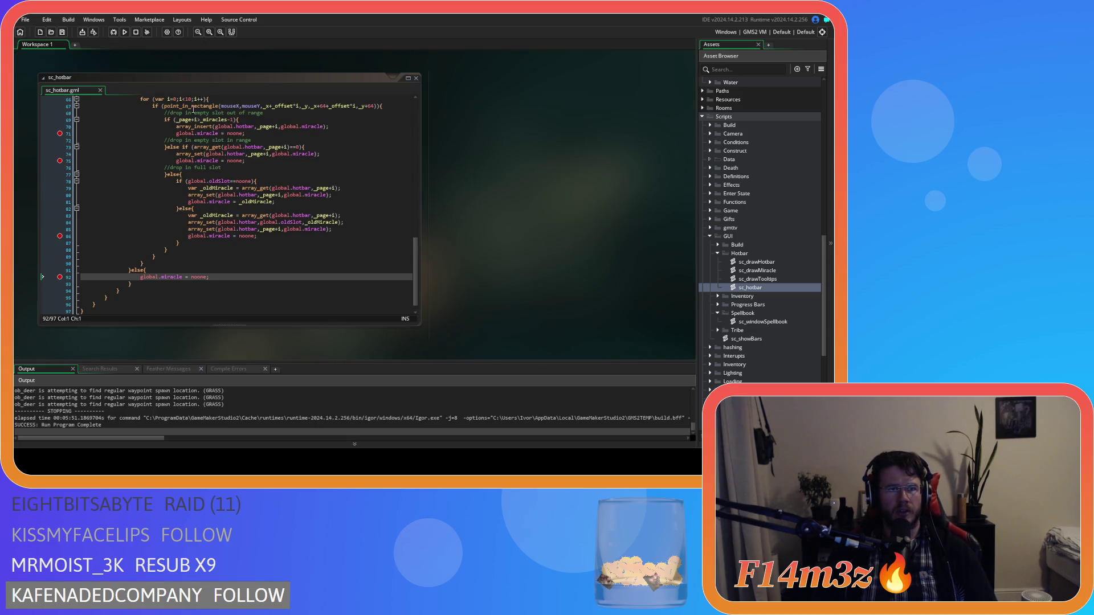
- Remove the breakpoints on lines 71, 75, 86 and 92
{"action": "left_click", "coordinate": [59, 133]}
{"action": "left_click", "coordinate": [59, 161]}
{"action": "left_click", "coordinate": [59, 236]}
{"action": "left_click", "coordinate": [59, 277]}
{"action": "left_click", "coordinate": [506, 206]}
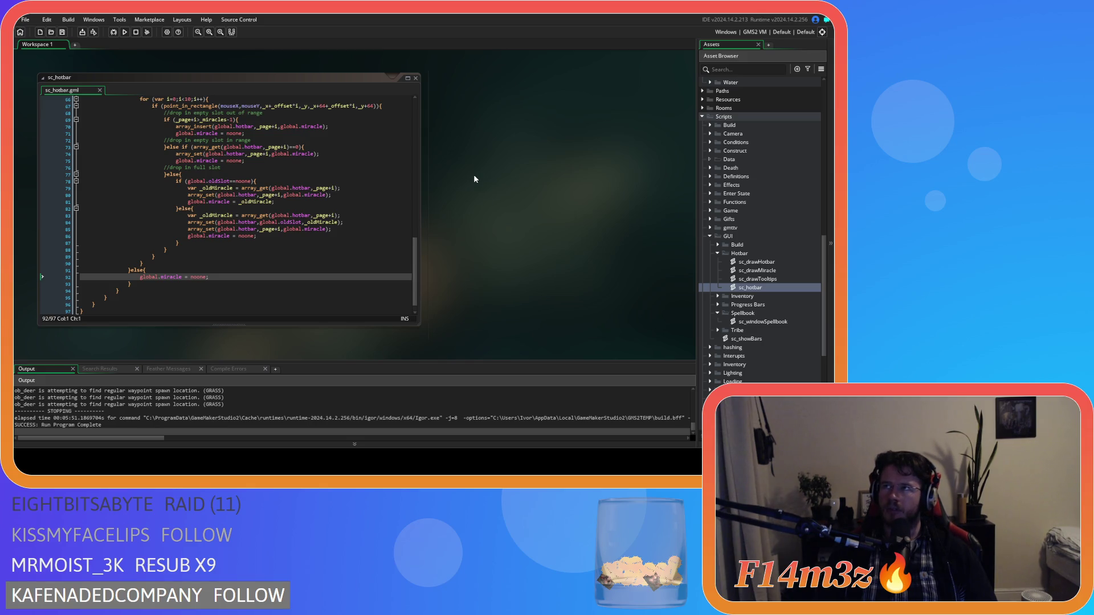
- Review the code and check the _miracles selection test on line 47
{"action": "scroll", "coordinate": [329, 180], "scroll_direction": "up", "scroll_amount": 6}
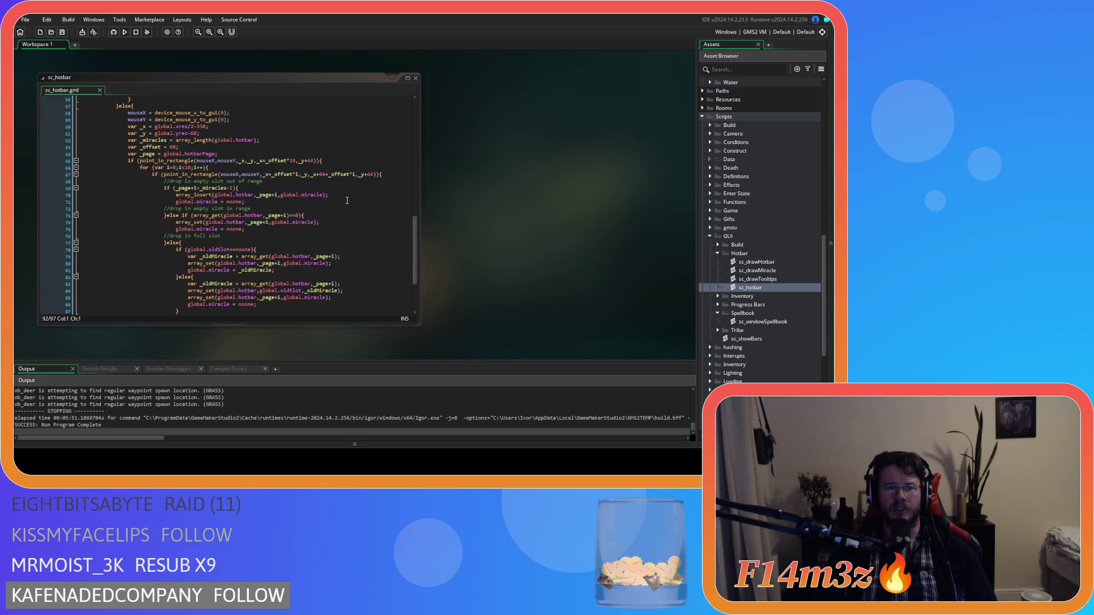
{"action": "scroll", "coordinate": [331, 178], "scroll_direction": "down", "scroll_amount": 2}
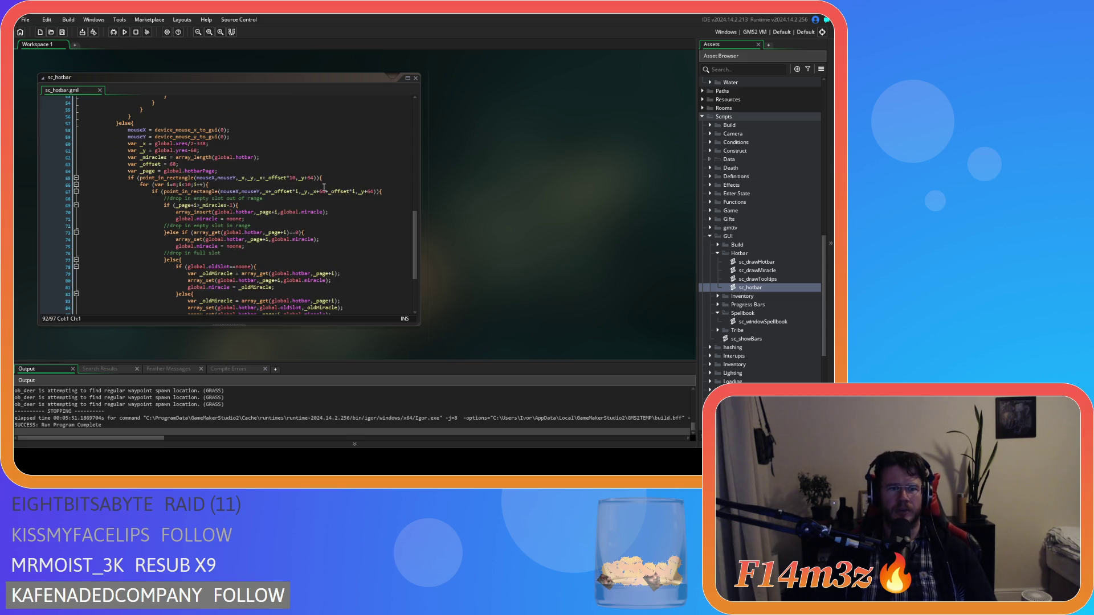
{"action": "scroll", "coordinate": [324, 188], "scroll_direction": "up", "scroll_amount": 3}
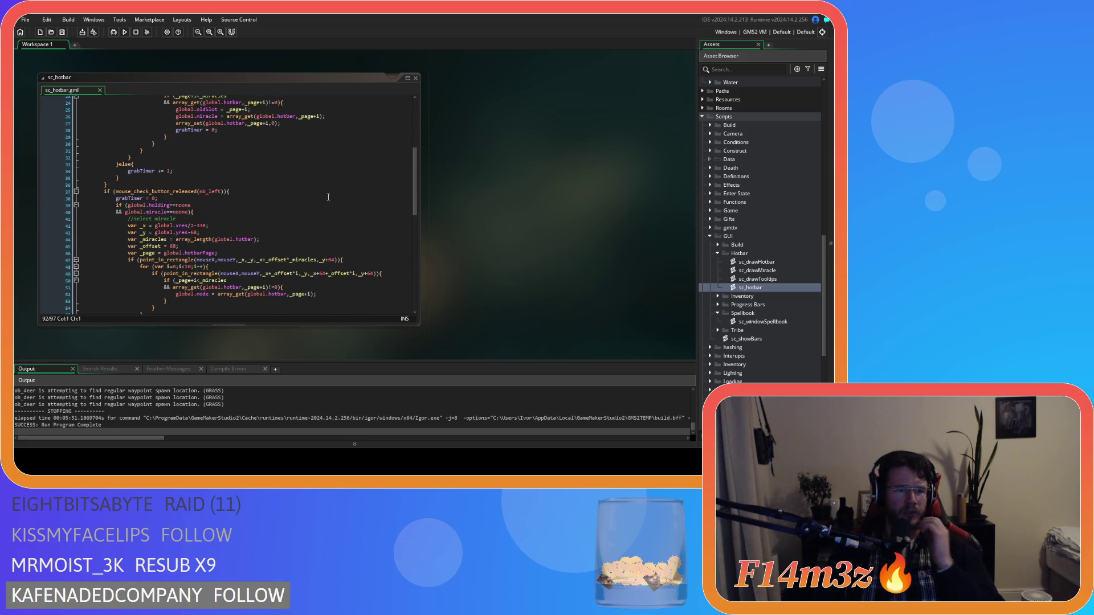
{"action": "scroll", "coordinate": [328, 197], "scroll_direction": "down", "scroll_amount": 1}
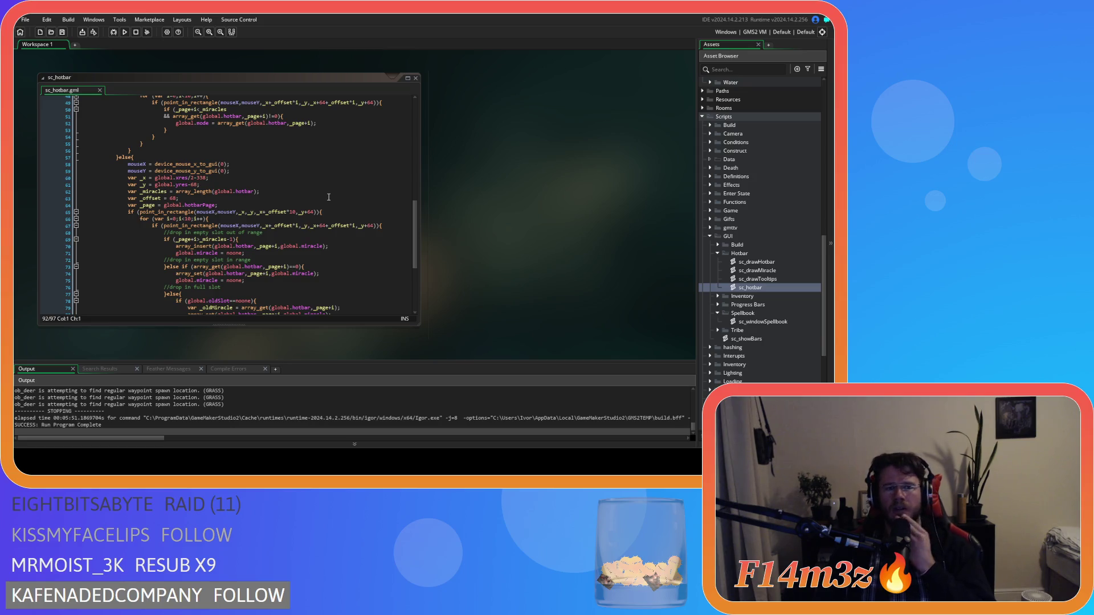
{"action": "scroll", "coordinate": [329, 197], "scroll_direction": "up", "scroll_amount": 8}
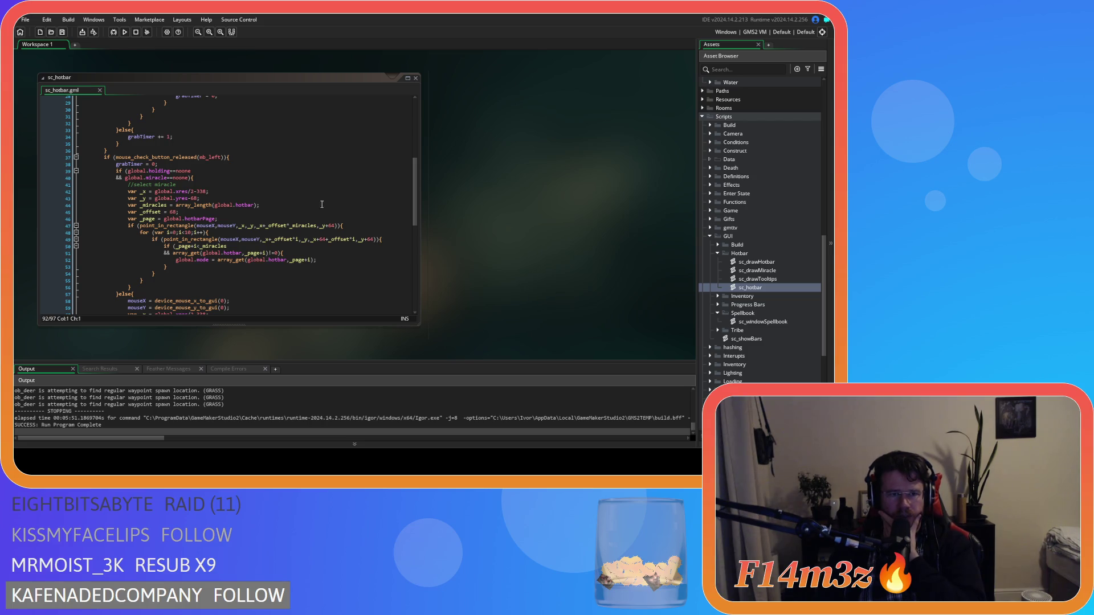
{"action": "left_click", "coordinate": [362, 227]}
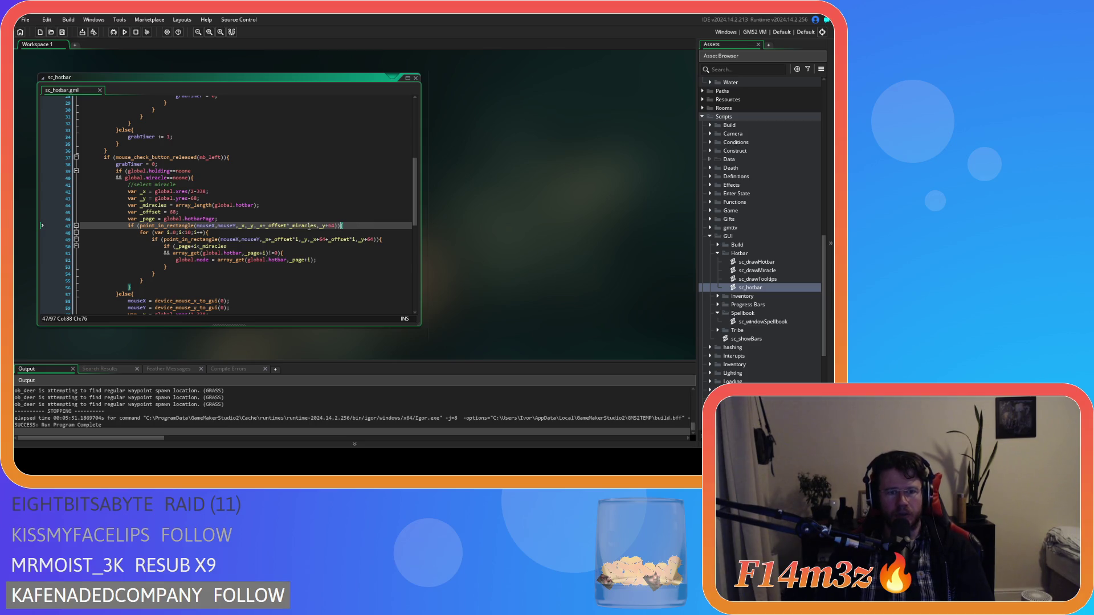
{"action": "double_click", "coordinate": [300, 228]}
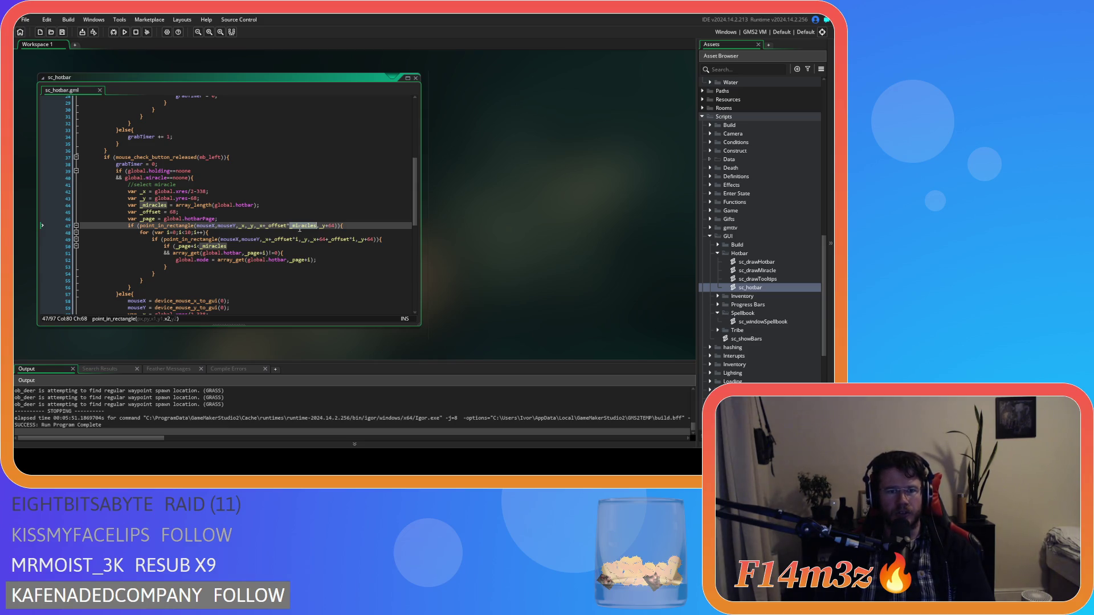
{"action": "left_click", "coordinate": [375, 226]}
- Check the drop test on line 67, then build and run the game with F5
{"action": "scroll", "coordinate": [370, 228], "scroll_direction": "up", "scroll_amount": 8}
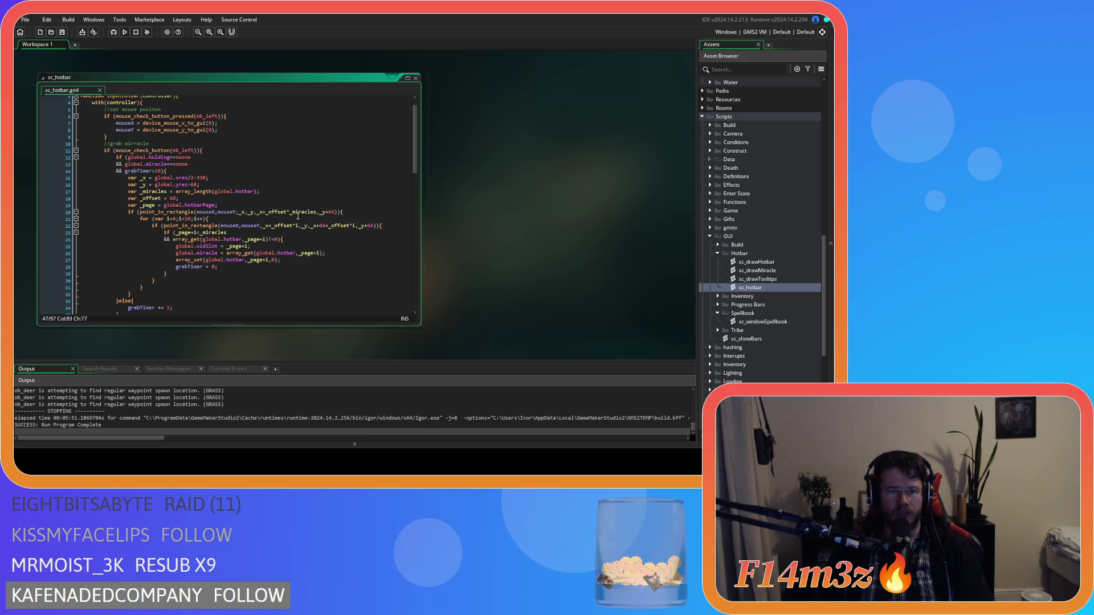
{"action": "scroll", "coordinate": [295, 215], "scroll_direction": "down", "scroll_amount": 13}
{"action": "scroll", "coordinate": [296, 214], "scroll_direction": "down", "scroll_amount": 3}
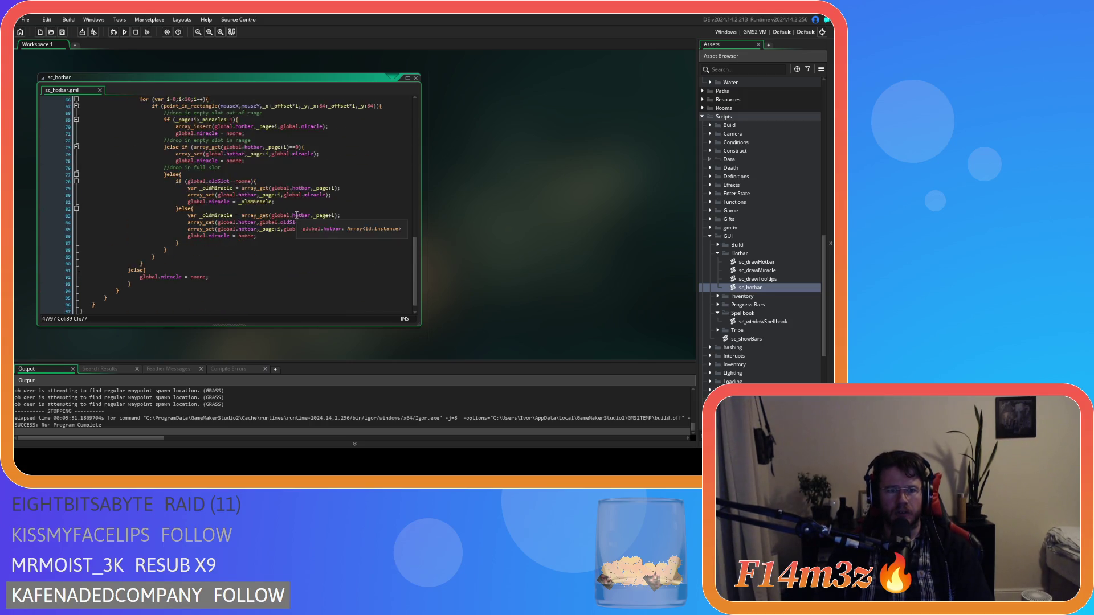
{"action": "left_click", "coordinate": [235, 201]}
{"action": "scroll", "coordinate": [307, 209], "scroll_direction": "down", "scroll_amount": 3}
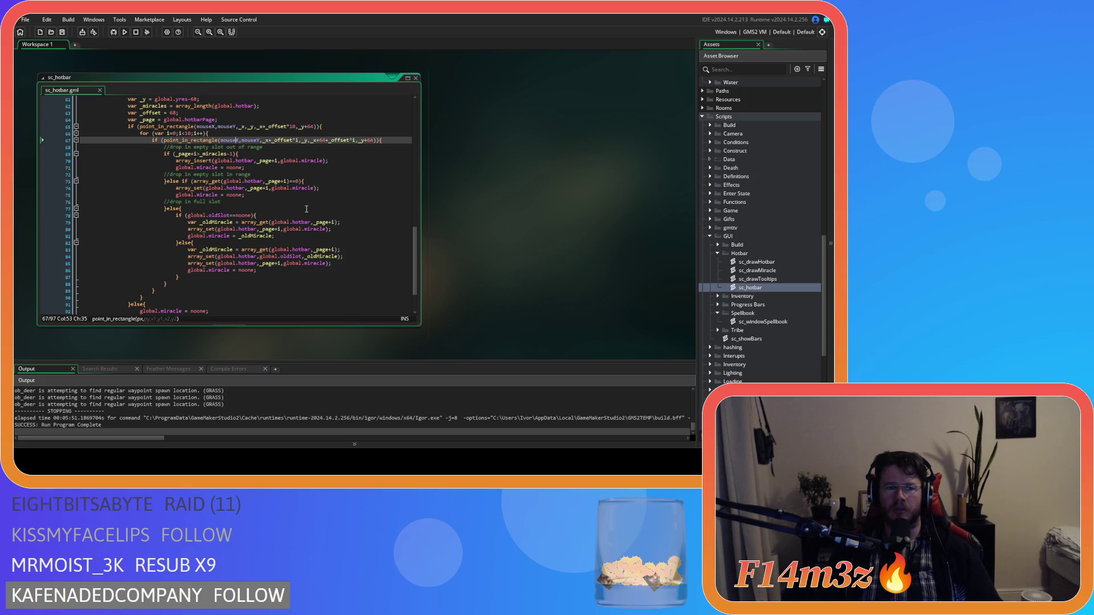
{"action": "key", "text": "F5"}
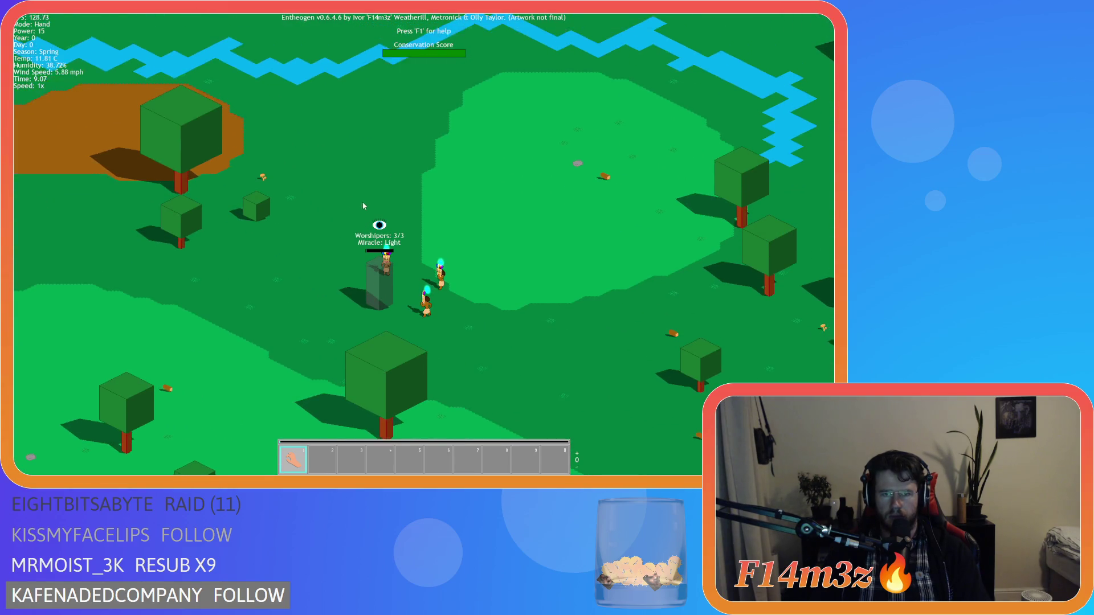
- Run at 8x until Light unlocks, then drag Light into hotbar slot 2 beside Hand
{"action": "key", "text": "plus"}
{"action": "key", "text": "plus"}
{"action": "key", "text": "plus"}
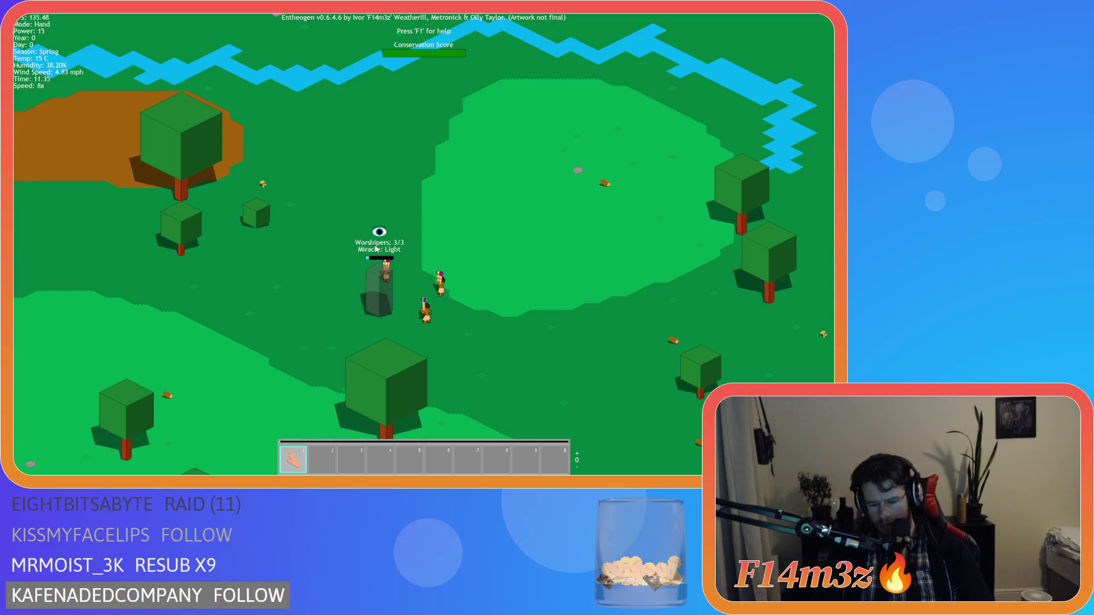
{"action": "left_click", "coordinate": [376, 249]}
{"action": "mouse_move", "coordinate": [259, 136]}
{"action": "left_mouse_down"}
{"action": "mouse_move", "coordinate": [611, 139]}
{"action": "mouse_move", "coordinate": [170, 149]}
{"action": "mouse_move", "coordinate": [191, 143]}
{"action": "left_mouse_up"}
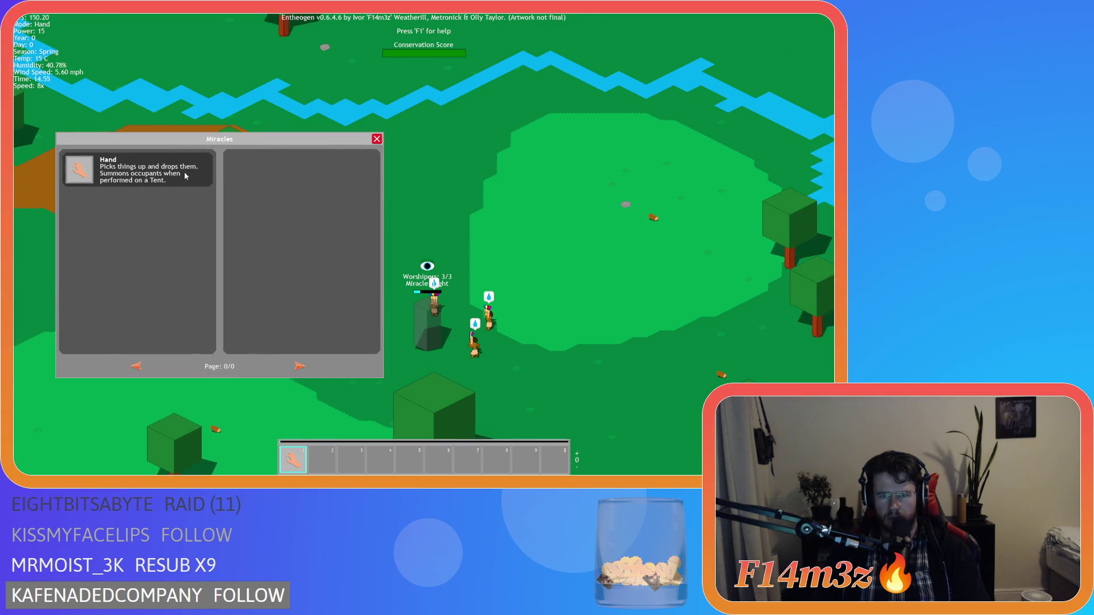
{"action": "mouse_move", "coordinate": [201, 144]}
{"action": "left_mouse_down"}
{"action": "mouse_move", "coordinate": [173, 148]}
{"action": "mouse_move", "coordinate": [188, 133]}
{"action": "mouse_move", "coordinate": [189, 162]}
{"action": "mouse_move", "coordinate": [214, 157]}
{"action": "mouse_move", "coordinate": [185, 139]}
{"action": "left_mouse_up"}
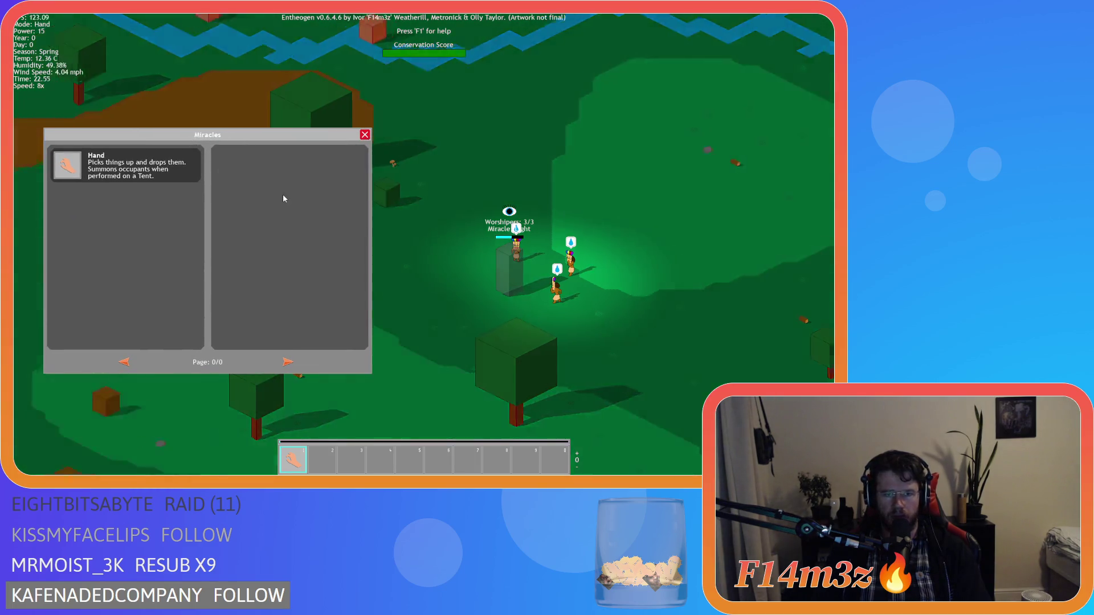
{"action": "key", "text": "Right"}
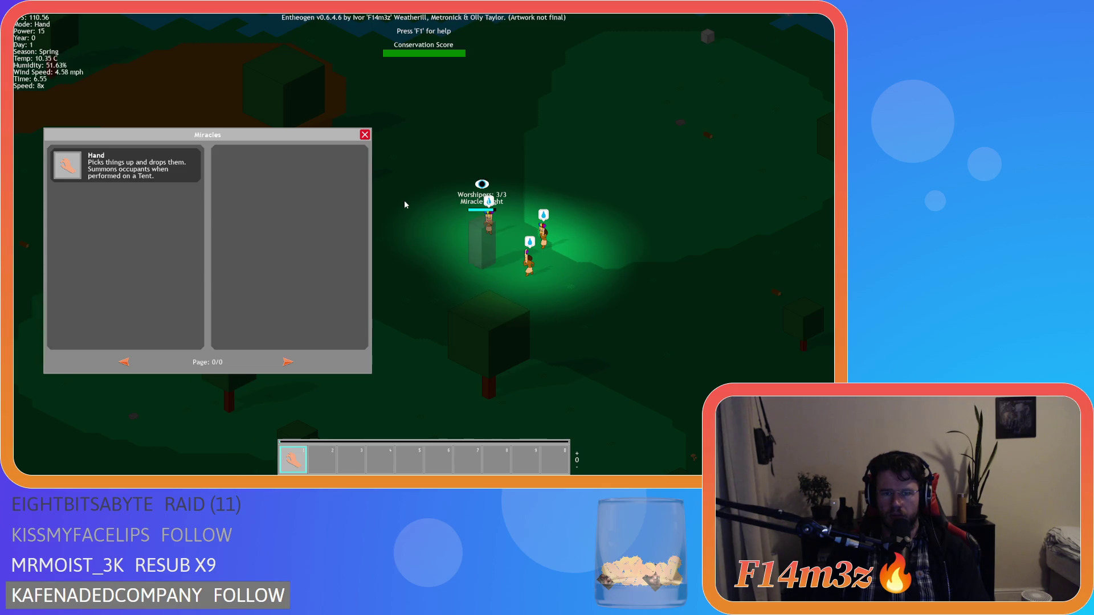
{"action": "key", "text": "minus"}
{"action": "key", "text": "minus"}
{"action": "key", "text": "minus"}
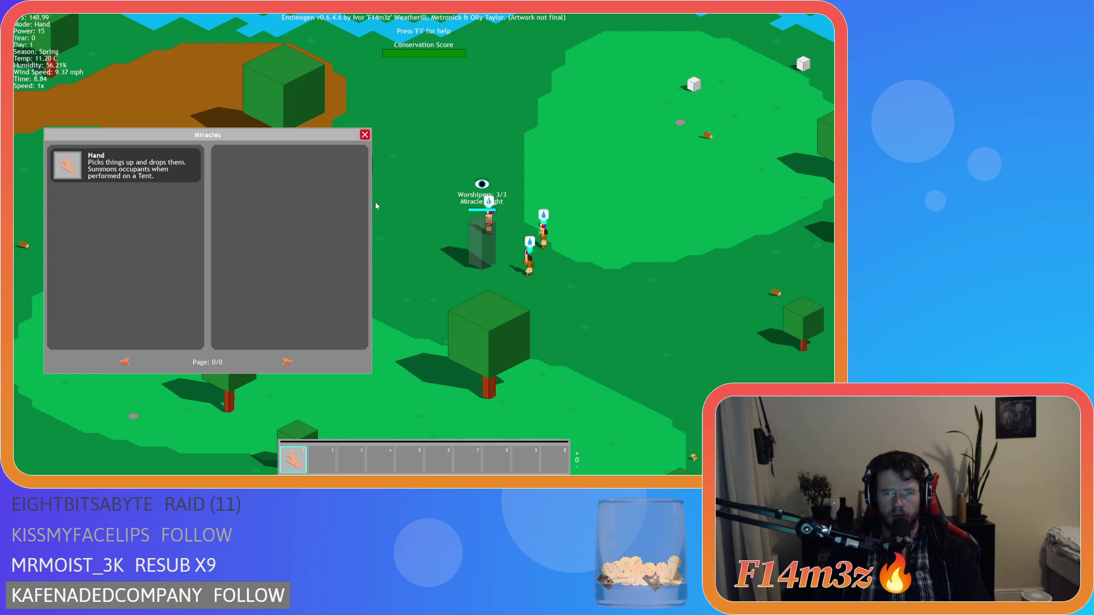
{"action": "mouse_move", "coordinate": [68, 206]}
{"action": "left_mouse_down"}
{"action": "mouse_move", "coordinate": [321, 459]}
{"action": "mouse_move", "coordinate": [439, 462]}
{"action": "mouse_move", "coordinate": [293, 462]}
{"action": "left_mouse_up"}
{"action": "mouse_move", "coordinate": [409, 461]}
{"action": "left_mouse_down"}
{"action": "mouse_move", "coordinate": [317, 467]}
{"action": "mouse_move", "coordinate": [322, 459]}
{"action": "left_mouse_up"}
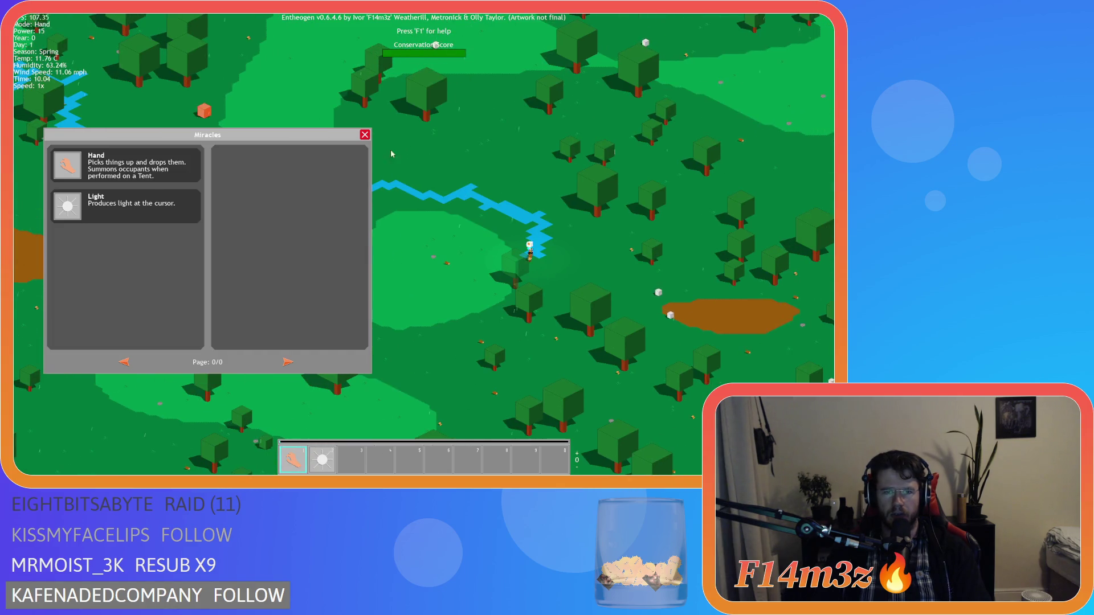
- Close the Miracles window, briefly pause and resume the game, and zoom the map view
{"action": "key", "text": "Escape"}
{"action": "scroll", "coordinate": [393, 171], "scroll_direction": "down", "scroll_amount": 5}
{"action": "key", "text": "p"}
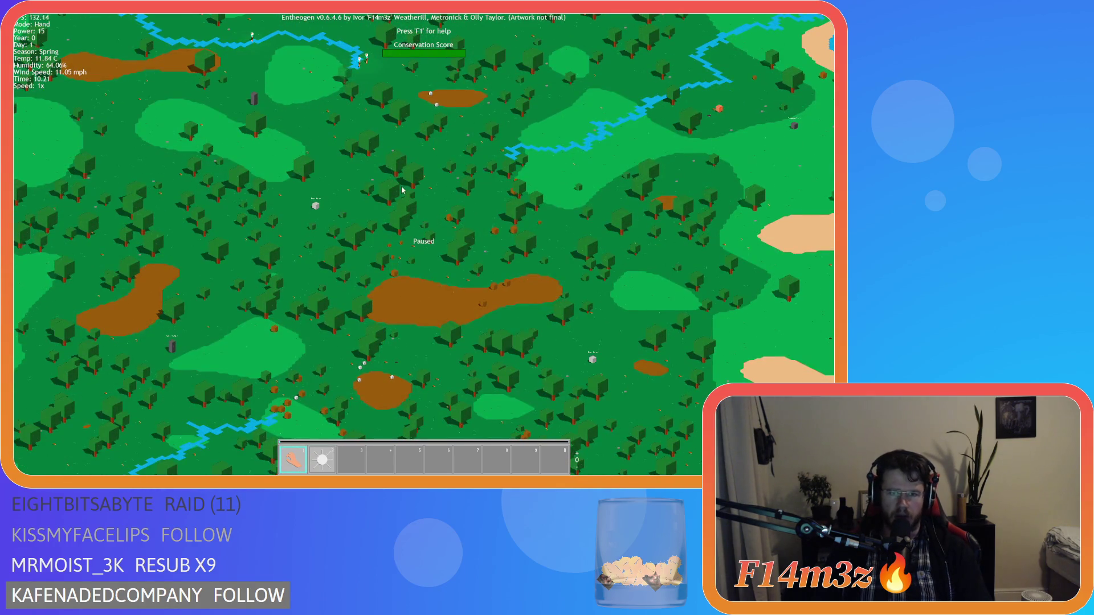
{"action": "scroll", "coordinate": [402, 189], "scroll_direction": "up", "scroll_amount": 5}
{"action": "scroll", "coordinate": [344, 228], "scroll_direction": "down", "scroll_amount": 2}
{"action": "scroll", "coordinate": [344, 228], "scroll_direction": "up", "scroll_amount": 3}
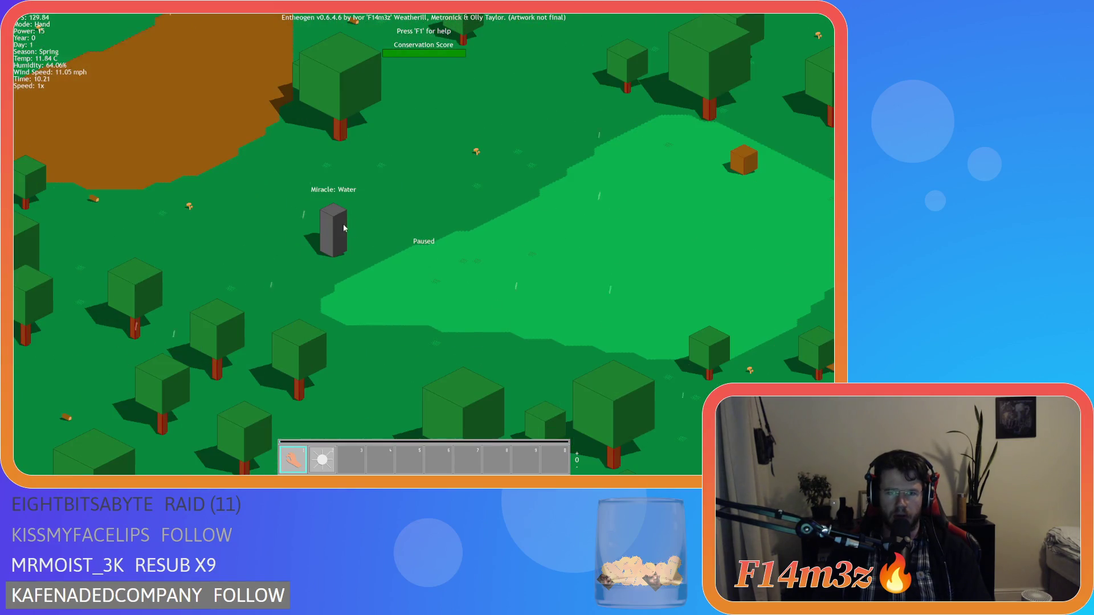
{"action": "key", "text": "p"}
{"action": "scroll", "coordinate": [346, 241], "scroll_direction": "down", "scroll_amount": 3}
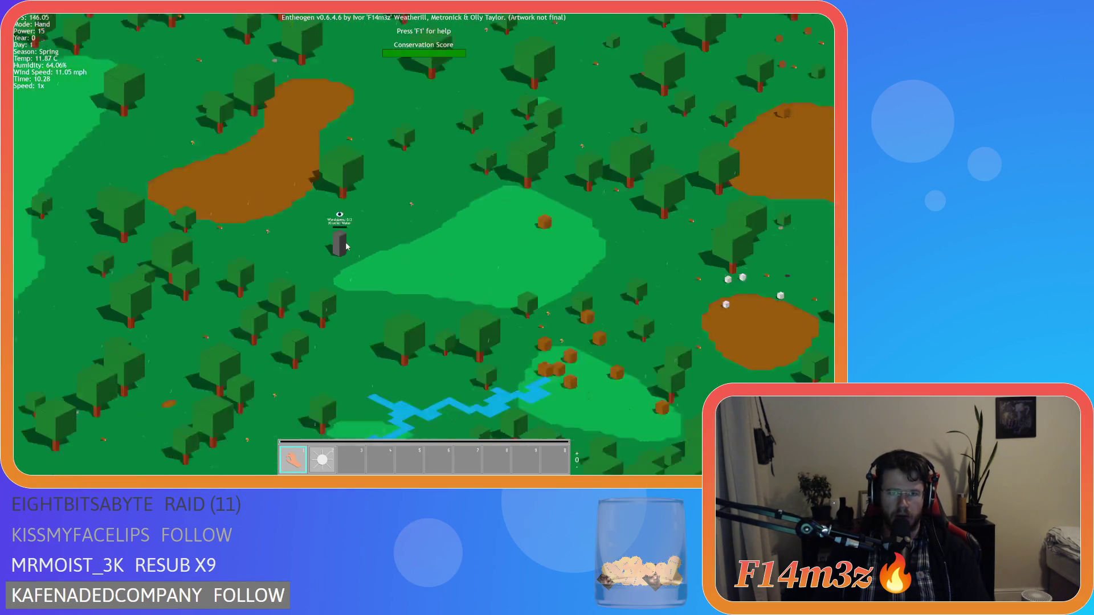
{"action": "scroll", "coordinate": [355, 244], "scroll_direction": "down", "scroll_amount": 3}
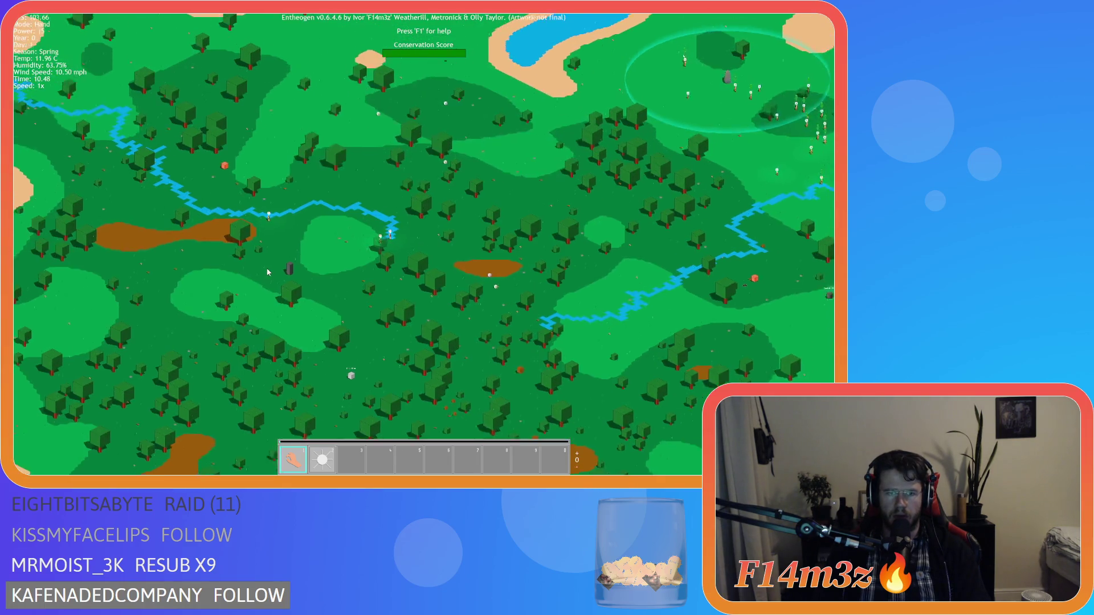
{"action": "scroll", "coordinate": [319, 262], "scroll_direction": "down", "scroll_amount": 2}
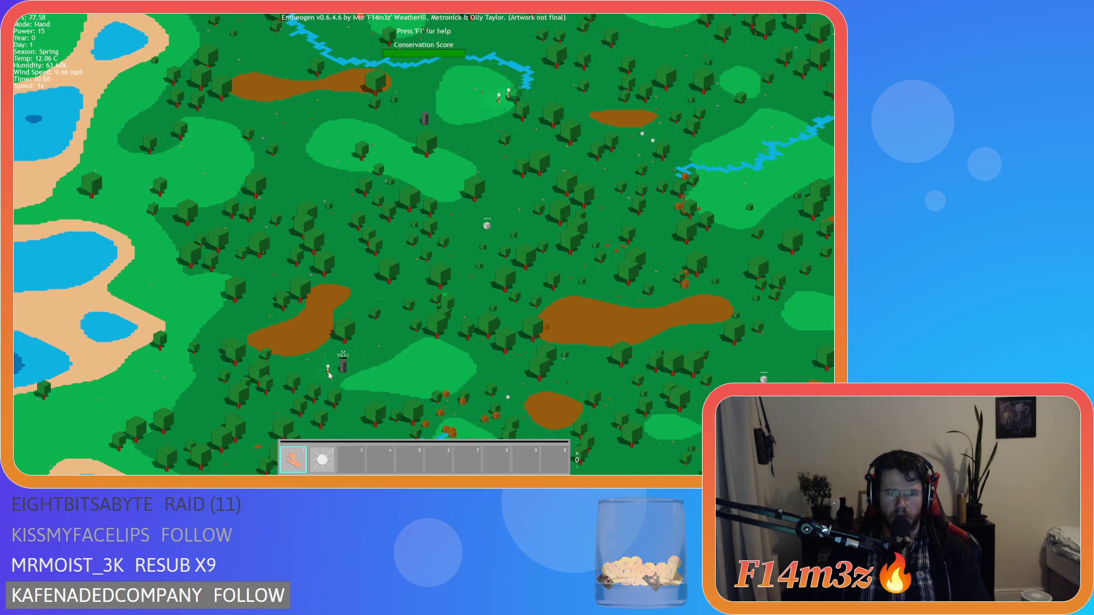
{"action": "scroll", "coordinate": [392, 241], "scroll_direction": "up", "scroll_amount": 2}
{"action": "scroll", "coordinate": [392, 241], "scroll_direction": "down", "scroll_amount": 3}
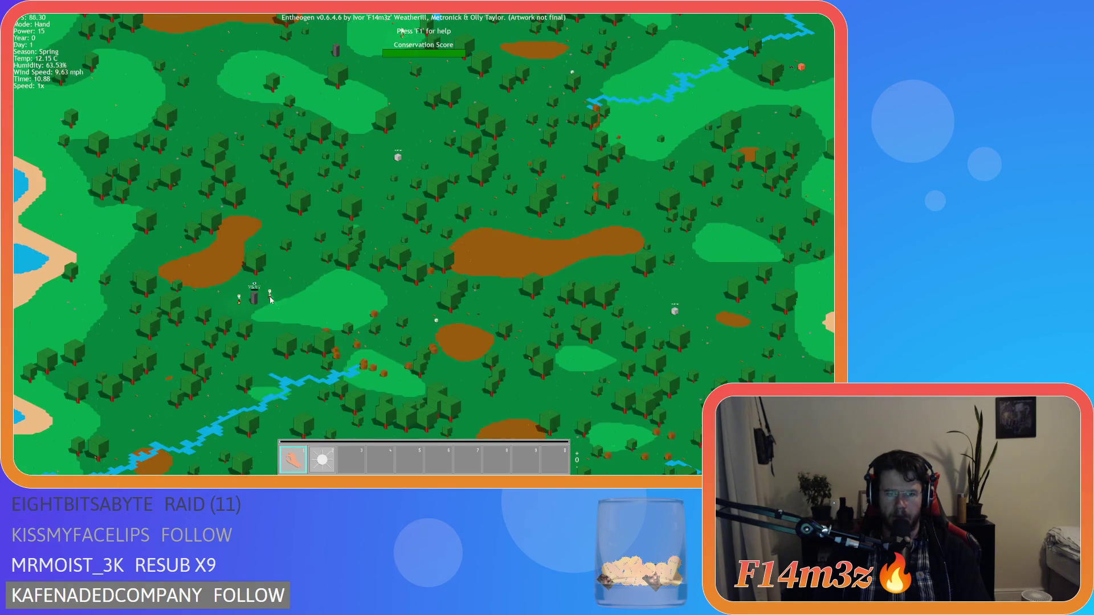
{"action": "scroll", "coordinate": [361, 240], "scroll_direction": "up", "scroll_amount": 3}
{"action": "scroll", "coordinate": [353, 251], "scroll_direction": "down", "scroll_amount": 2}
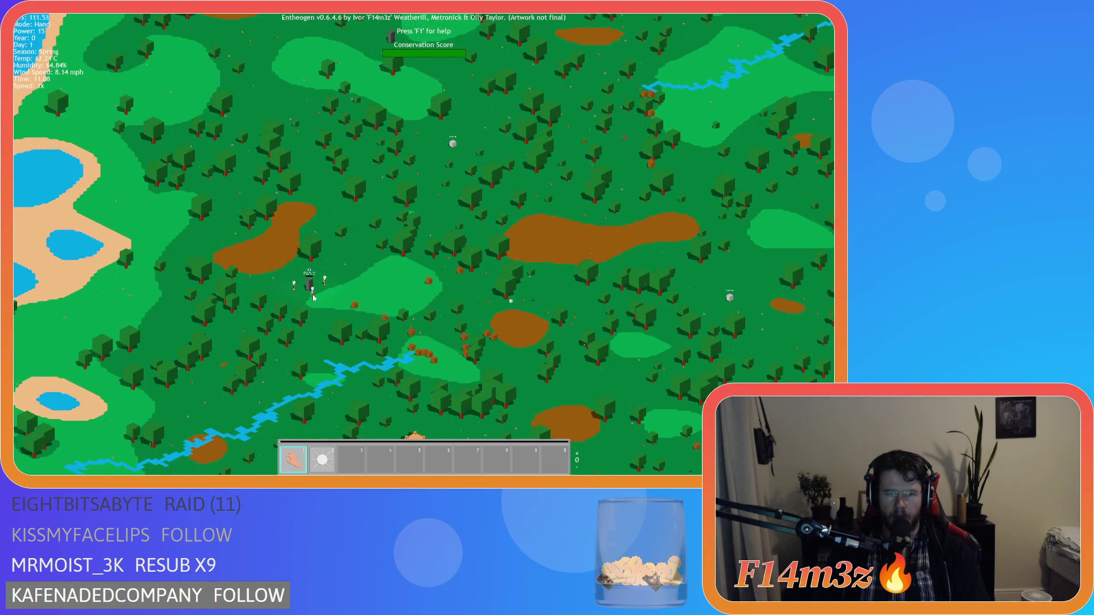
{"action": "scroll", "coordinate": [315, 306], "scroll_direction": "up", "scroll_amount": 5}
- Reopen the miracles list and raise the game speed to 8x
{"action": "key", "text": "a"}
{"action": "key", "text": "m"}
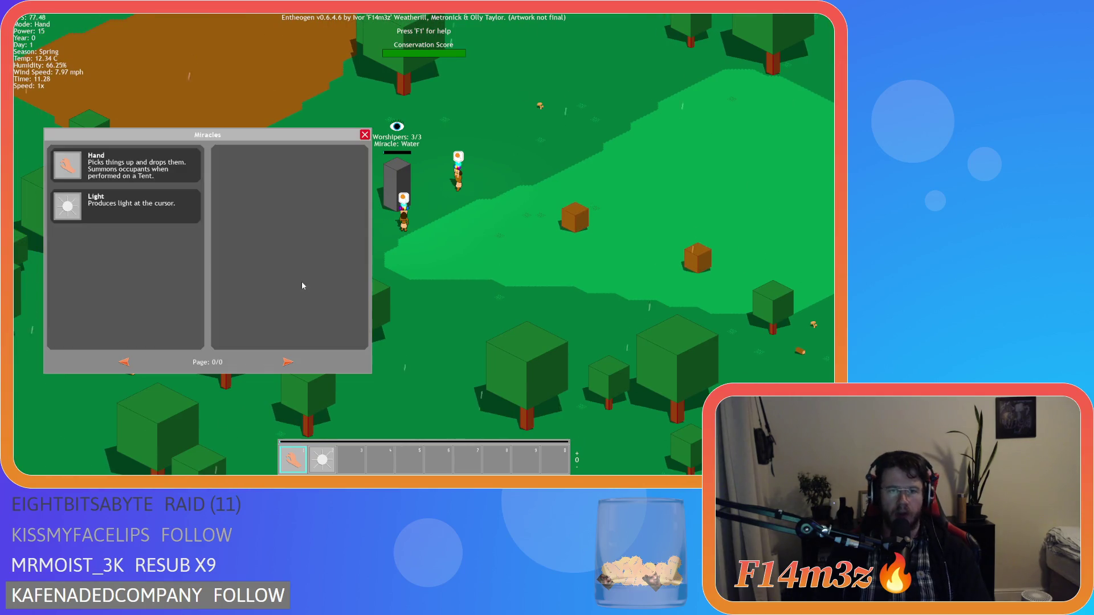
{"action": "key", "text": "plus"}
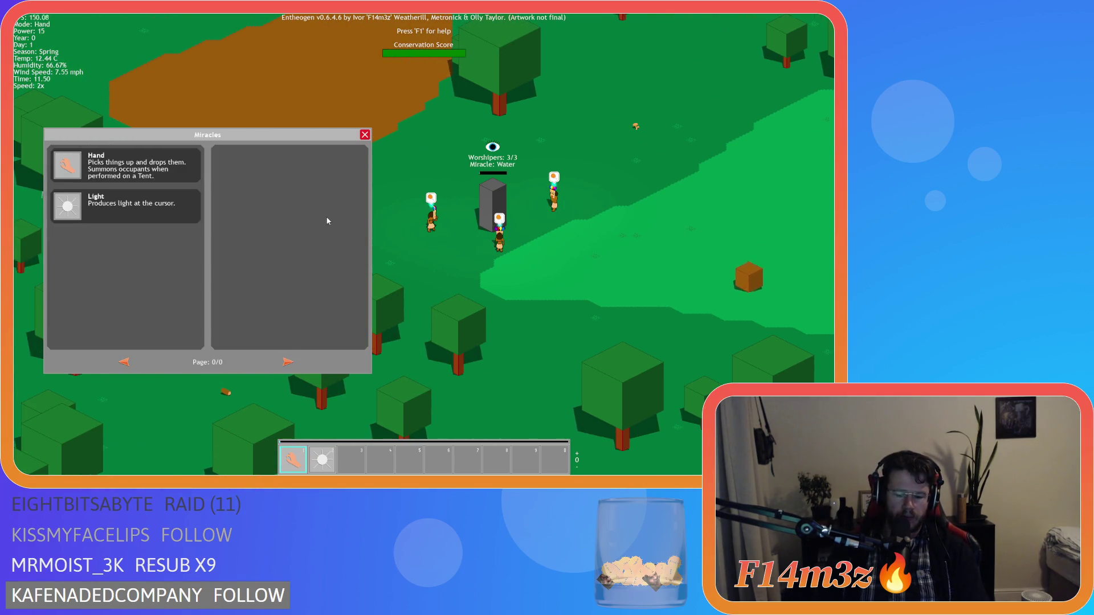
{"action": "key", "text": "plus"}
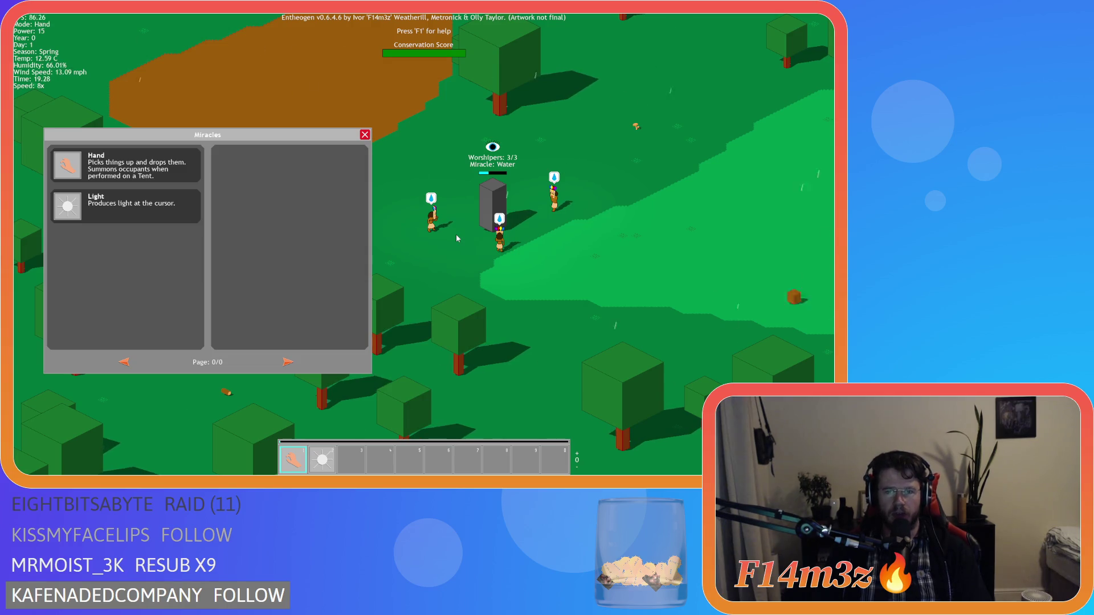
{"action": "scroll", "coordinate": [456, 238], "scroll_direction": "down", "scroll_amount": 3}
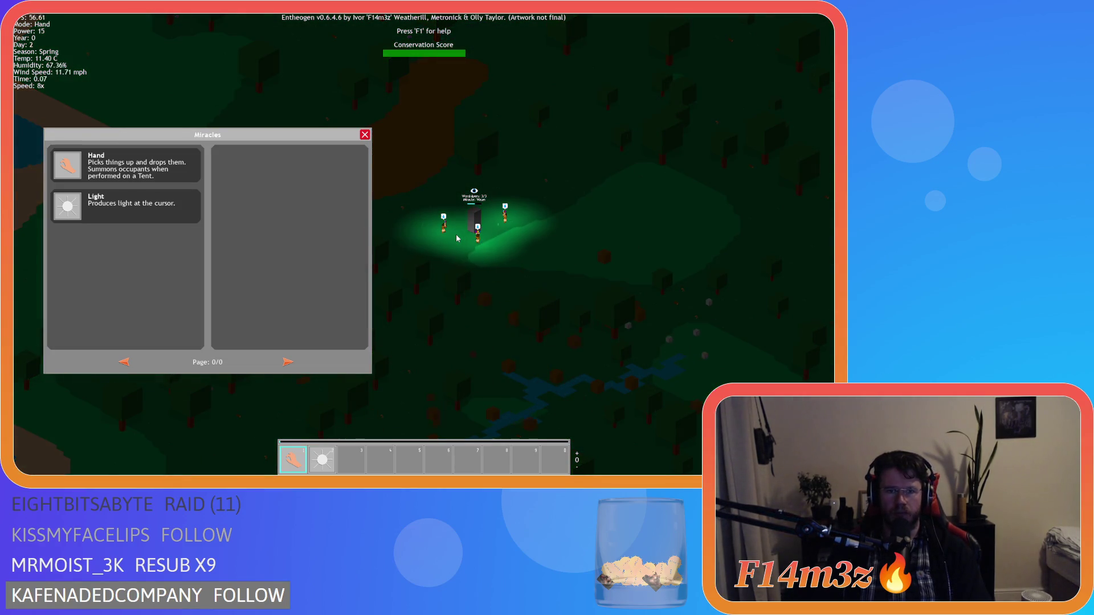
{"action": "scroll", "coordinate": [457, 239], "scroll_direction": "up", "scroll_amount": 2}
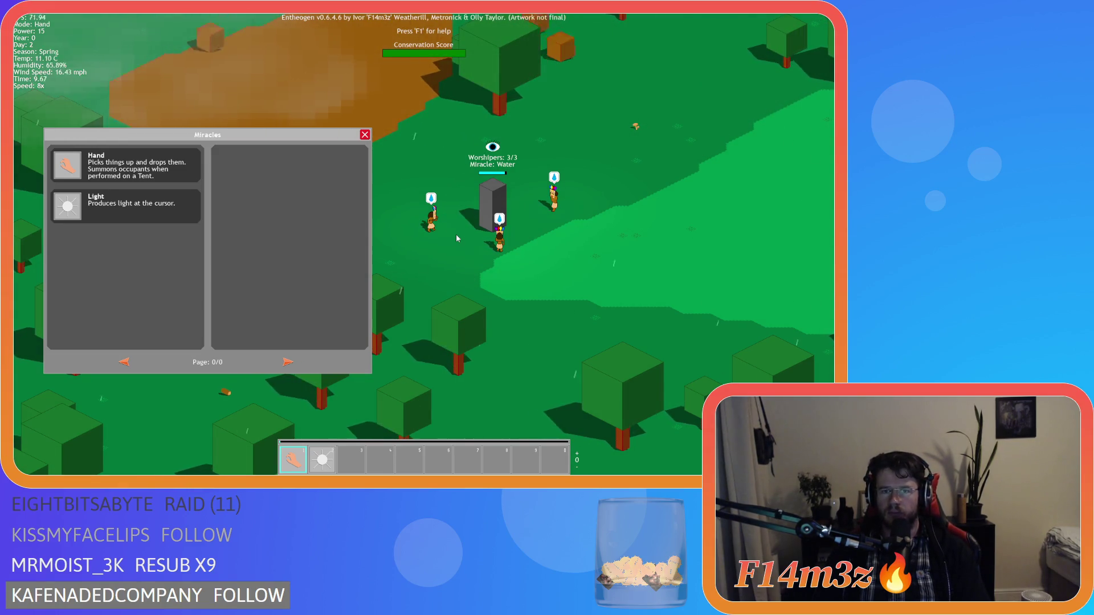
- Back at 1x speed, drag Water into hotbar slot 3 and pause the game
{"action": "key", "text": "minus"}
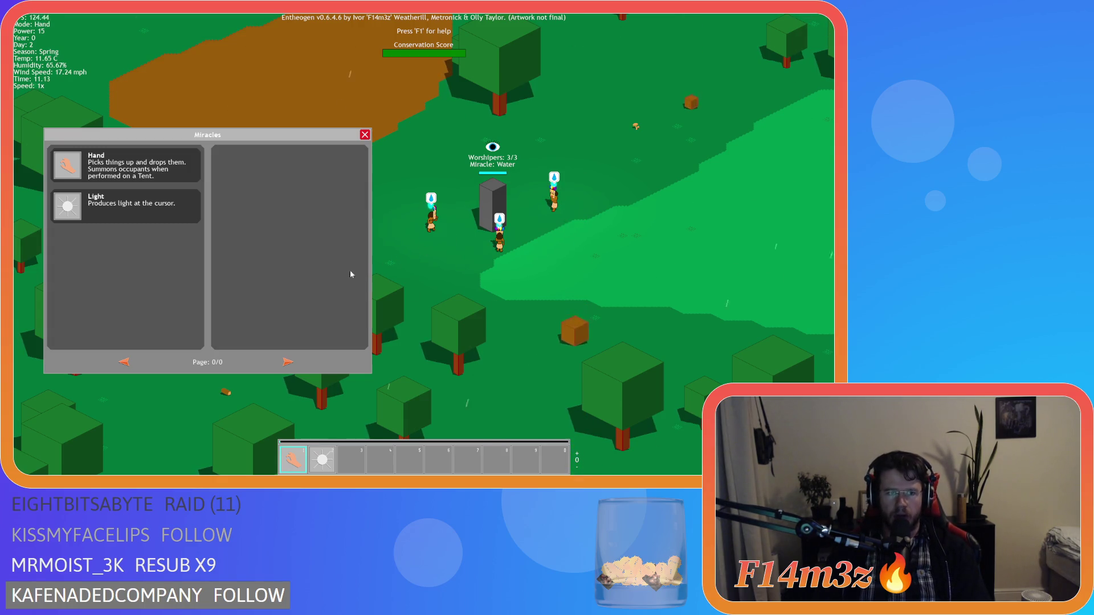
{"action": "mouse_move", "coordinate": [67, 248]}
{"action": "left_mouse_down"}
{"action": "mouse_move", "coordinate": [118, 287]}
{"action": "mouse_move", "coordinate": [119, 306]}
{"action": "mouse_move", "coordinate": [351, 459]}
{"action": "left_mouse_up"}
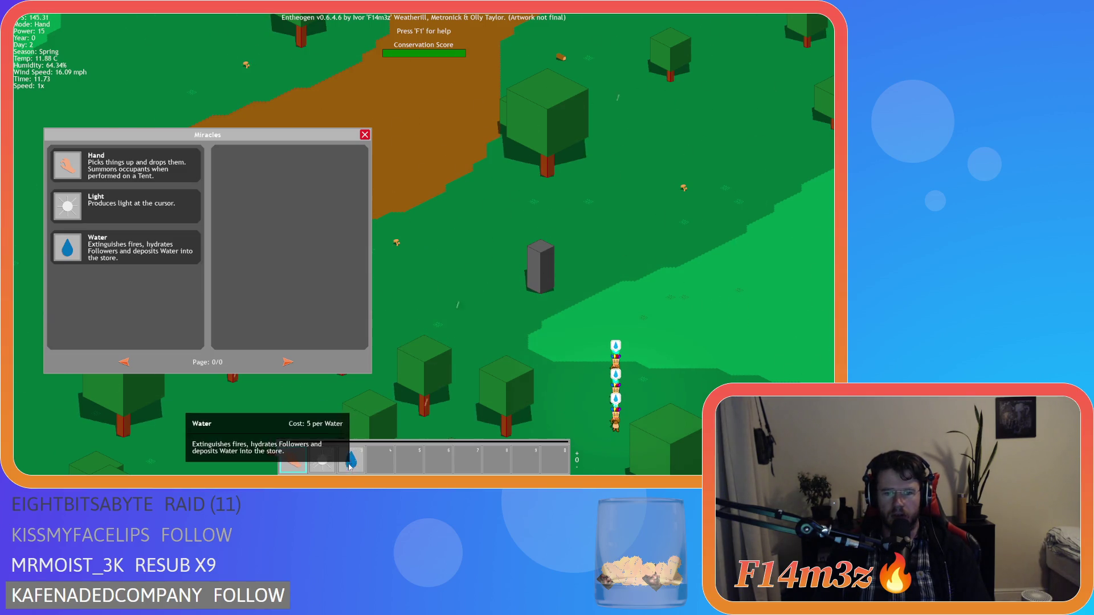
{"action": "key", "text": "s"}
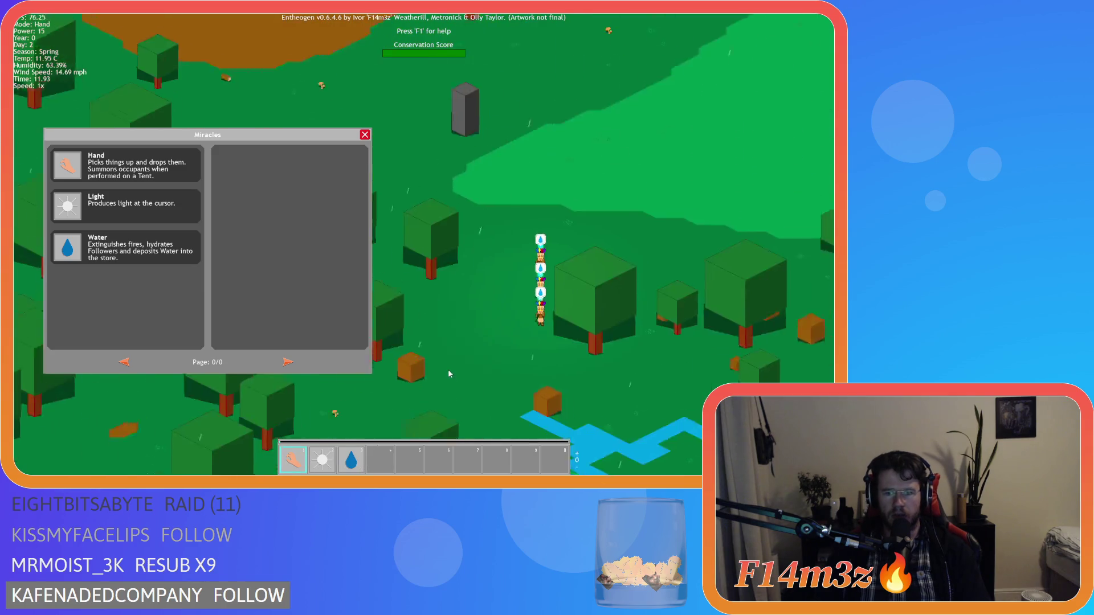
{"action": "scroll", "coordinate": [515, 315], "scroll_direction": "down", "scroll_amount": 10}
{"action": "key", "text": "space"}
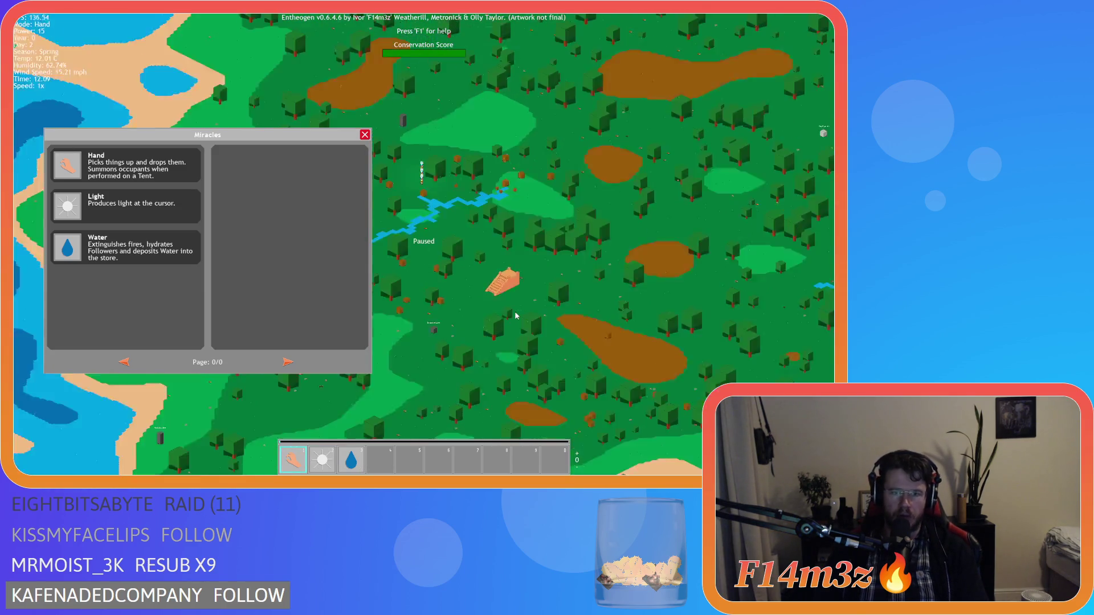
- Close the miracles list and zoom around the island
{"action": "scroll", "coordinate": [515, 315], "scroll_direction": "down", "scroll_amount": 5}
{"action": "left_click", "coordinate": [365, 135]}
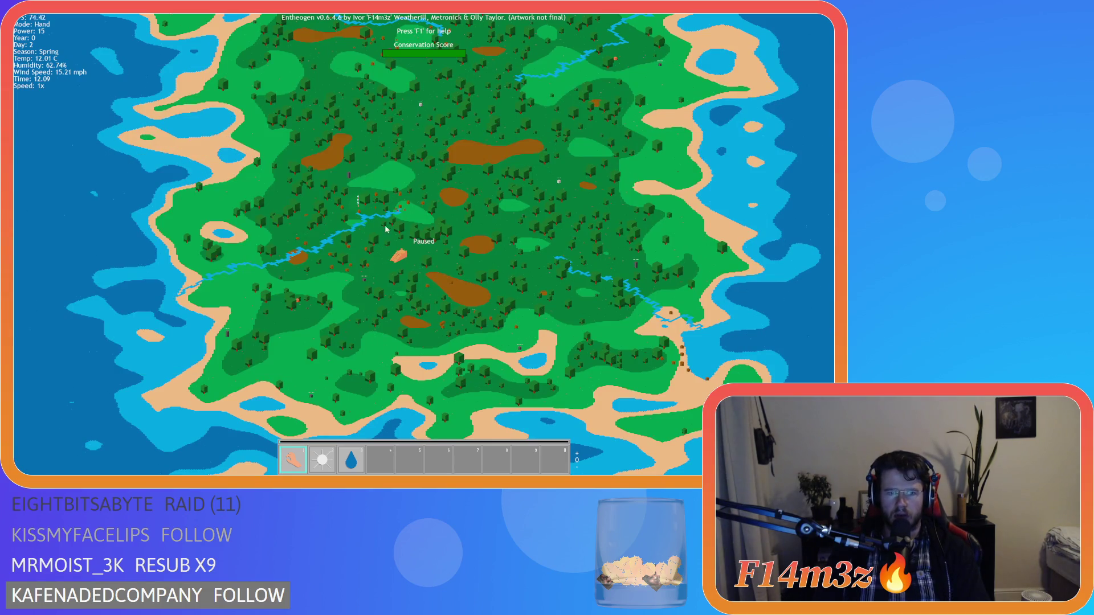
{"action": "scroll", "coordinate": [305, 323], "scroll_direction": "up", "scroll_amount": 10}
{"action": "scroll", "coordinate": [331, 251], "scroll_direction": "up", "scroll_amount": 3}
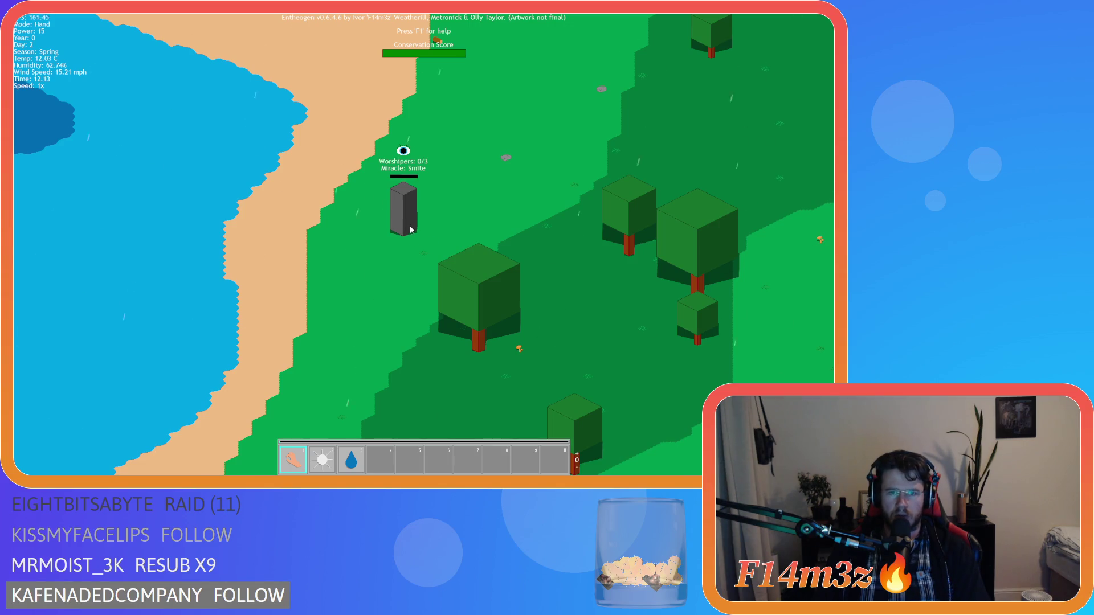
{"action": "scroll", "coordinate": [411, 230], "scroll_direction": "down", "scroll_amount": 5}
{"action": "scroll", "coordinate": [361, 196], "scroll_direction": "up", "scroll_amount": 5}
{"action": "scroll", "coordinate": [313, 347], "scroll_direction": "up", "scroll_amount": 2}
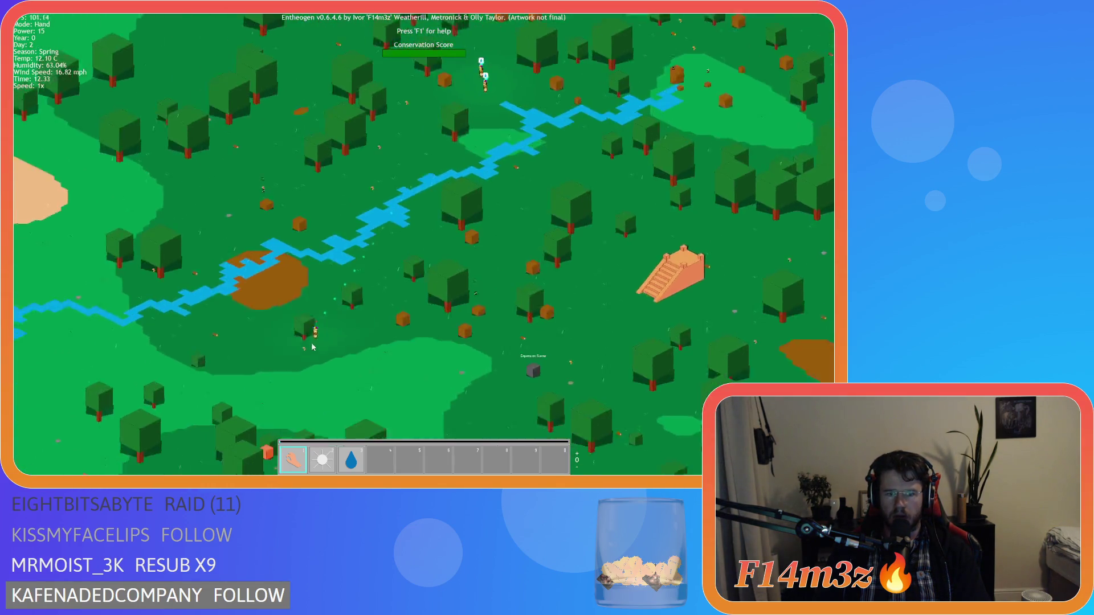
{"action": "scroll", "coordinate": [312, 347], "scroll_direction": "down", "scroll_amount": 3}
{"action": "scroll", "coordinate": [483, 108], "scroll_direction": "up", "scroll_amount": 3}
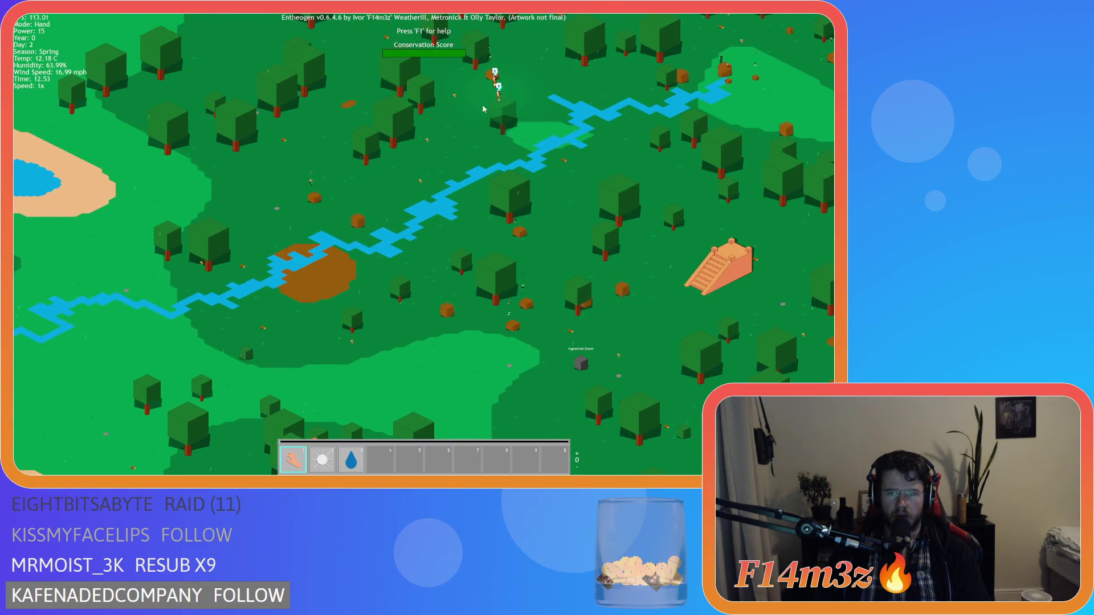
{"action": "scroll", "coordinate": [482, 105], "scroll_direction": "down", "scroll_amount": 2}
{"action": "scroll", "coordinate": [468, 116], "scroll_direction": "up", "scroll_amount": 2}
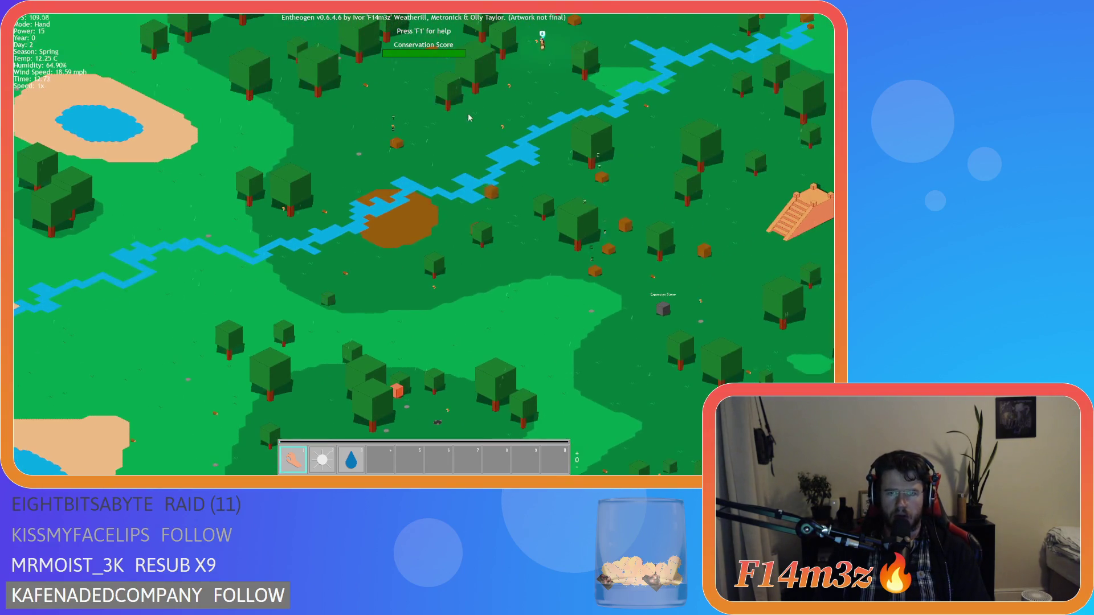
{"action": "scroll", "coordinate": [526, 51], "scroll_direction": "down", "scroll_amount": 2}
{"action": "scroll", "coordinate": [368, 302], "scroll_direction": "up", "scroll_amount": 2}
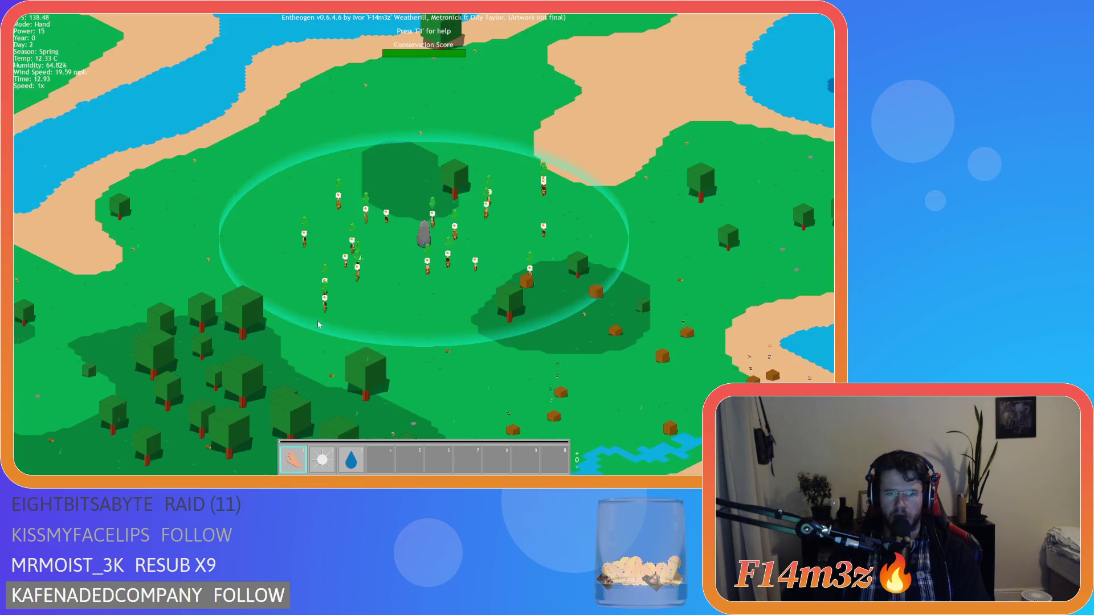
- Drop briefly to 1x, then run the game at 8x so Power climbs toward 48
{"action": "key", "text": "minus"}
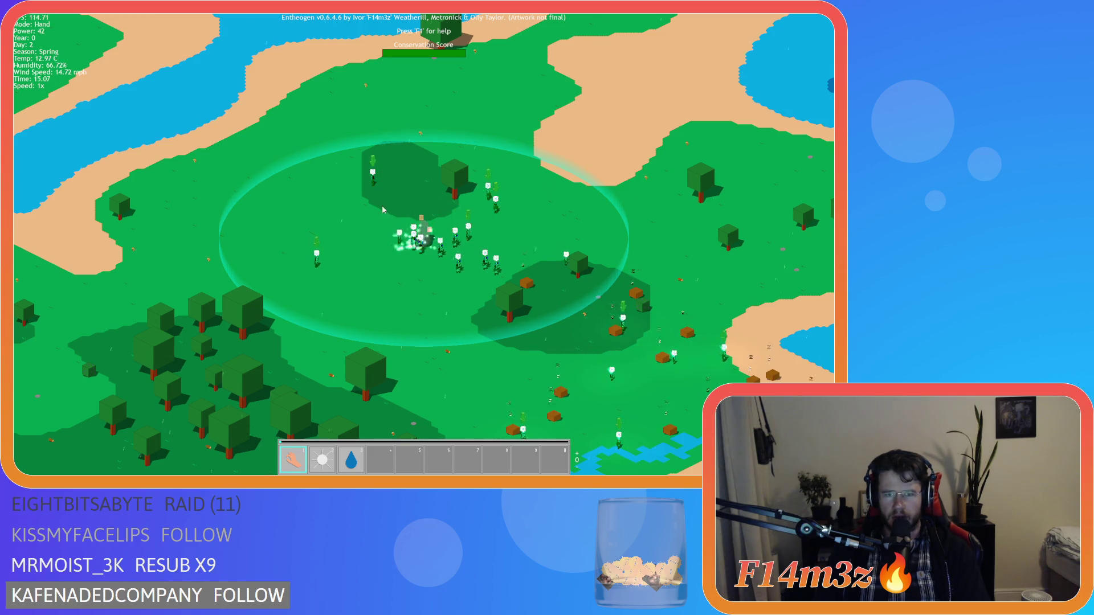
{"action": "key", "text": "plus"}
{"action": "key", "text": "plus"}
{"action": "key", "text": "plus"}
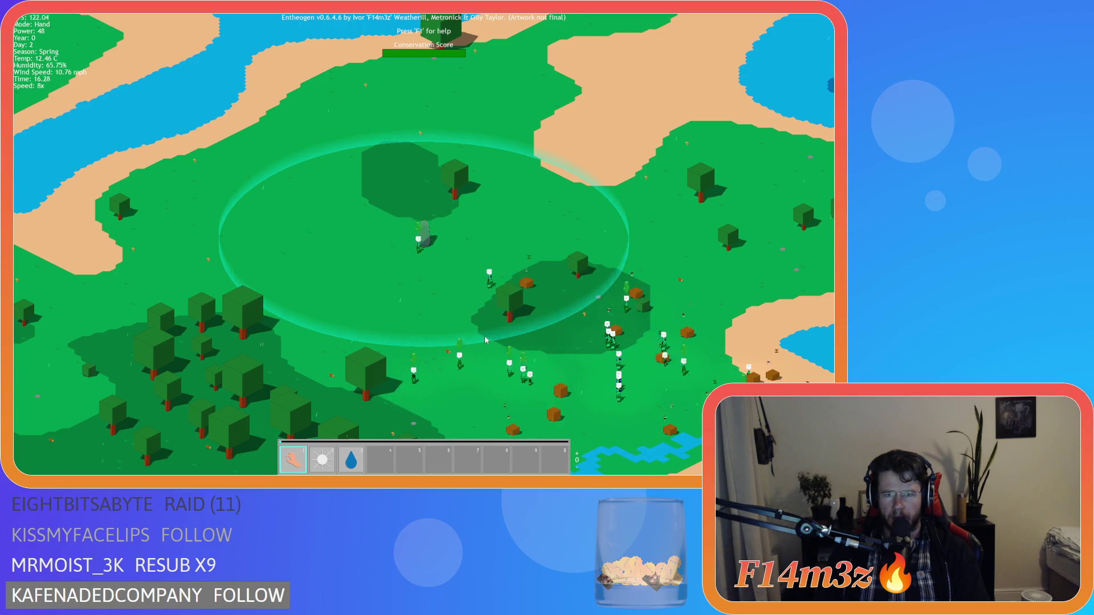
{"action": "scroll", "coordinate": [317, 340], "scroll_direction": "down", "scroll_amount": 5}
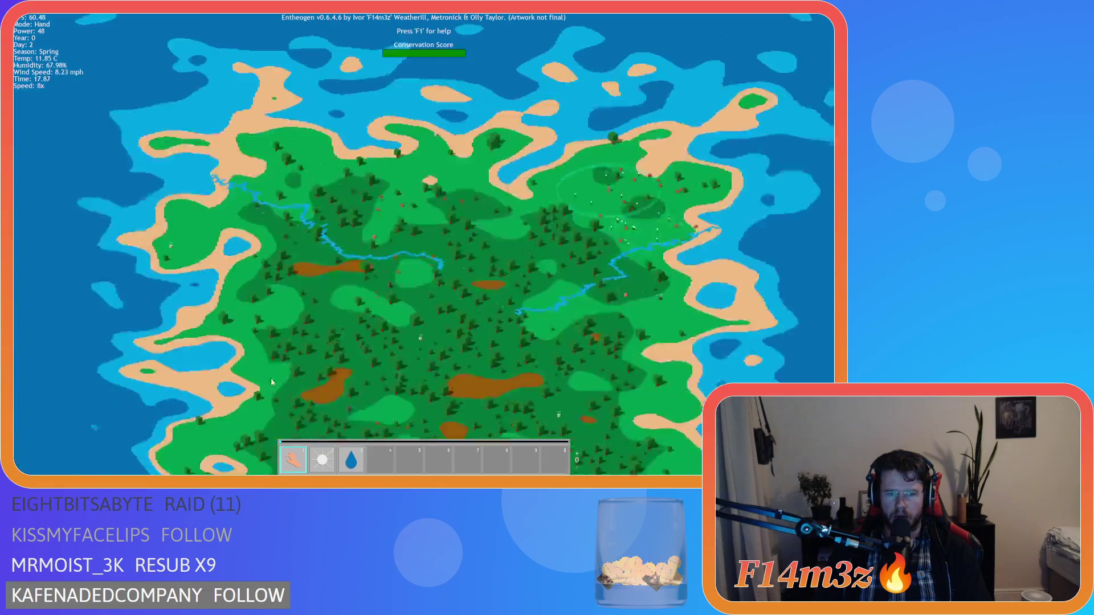
{"action": "scroll", "coordinate": [289, 313], "scroll_direction": "up", "scroll_amount": 5}
{"action": "scroll", "coordinate": [289, 313], "scroll_direction": "up", "scroll_amount": 3}
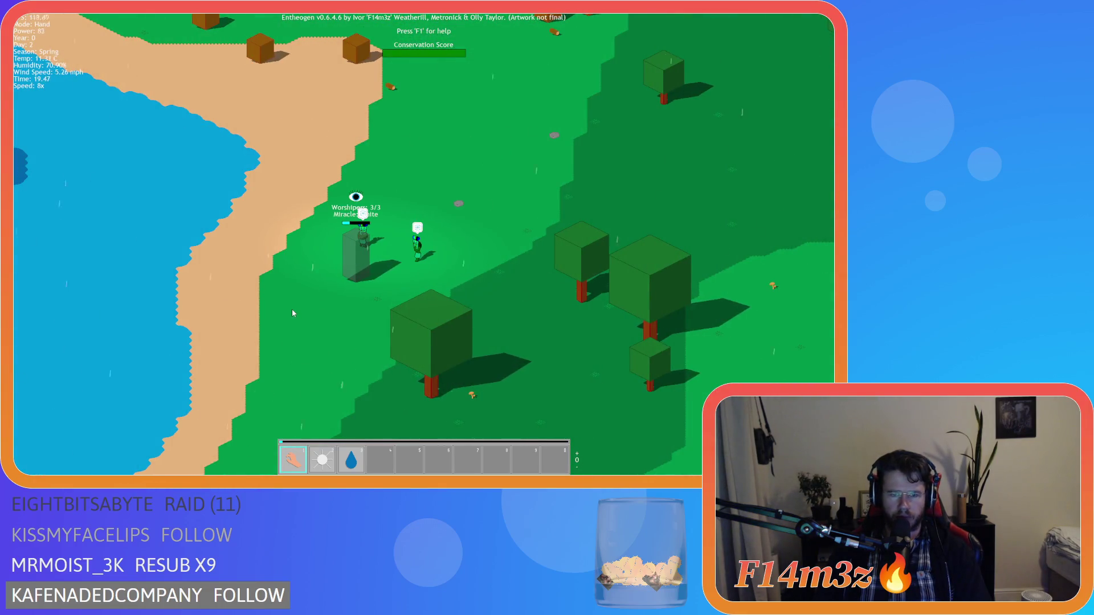
- Wait at 8x for Smite to unlock, then at 1x drag it into slot 4 and close the list
{"action": "key", "text": "m"}
{"action": "key", "text": "a"}
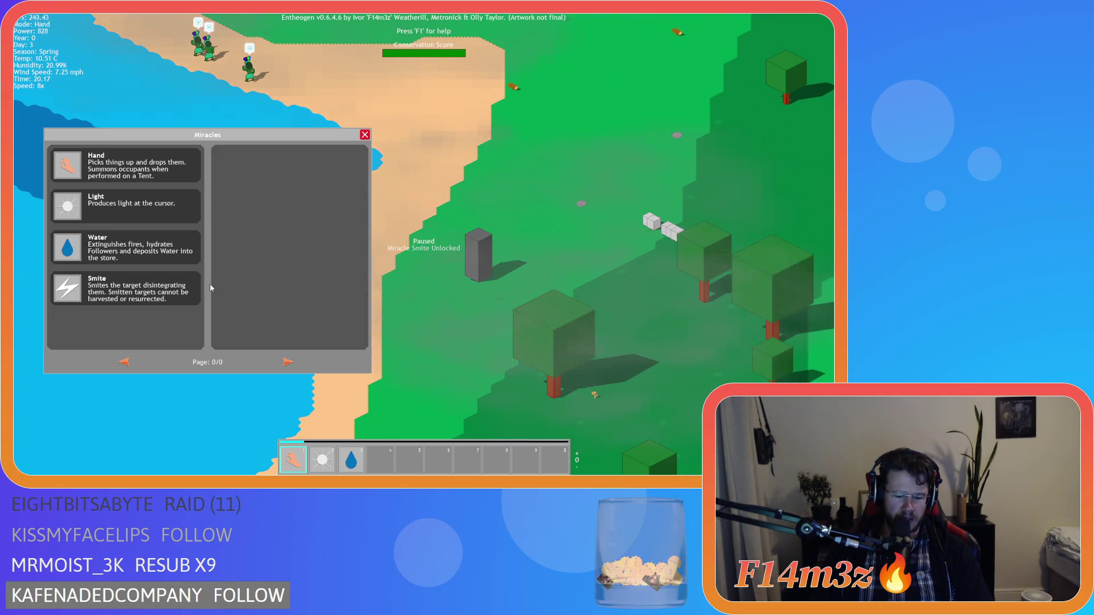
{"action": "key", "text": "minus"}
{"action": "key", "text": "minus"}
{"action": "key", "text": "minus"}
{"action": "mouse_move", "coordinate": [67, 287]}
{"action": "left_mouse_down"}
{"action": "mouse_move", "coordinate": [152, 310]}
{"action": "mouse_move", "coordinate": [354, 454]}
{"action": "mouse_move", "coordinate": [389, 466]}
{"action": "mouse_move", "coordinate": [381, 461]}
{"action": "left_mouse_up"}
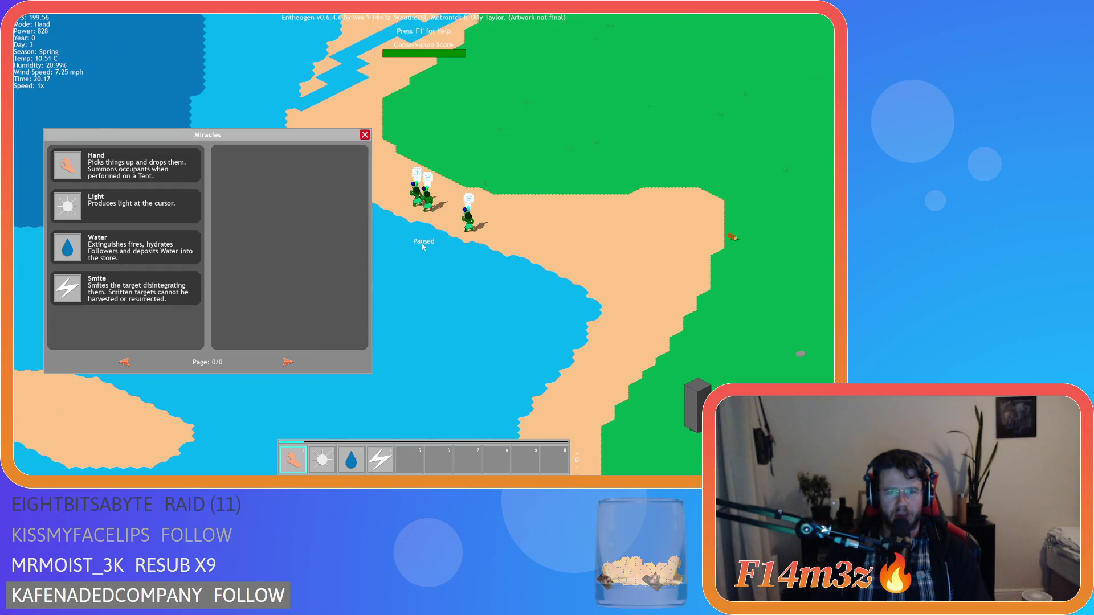
{"action": "key", "text": "Escape"}
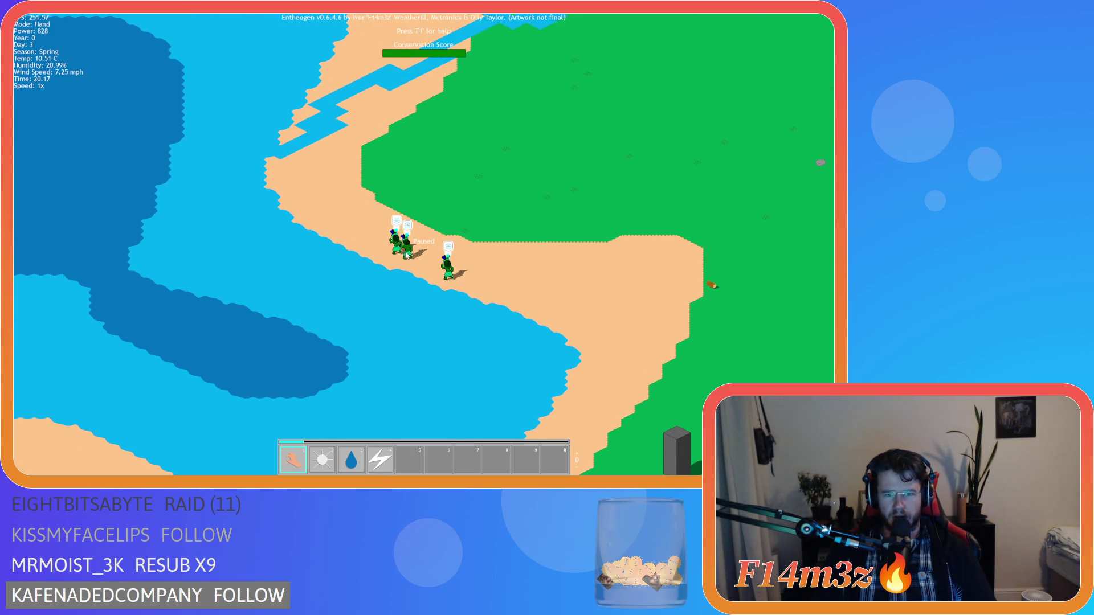
- Inspect a follower in the tribe overview, close it, and select the Water miracle
{"action": "left_click", "coordinate": [407, 255]}
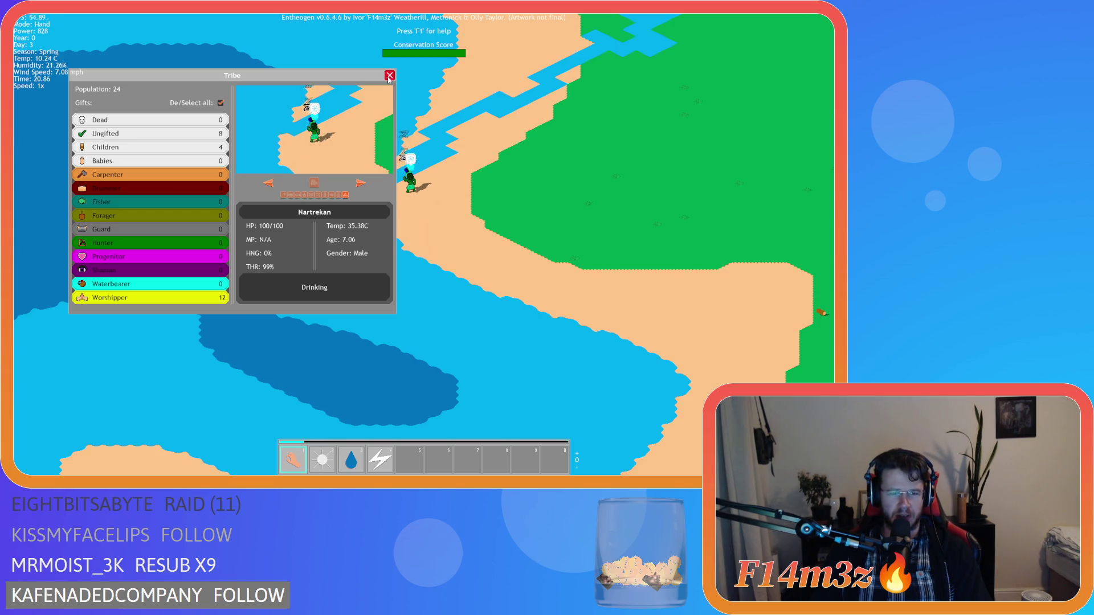
{"action": "left_click", "coordinate": [389, 76]}
{"action": "key", "text": "3"}
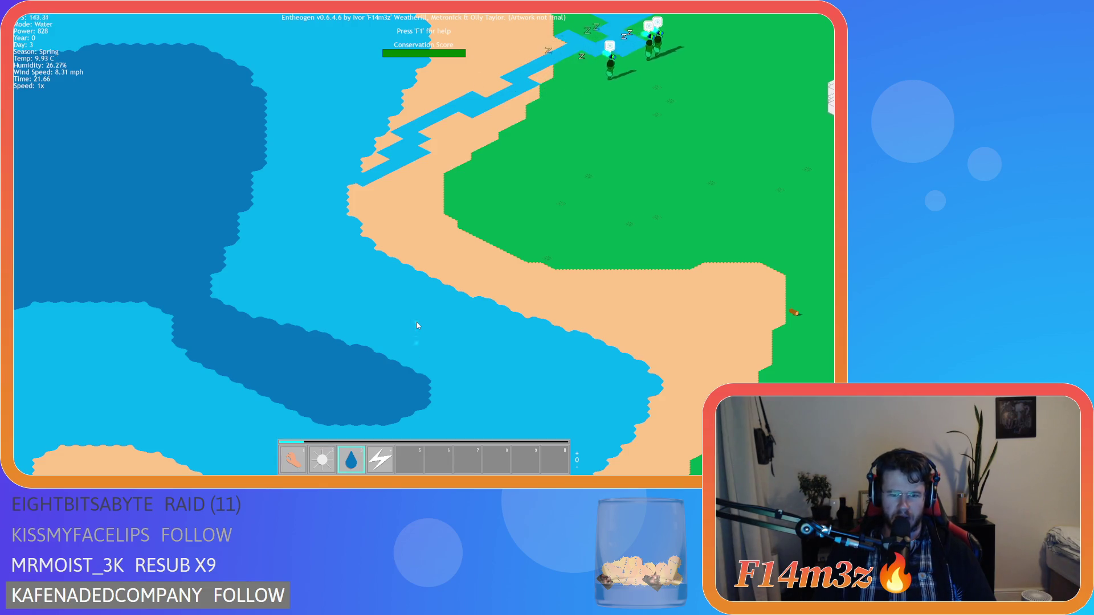
{"action": "key", "text": "space"}
- Smite three followers, switch back to Hand, and ask to quit the game
{"action": "left_click", "coordinate": [386, 458]}
{"action": "left_click", "coordinate": [375, 295]}
{"action": "left_click", "coordinate": [431, 268]}
{"action": "left_click", "coordinate": [450, 255]}
{"action": "key", "text": "1"}
{"action": "key", "text": "Escape"}
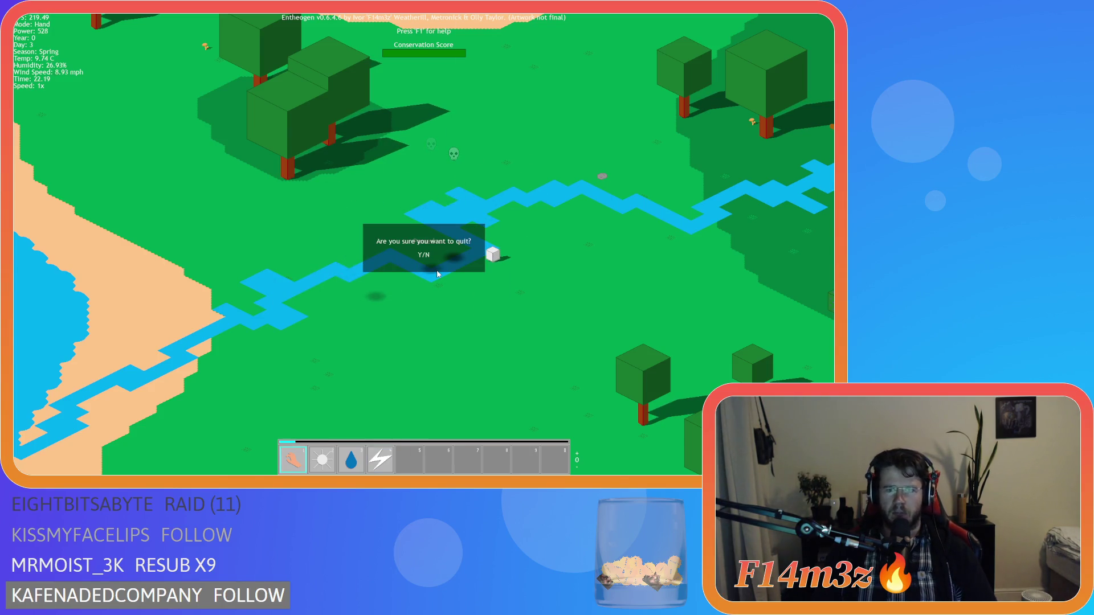
- Confirm quitting Entheogen, then open ob_gui's Draw GUI code from the Game folder
{"action": "key", "text": "y"}
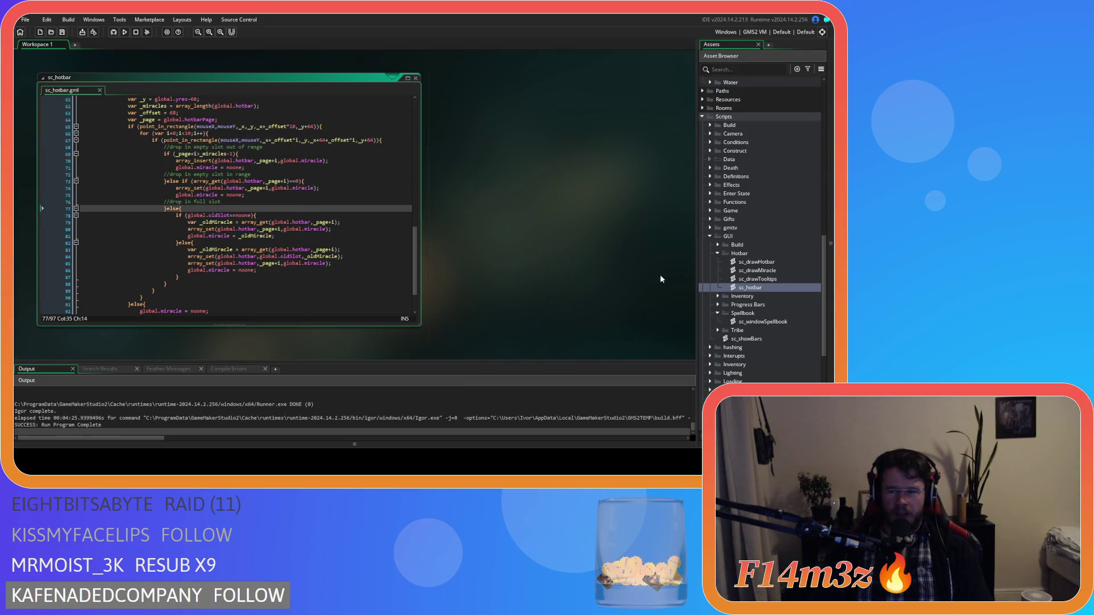
{"action": "scroll", "coordinate": [739, 242], "scroll_direction": "up", "scroll_amount": 15}
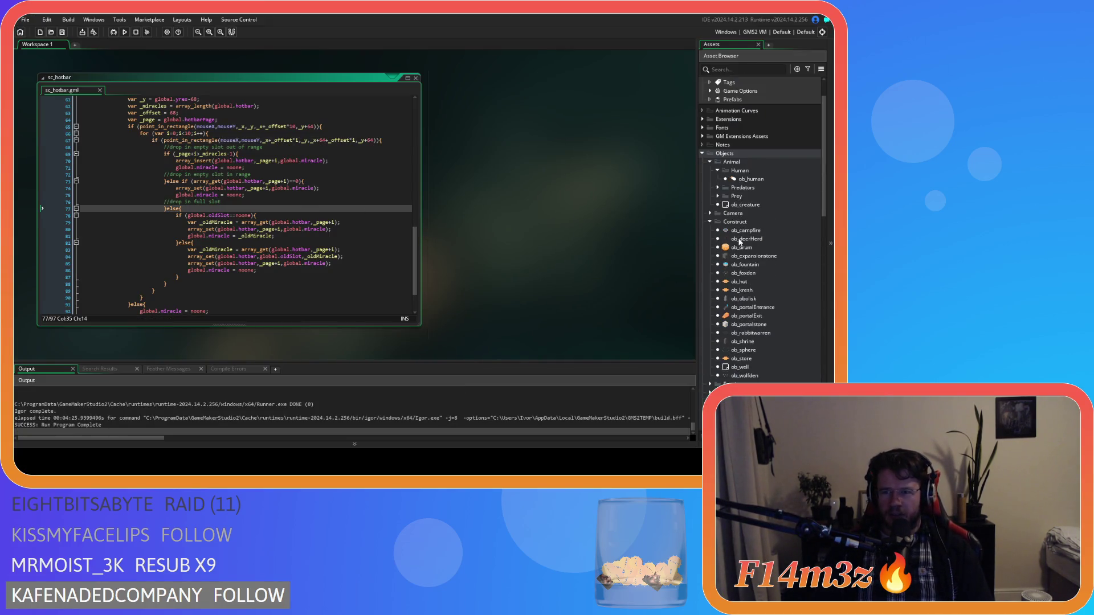
{"action": "scroll", "coordinate": [752, 202], "scroll_direction": "down", "scroll_amount": 15}
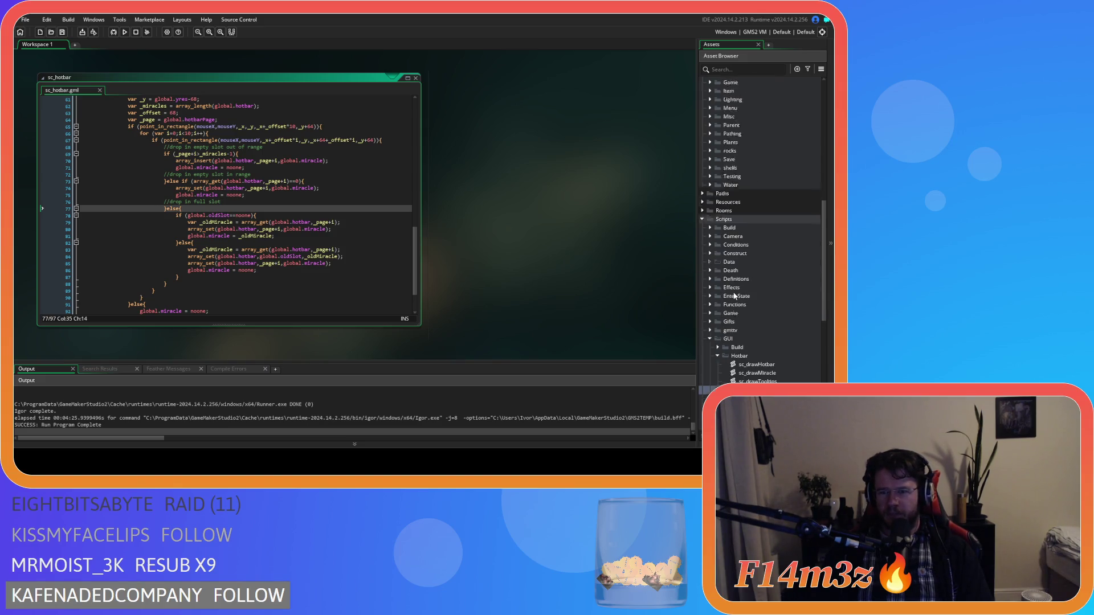
{"action": "scroll", "coordinate": [734, 296], "scroll_direction": "up", "scroll_amount": 5}
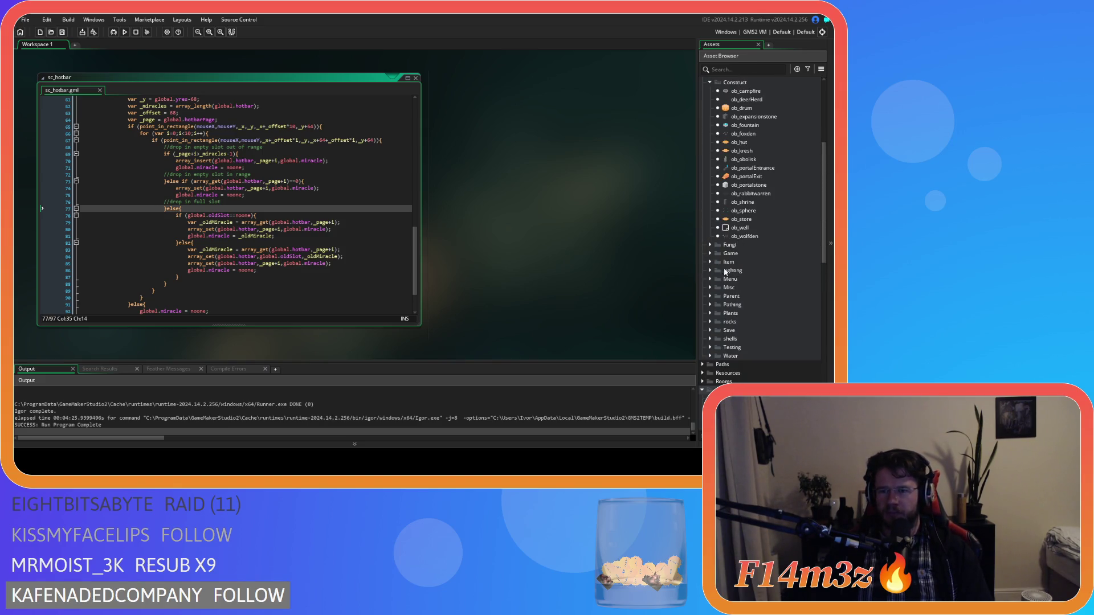
{"action": "left_click", "coordinate": [711, 256]}
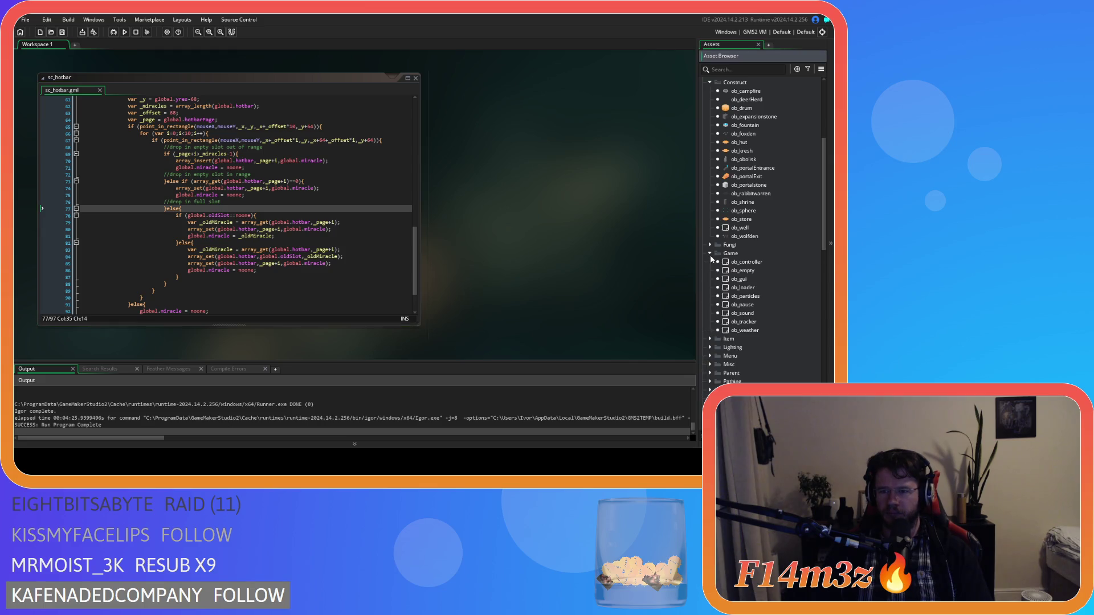
{"action": "double_click", "coordinate": [739, 279]}
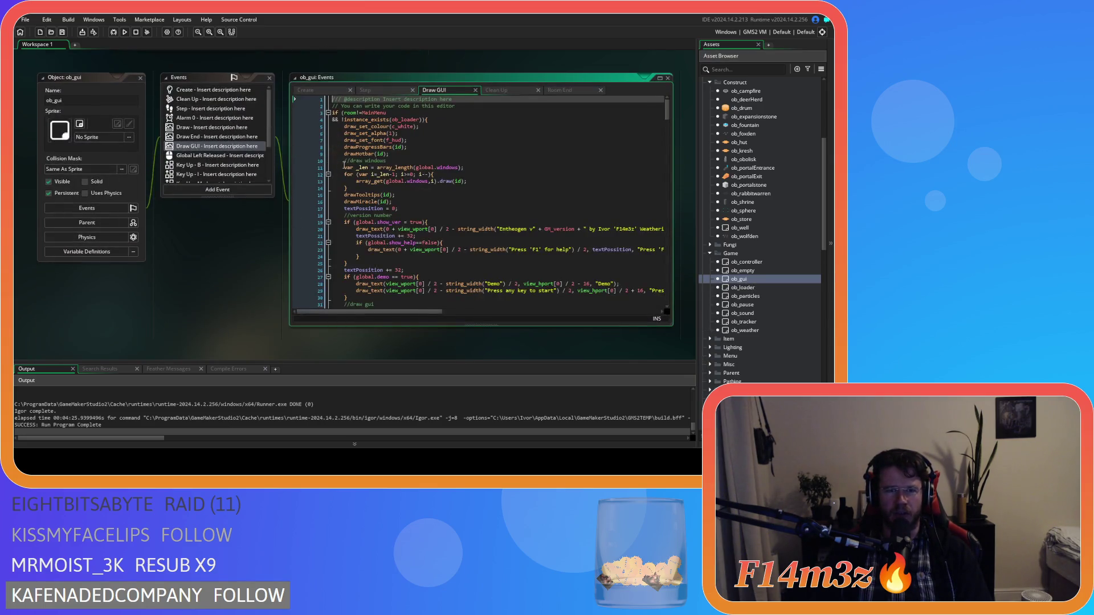
{"action": "scroll", "coordinate": [423, 196], "scroll_direction": "down", "scroll_amount": 3}
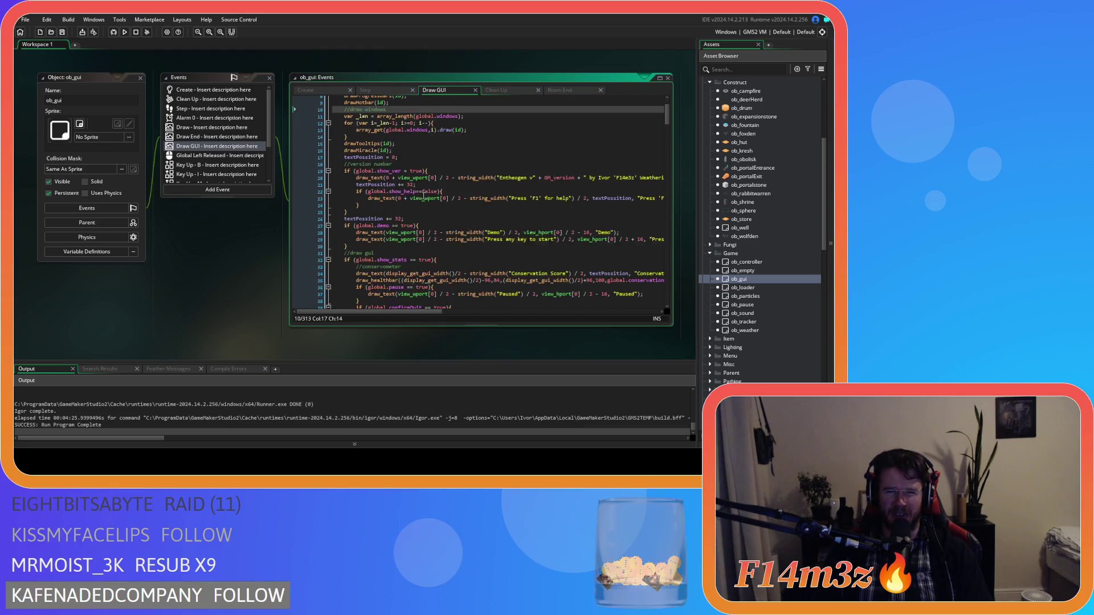
{"action": "scroll", "coordinate": [477, 203], "scroll_direction": "down", "scroll_amount": 6}
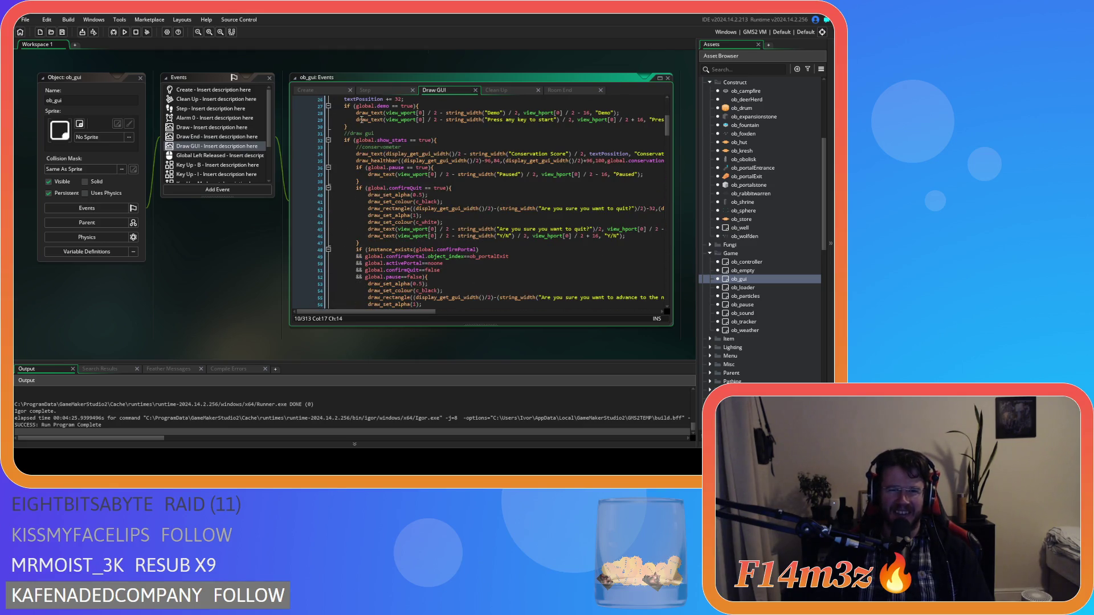
- Close every open editor with the workspace's Windows > Close All
{"action": "right_click", "coordinate": [235, 318]}
{"action": "mouse_move", "coordinate": [254, 331]}
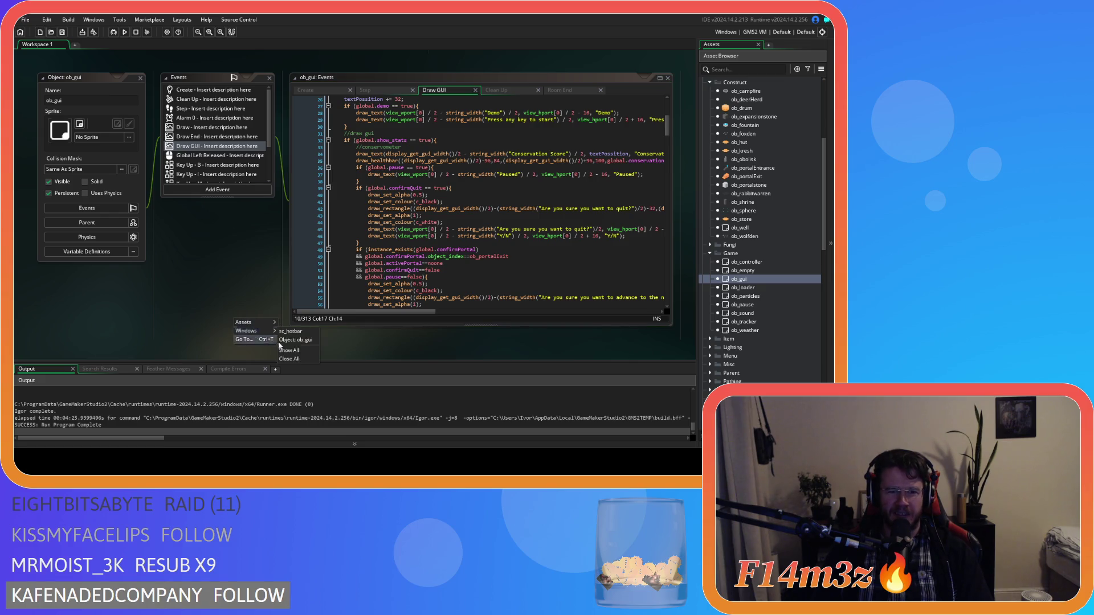
{"action": "left_click", "coordinate": [301, 361]}
{"action": "double_click", "coordinate": [747, 262]}
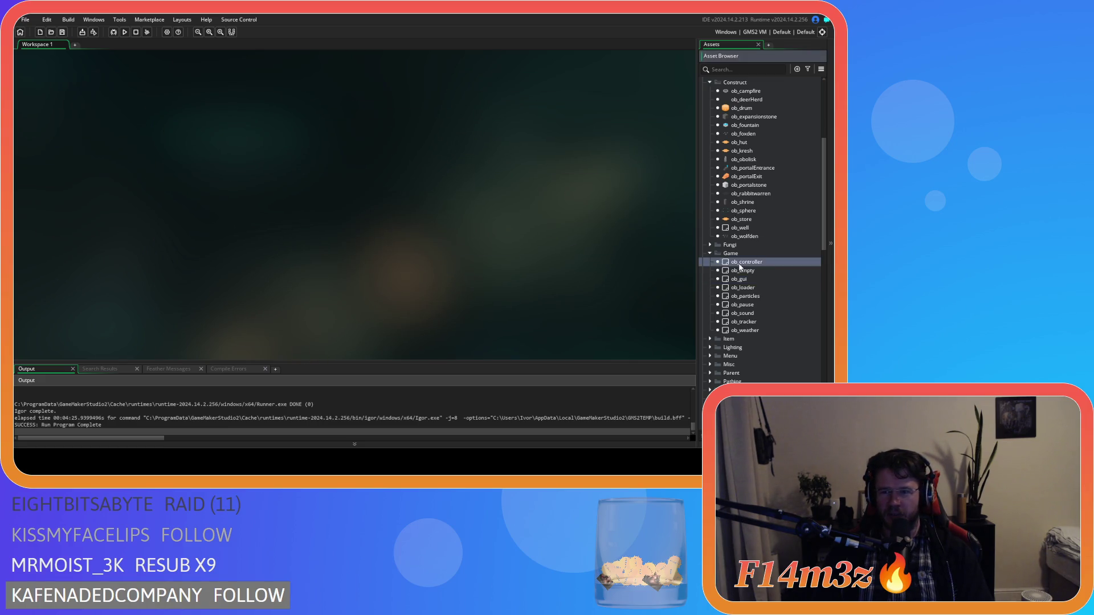
- Inspect Key Press 3 and 4, then delete the trailing 1 on line 7 of Key Press 0
{"action": "scroll", "coordinate": [228, 188], "scroll_direction": "down", "scroll_amount": 2}
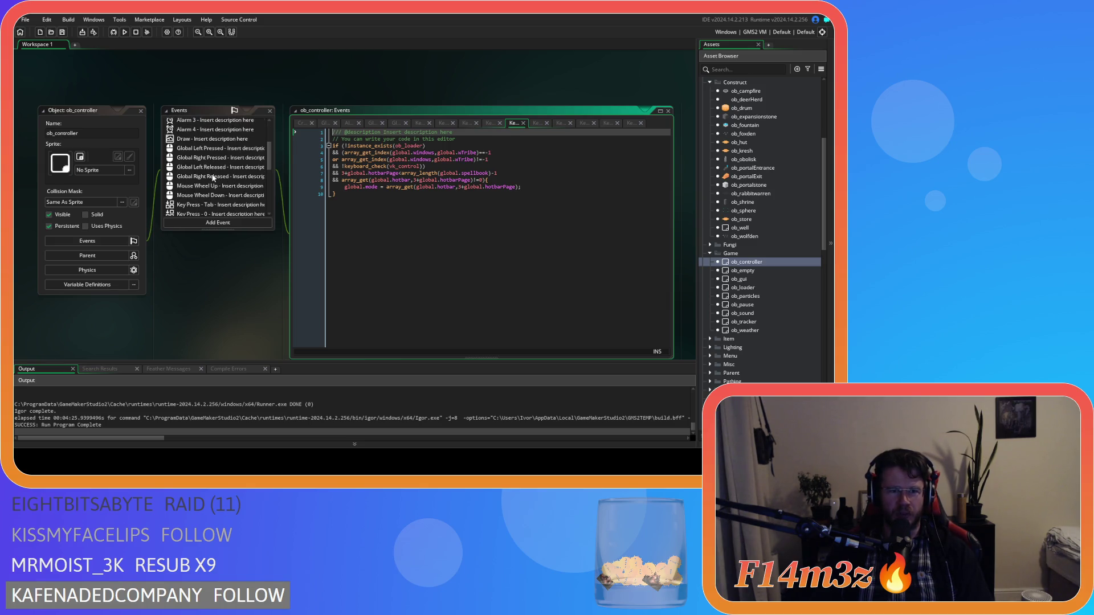
{"action": "scroll", "coordinate": [216, 188], "scroll_direction": "down", "scroll_amount": 3}
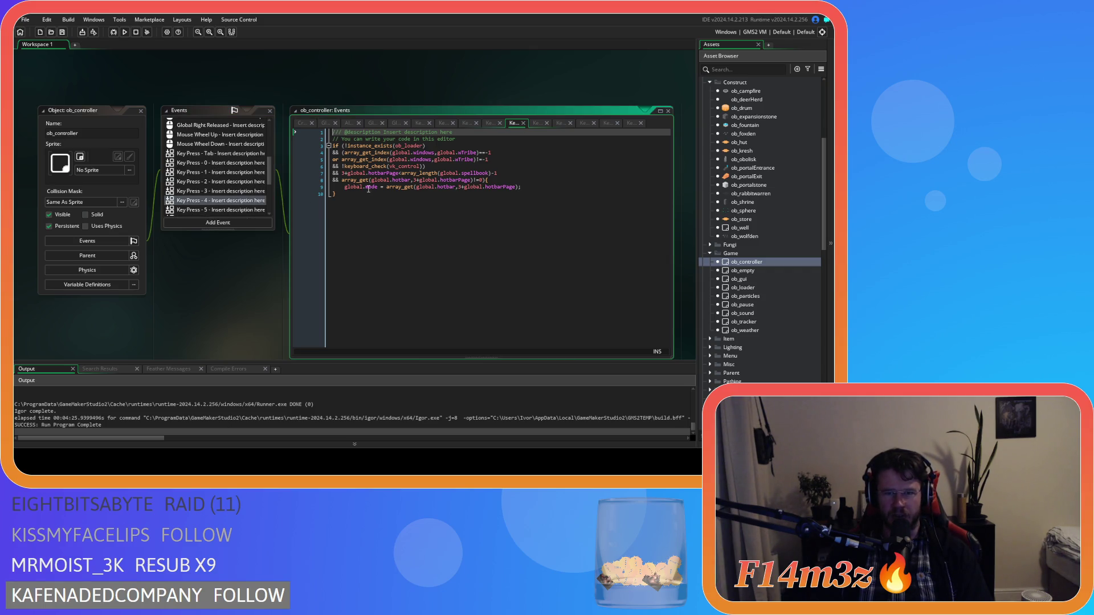
{"action": "left_click", "coordinate": [208, 191]}
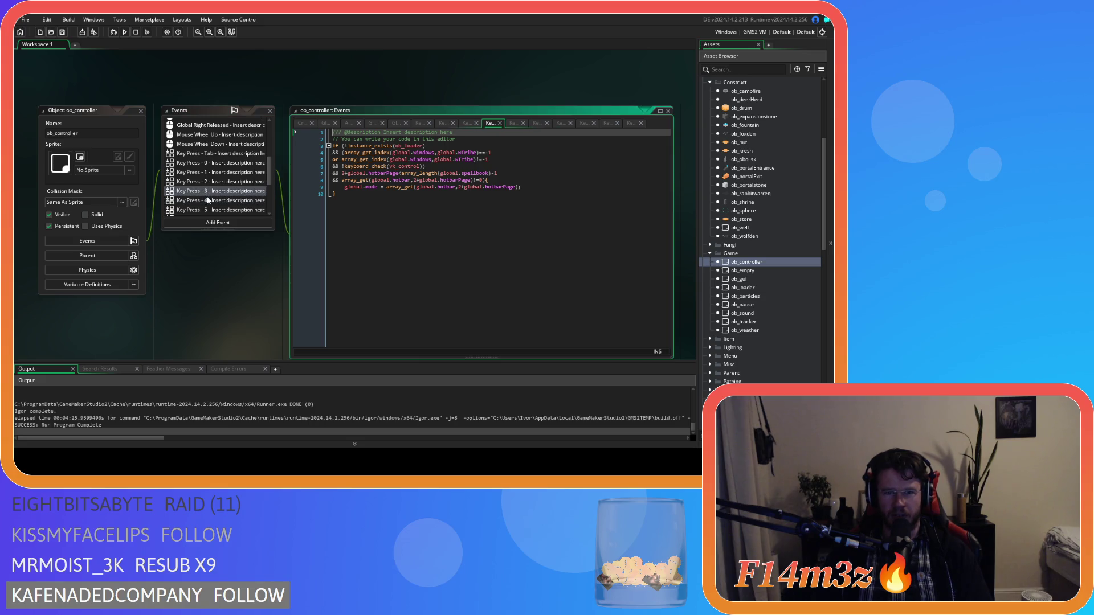
{"action": "left_click", "coordinate": [210, 202]}
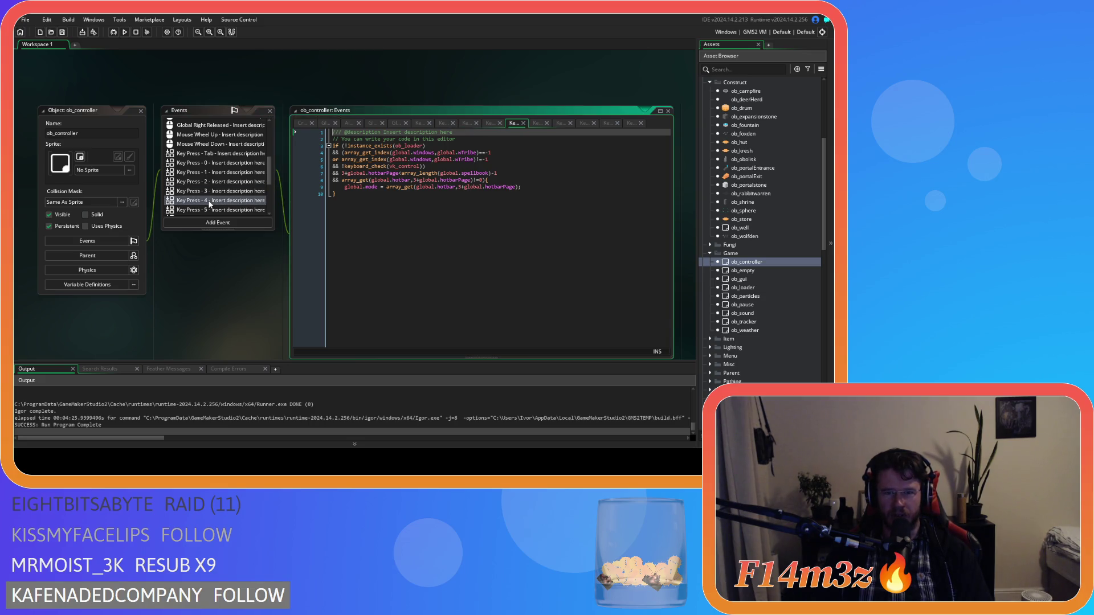
{"action": "left_click", "coordinate": [507, 172]}
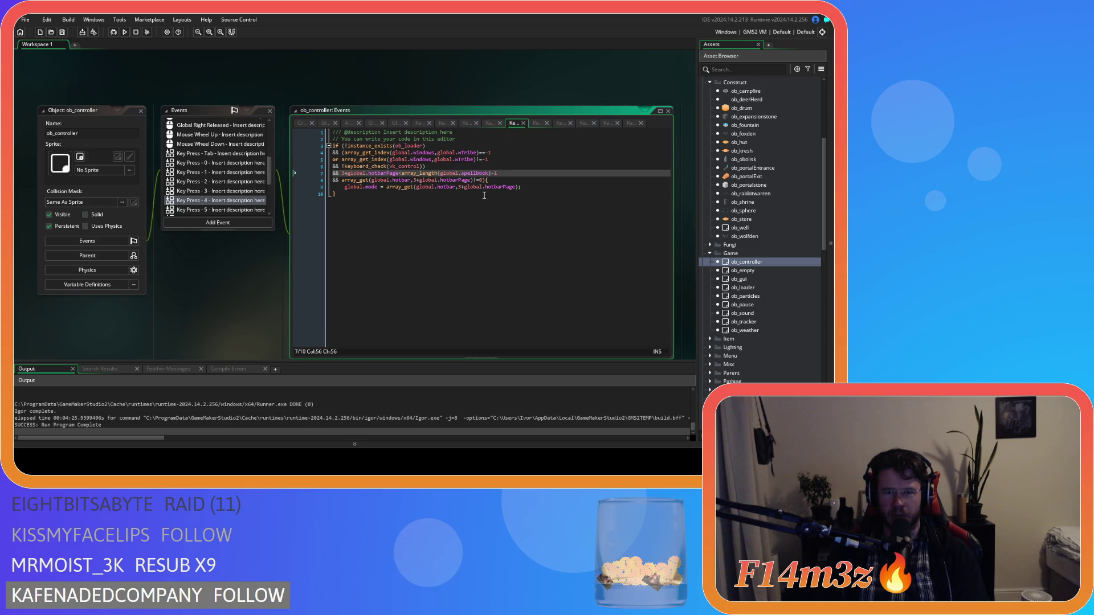
{"action": "left_click", "coordinate": [231, 164]}
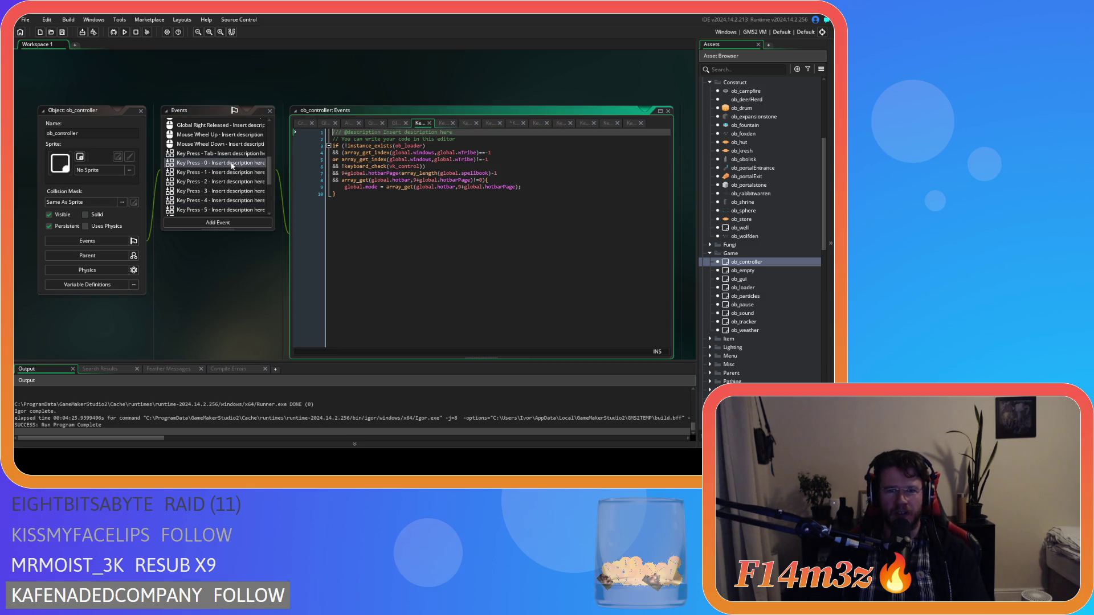
{"action": "left_click", "coordinate": [513, 175]}
{"action": "key", "text": "BackSpace"}
- Fix line 7 in Key Press 1 and 2, removing the stray minus and trailing -1
{"action": "left_click", "coordinate": [227, 174]}
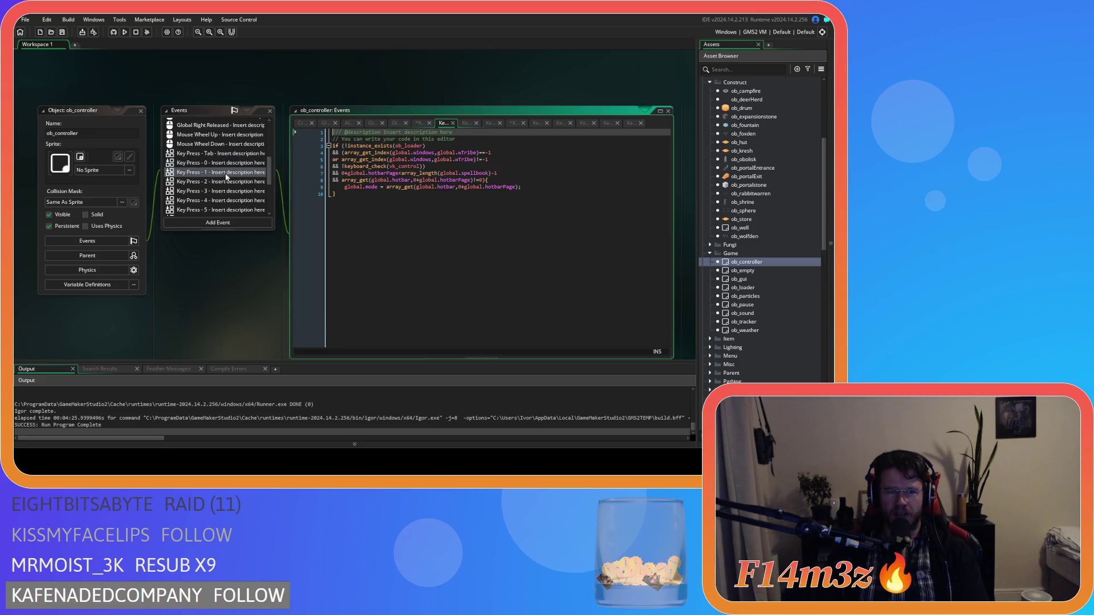
{"action": "left_click", "coordinate": [508, 173]}
{"action": "key", "text": "BackSpace"}
{"action": "key", "text": "BackSpace"}
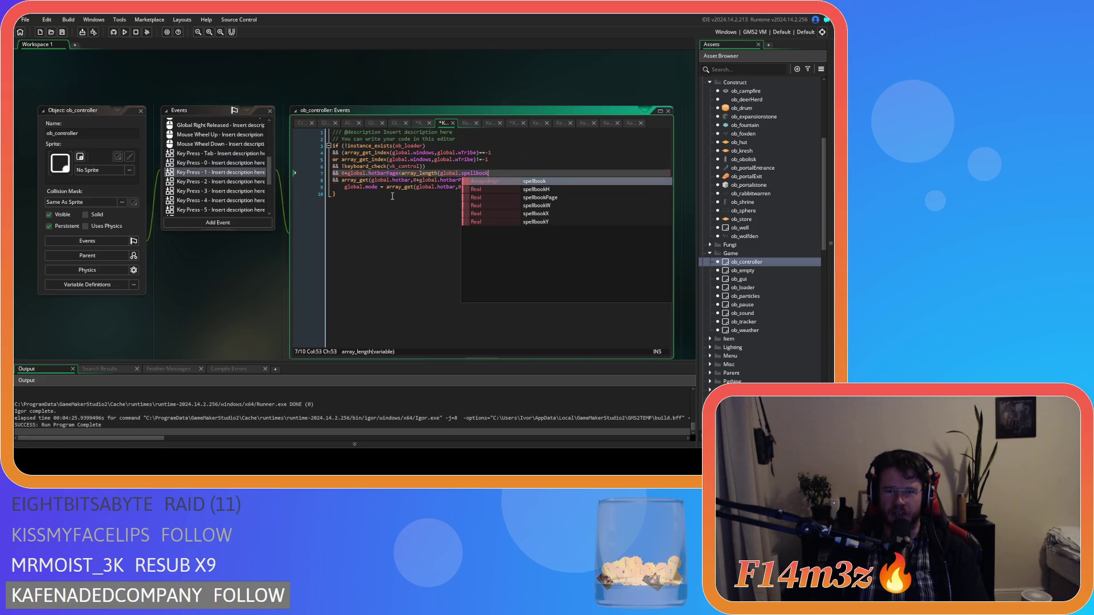
{"action": "type", "text": ")"}
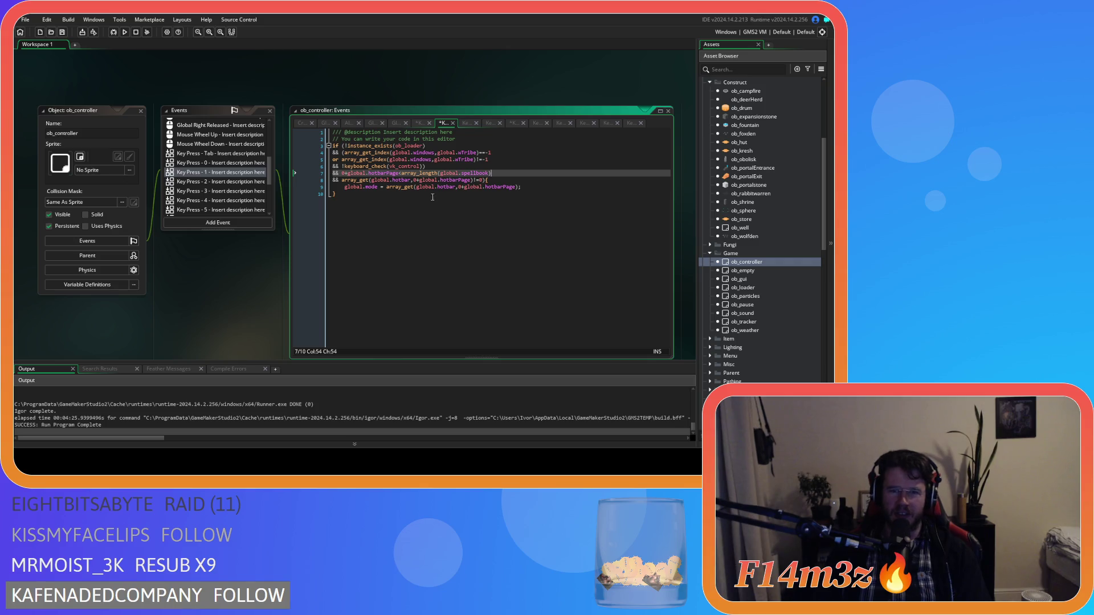
{"action": "left_click", "coordinate": [208, 183]}
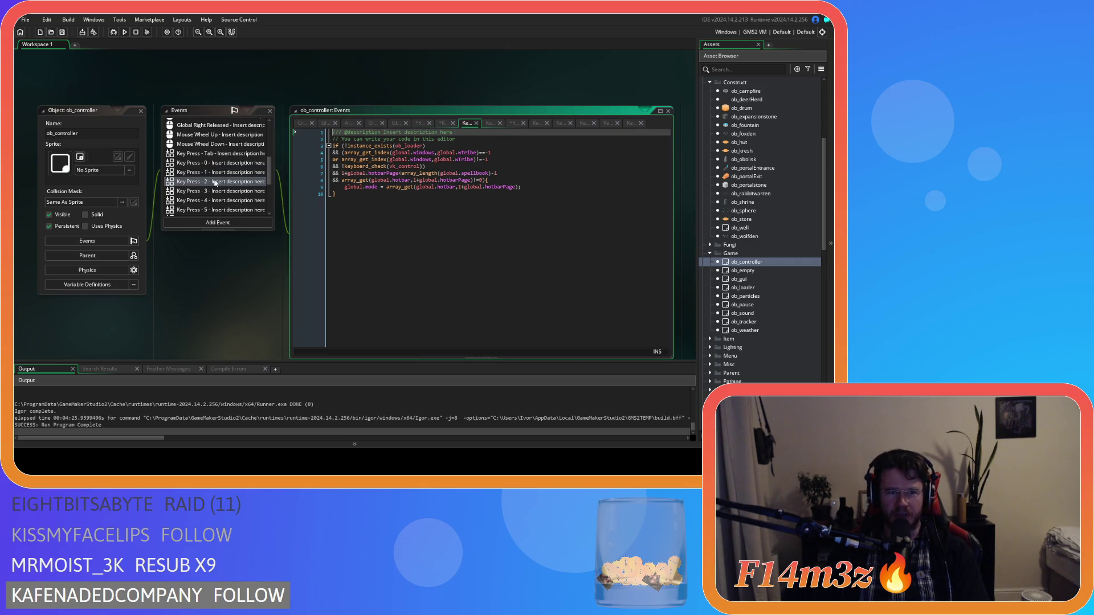
{"action": "left_click", "coordinate": [519, 173]}
{"action": "key", "text": "BackSpace"}
{"action": "key", "text": "BackSpace"}
- Review Key Press 2–4 and change line 8 of Key Press 5 to compare !=0
{"action": "left_click", "coordinate": [220, 193]}
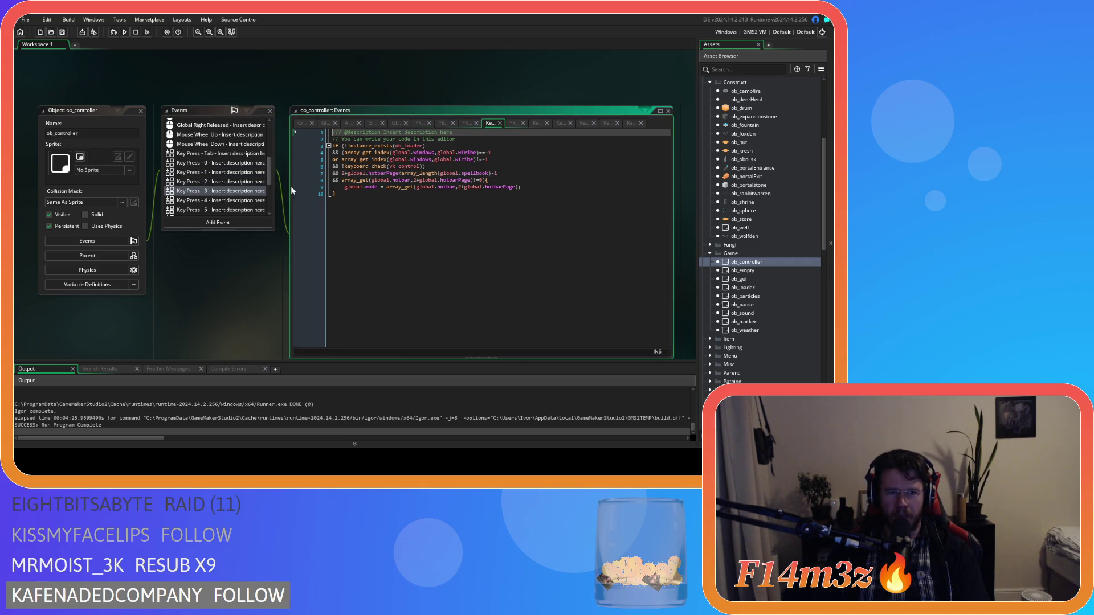
{"action": "left_click", "coordinate": [504, 175]}
{"action": "left_click", "coordinate": [221, 201]}
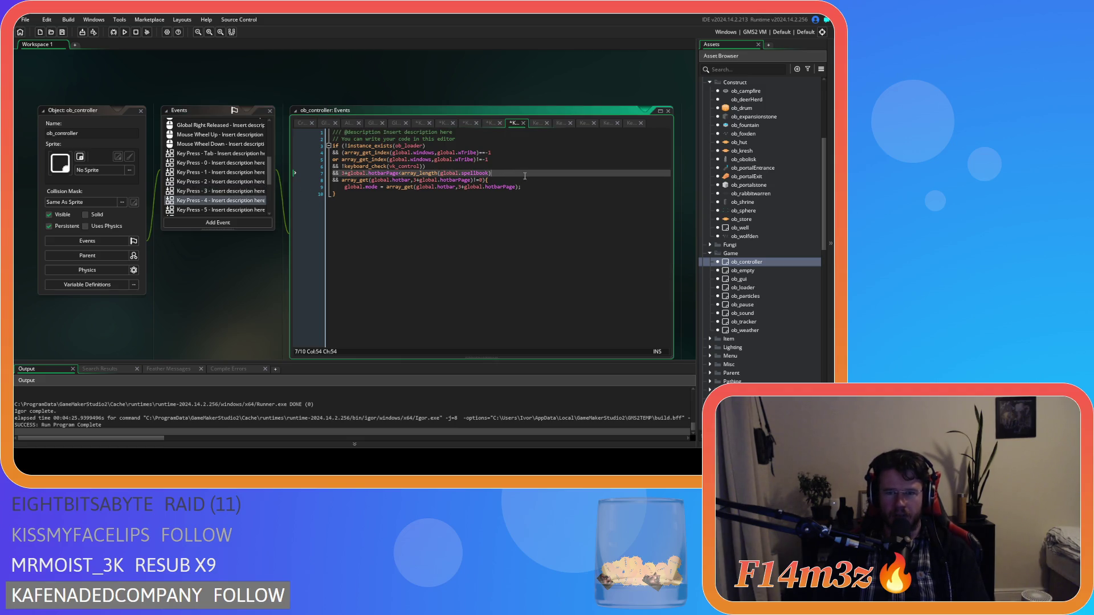
{"action": "left_click", "coordinate": [221, 181]}
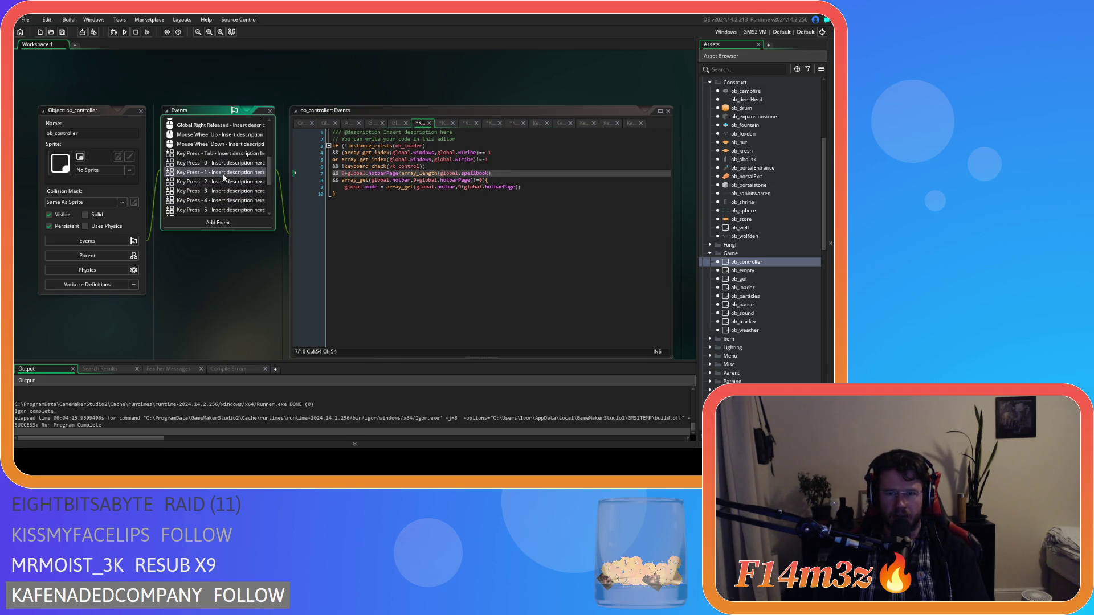
{"action": "left_click", "coordinate": [222, 201]}
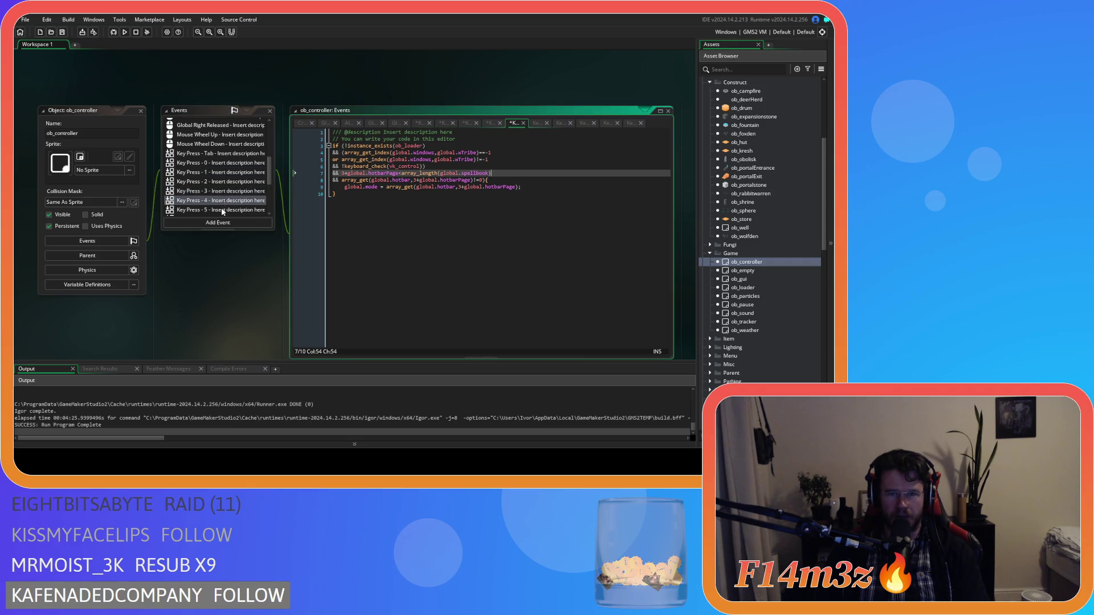
{"action": "left_click", "coordinate": [221, 210]}
{"action": "left_click", "coordinate": [515, 174]}
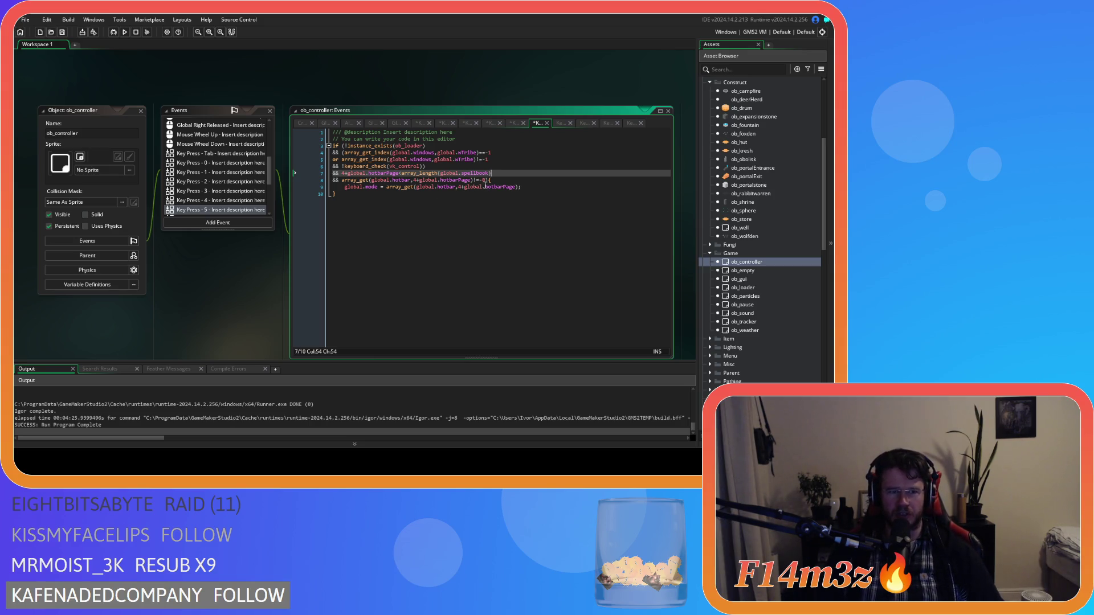
{"action": "left_click", "coordinate": [487, 181]}
{"action": "key", "text": "Left"}
{"action": "key", "text": "Left"}
{"action": "key", "text": "BackSpace"}
- Check the line 8 comparisons and line 7 endings in Key Press 6 through 9
{"action": "scroll", "coordinate": [204, 209], "scroll_direction": "down", "scroll_amount": 1}
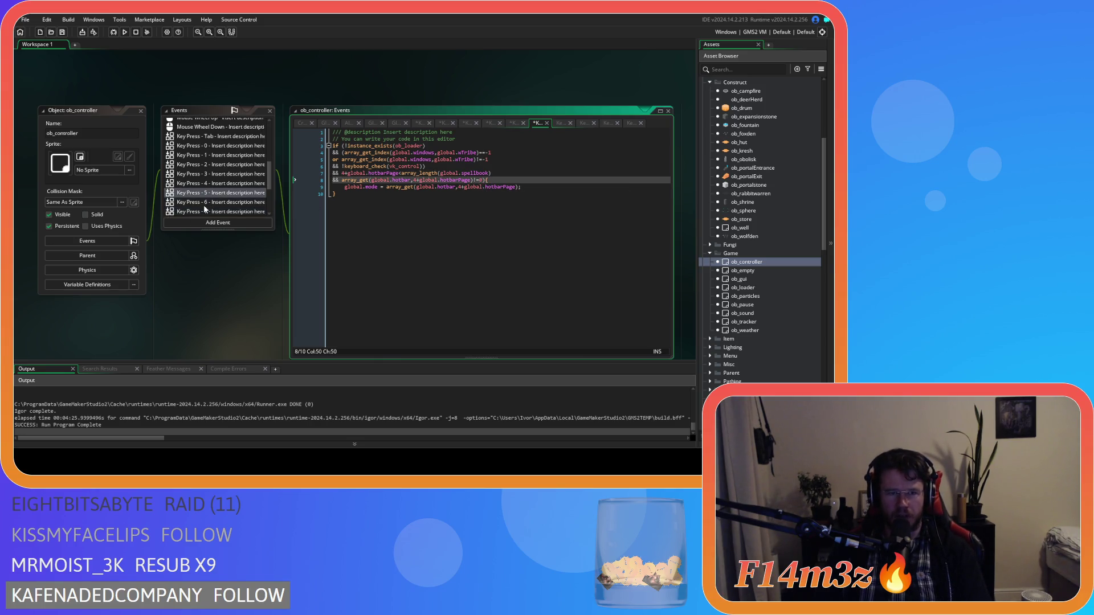
{"action": "left_click", "coordinate": [210, 203]}
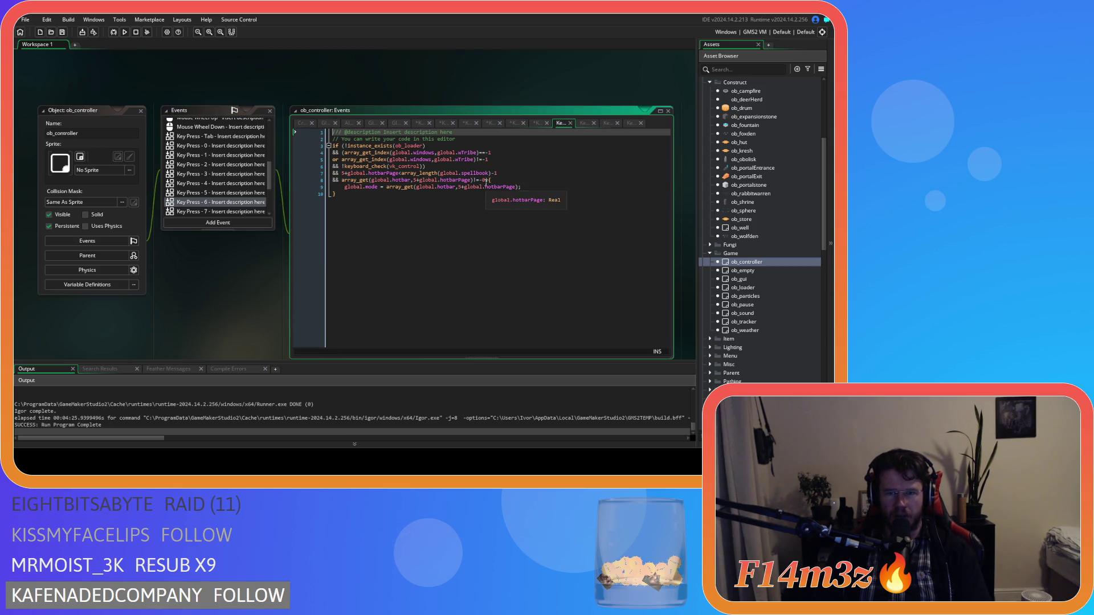
{"action": "left_click", "coordinate": [483, 181]}
{"action": "left_click", "coordinate": [223, 212]}
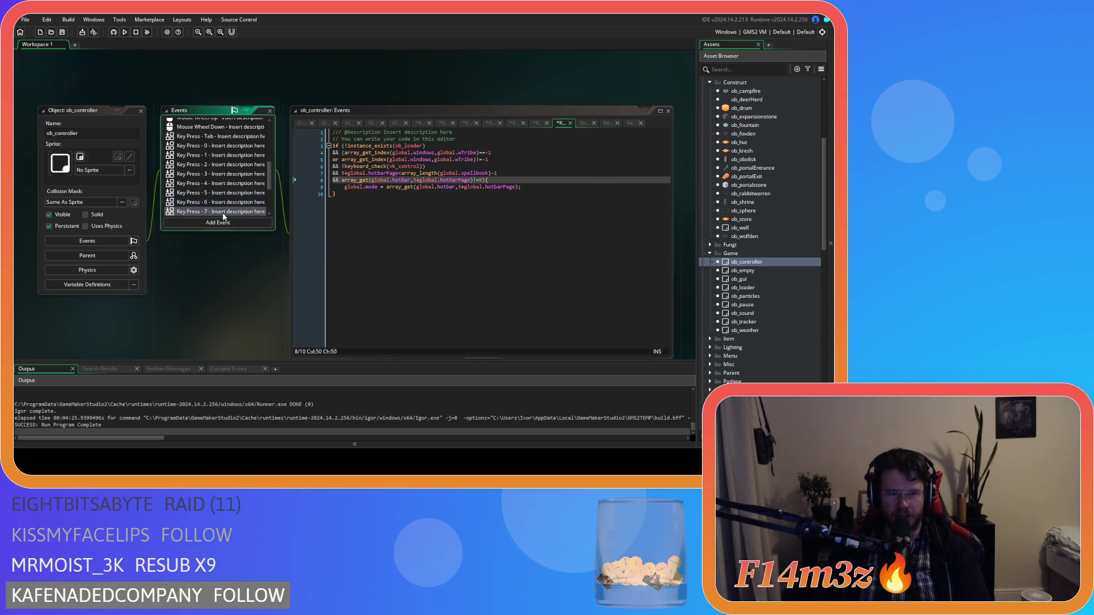
{"action": "left_click", "coordinate": [483, 180]}
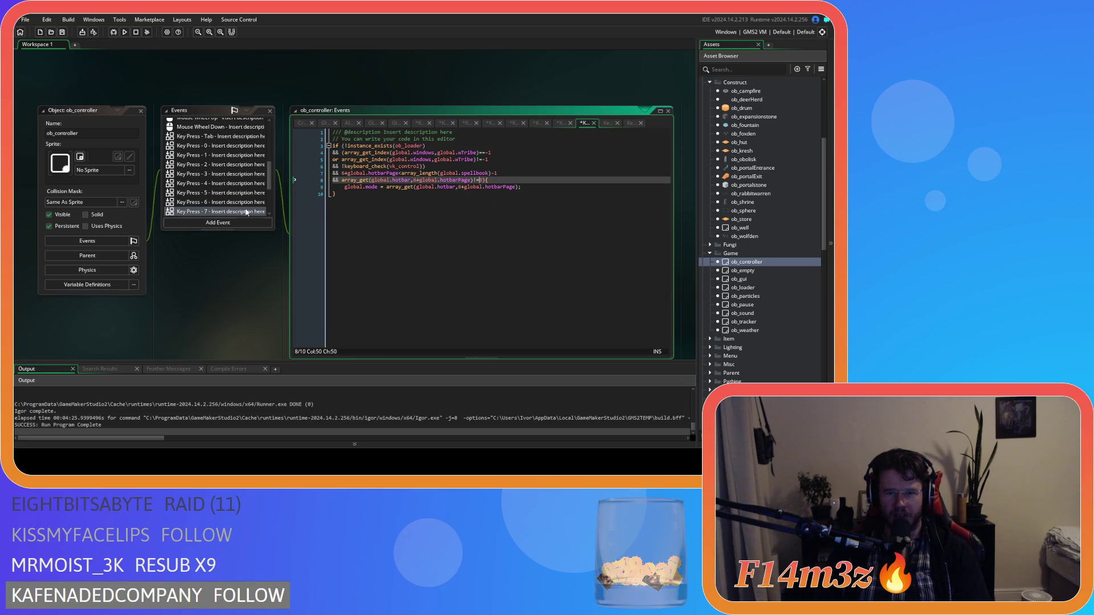
{"action": "scroll", "coordinate": [246, 212], "scroll_direction": "down", "scroll_amount": 3}
{"action": "left_click", "coordinate": [214, 188]}
{"action": "left_click", "coordinate": [482, 180]}
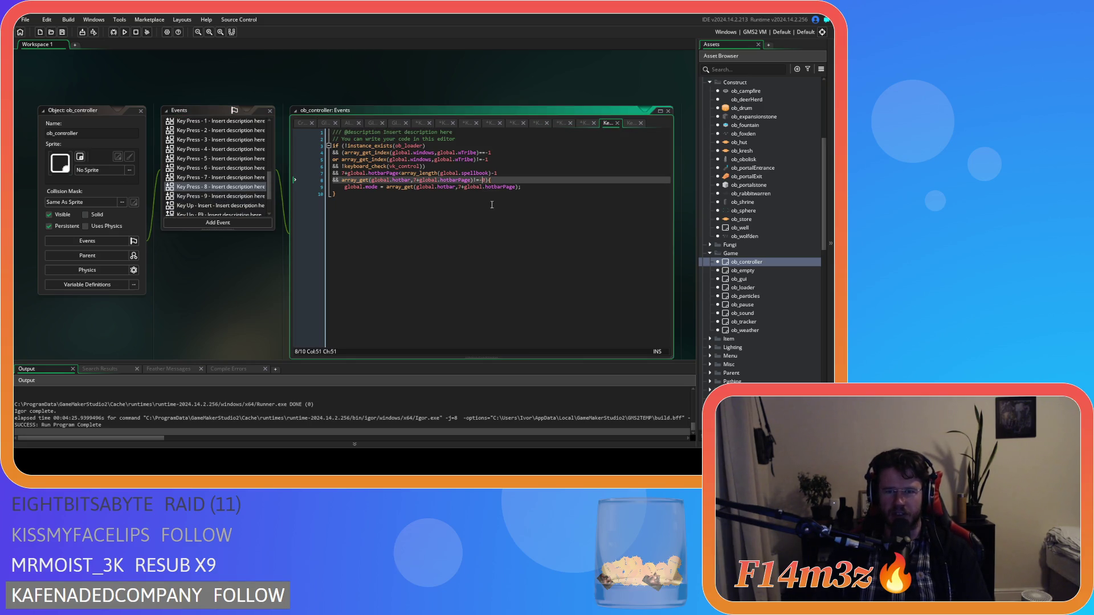
{"action": "left_click", "coordinate": [225, 196]}
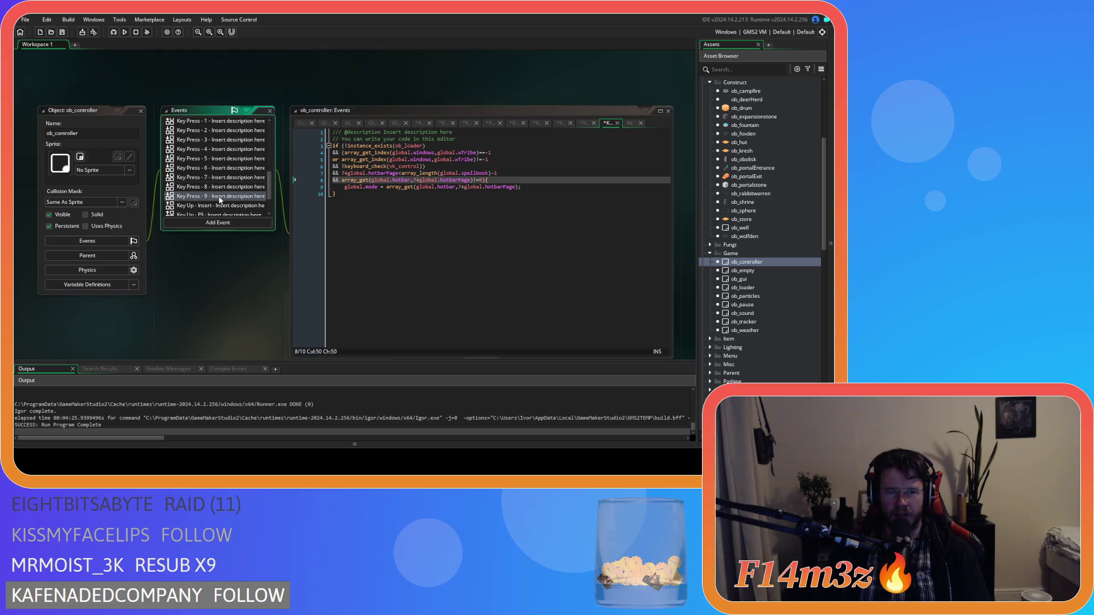
{"action": "left_click", "coordinate": [483, 180]}
{"action": "left_click", "coordinate": [498, 173]}
{"action": "left_click", "coordinate": [233, 192]}
{"action": "left_click", "coordinate": [506, 173]}
- Re-check the end of line 7 in Key Press 7, 6 and 5
{"action": "left_click", "coordinate": [233, 188]}
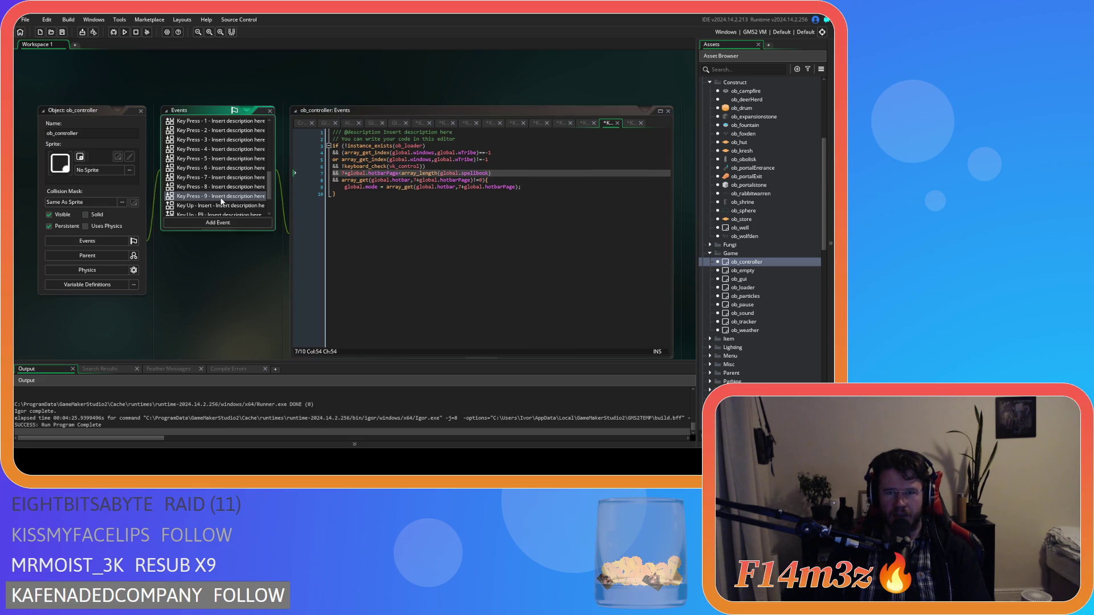
{"action": "left_click", "coordinate": [221, 190]}
{"action": "left_click", "coordinate": [238, 178]}
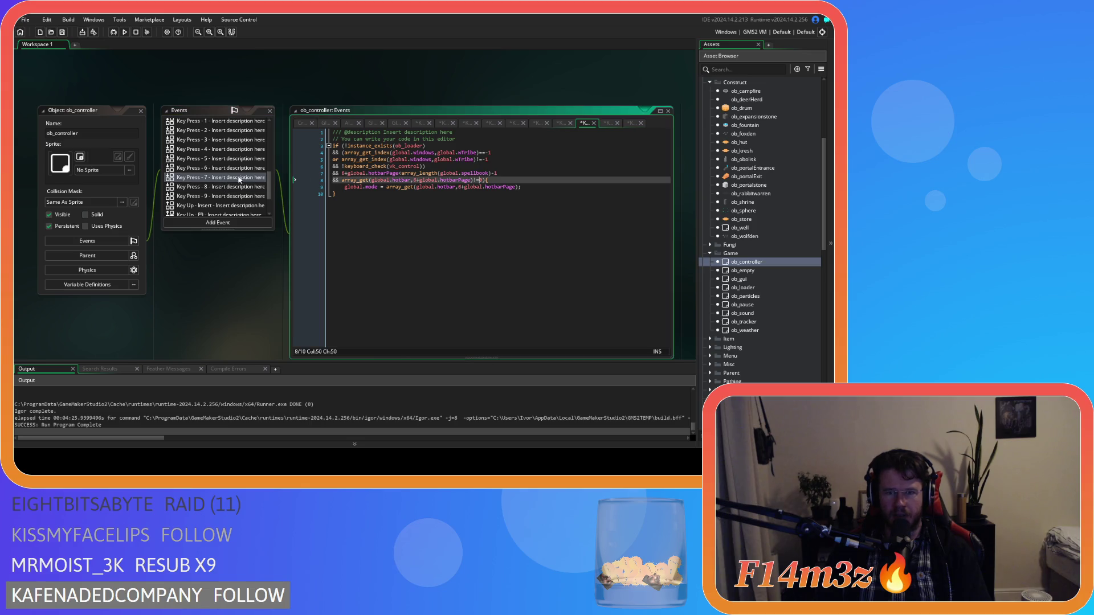
{"action": "left_click", "coordinate": [508, 173]}
{"action": "left_click", "coordinate": [229, 168]}
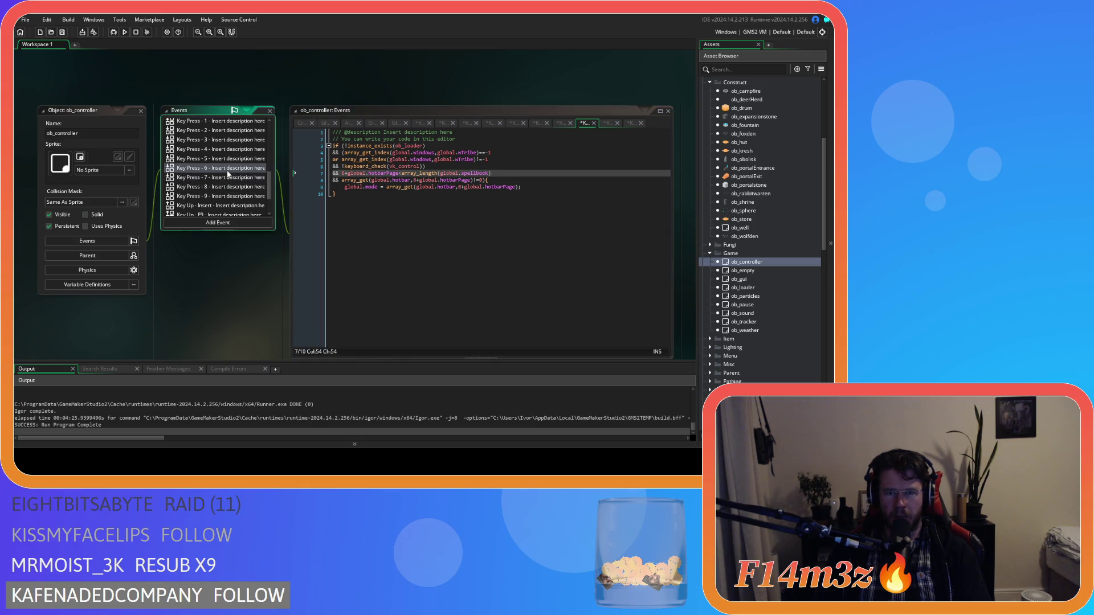
{"action": "left_click", "coordinate": [506, 173]}
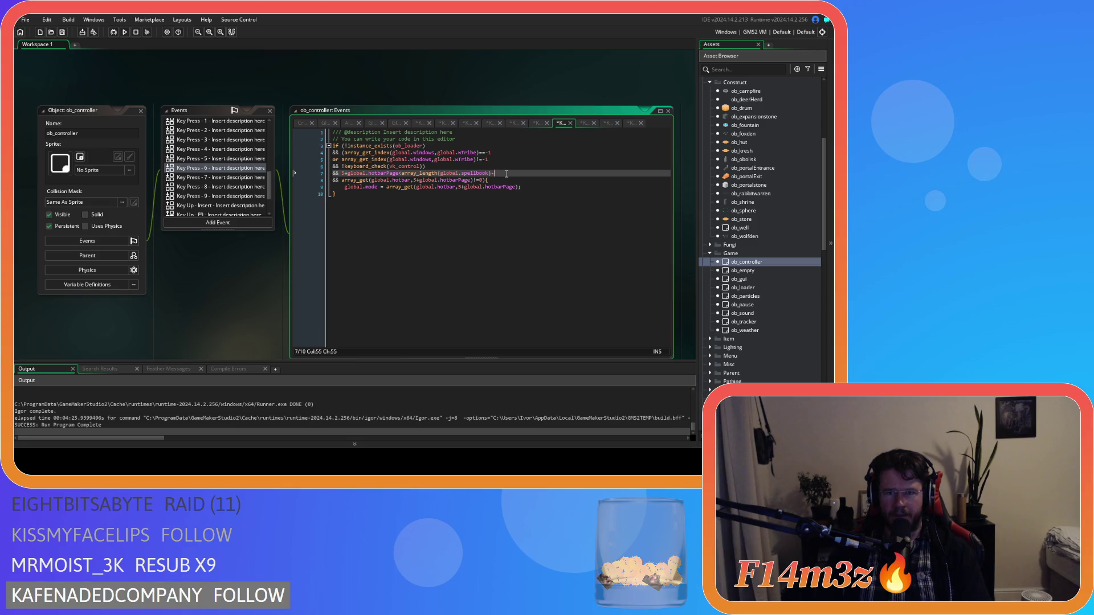
{"action": "left_click", "coordinate": [214, 158]}
- Step through Key Press 4 down to Key Press 0, then launch a test build with F5
{"action": "left_click", "coordinate": [216, 149]}
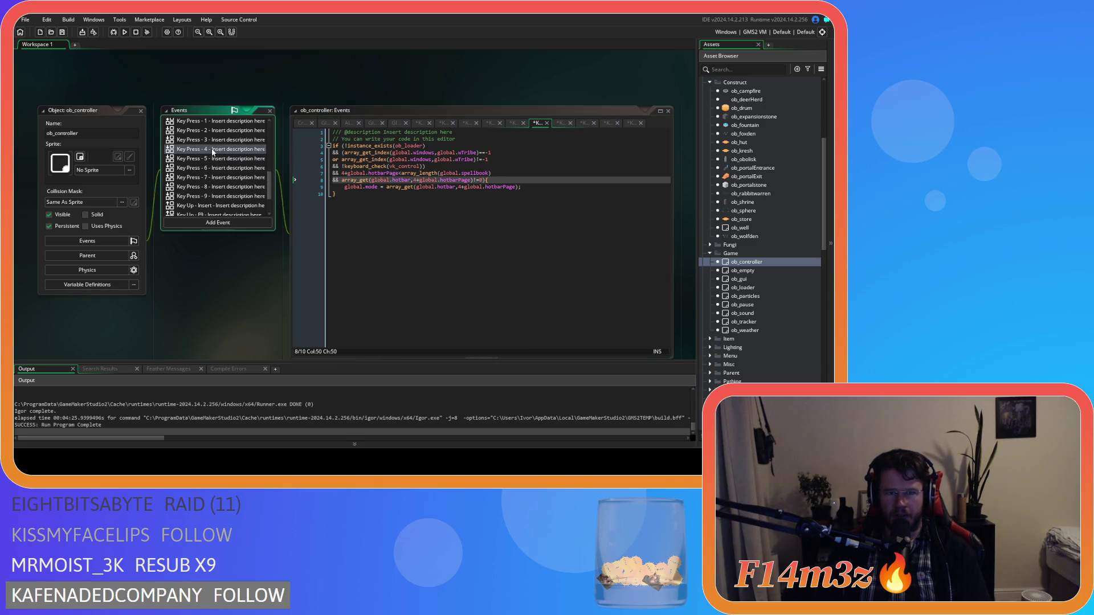
{"action": "scroll", "coordinate": [245, 166], "scroll_direction": "up", "scroll_amount": 2}
{"action": "left_click", "coordinate": [224, 174]}
{"action": "left_click", "coordinate": [207, 165]}
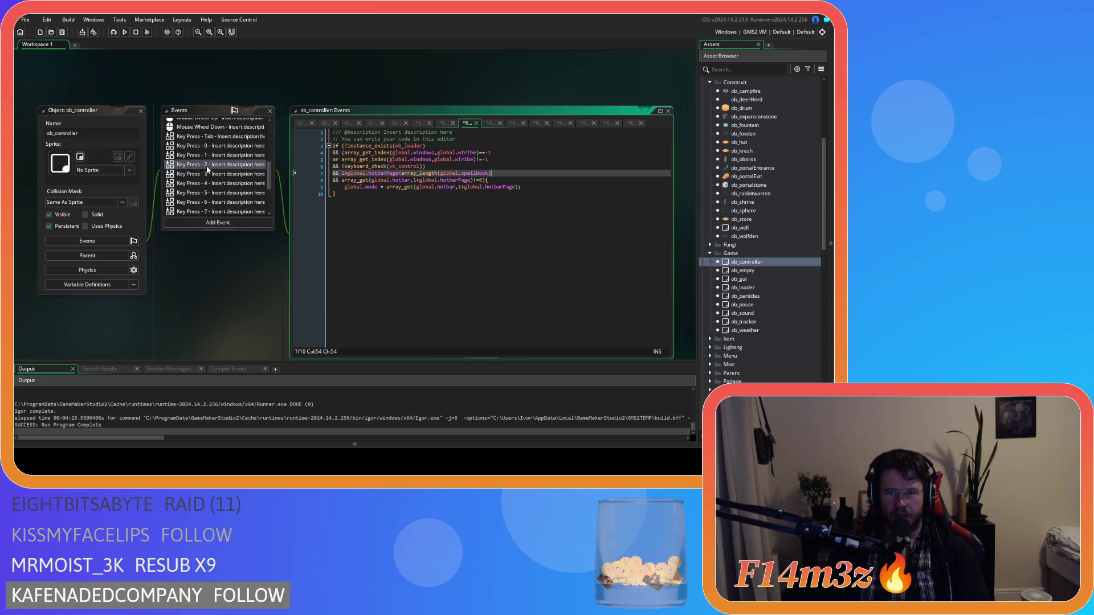
{"action": "left_click", "coordinate": [217, 156]}
{"action": "left_click", "coordinate": [217, 146]}
{"action": "left_click", "coordinate": [495, 187]}
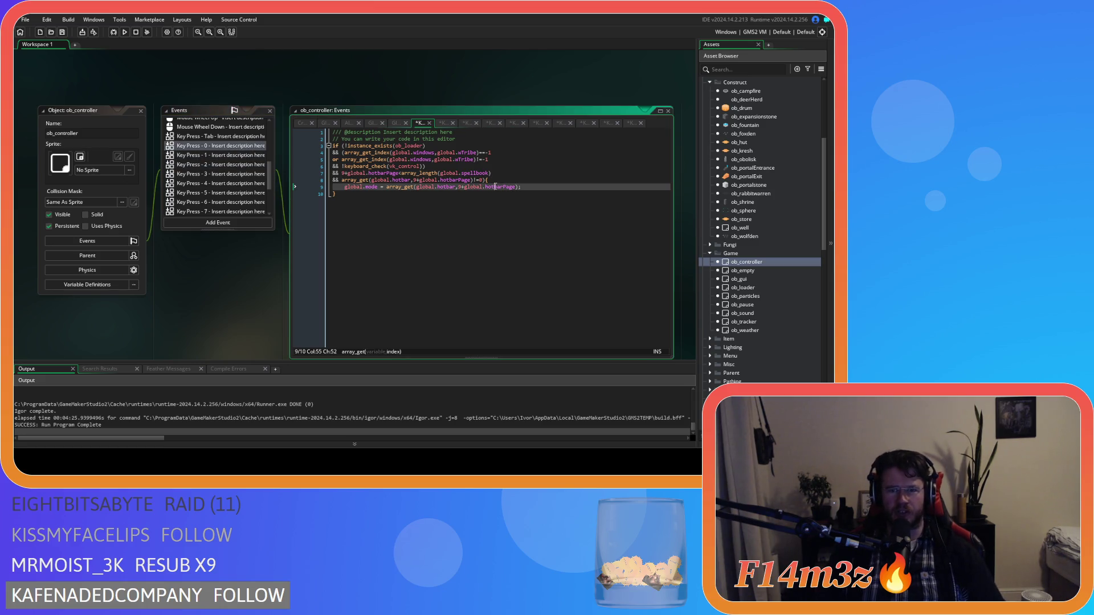
{"action": "key", "text": "F5"}
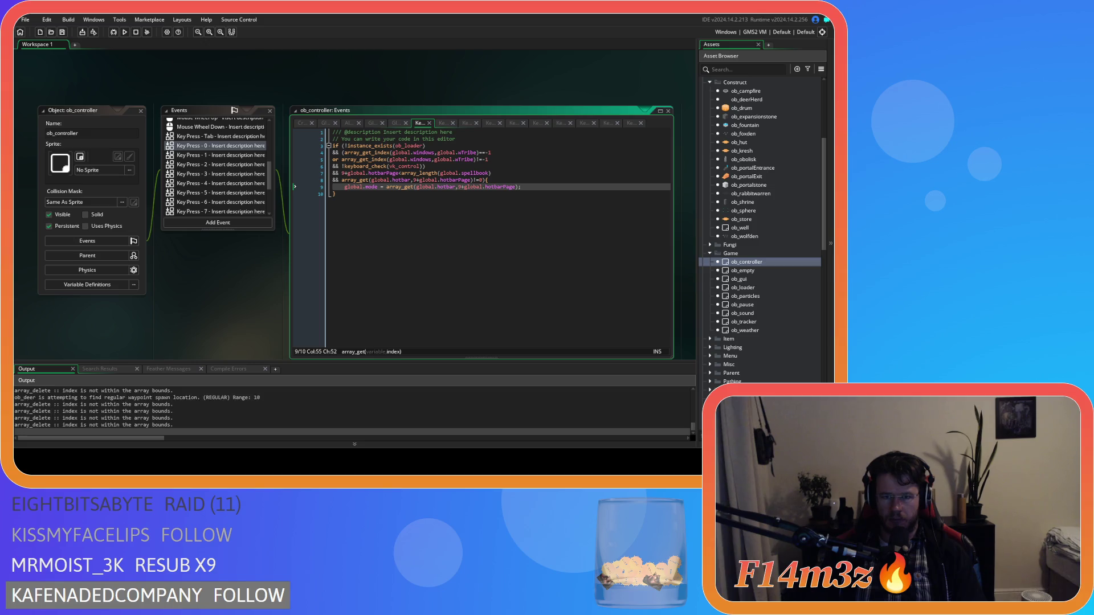
- Wait for the build to finish compiling until the Entheogen game window appears
{"action": "scroll", "coordinate": [499, 234], "scroll_direction": "down", "scroll_amount": 5}
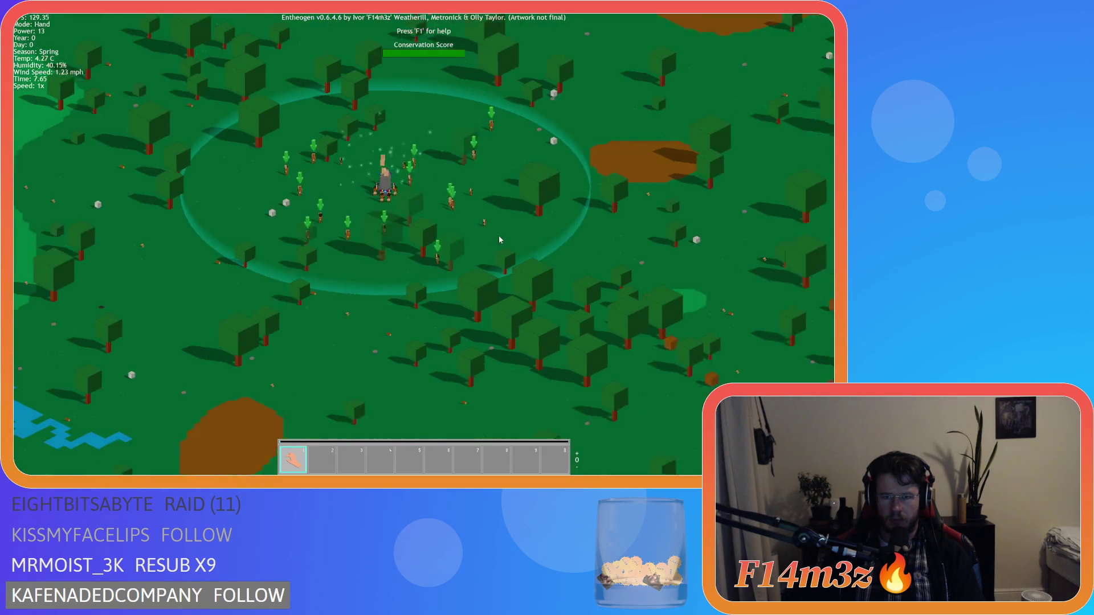
{"action": "key", "text": "w"}
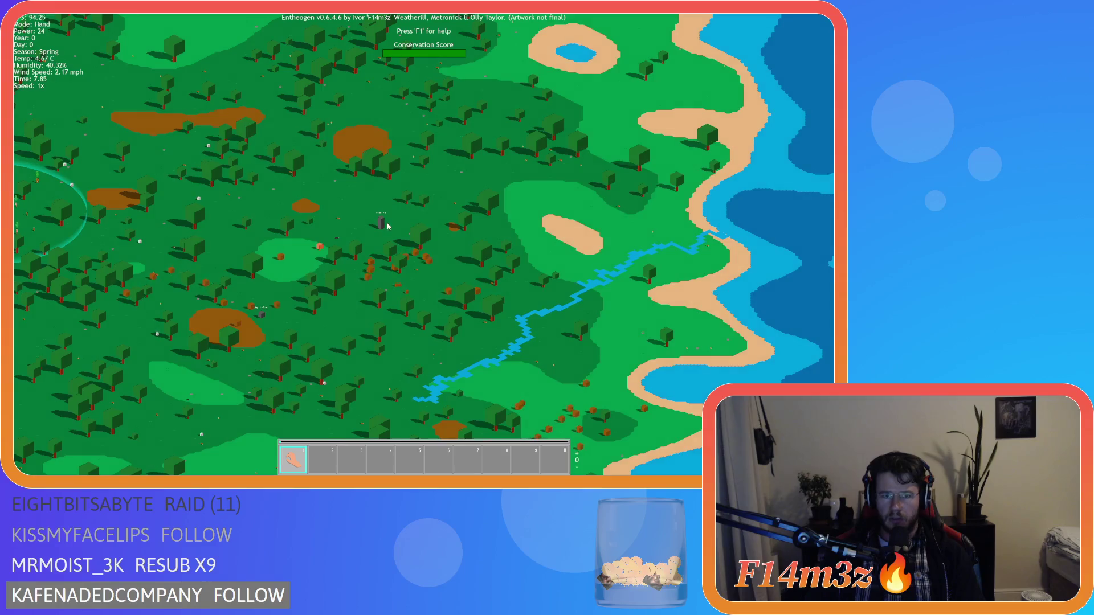
{"action": "scroll", "coordinate": [387, 226], "scroll_direction": "up", "scroll_amount": 5}
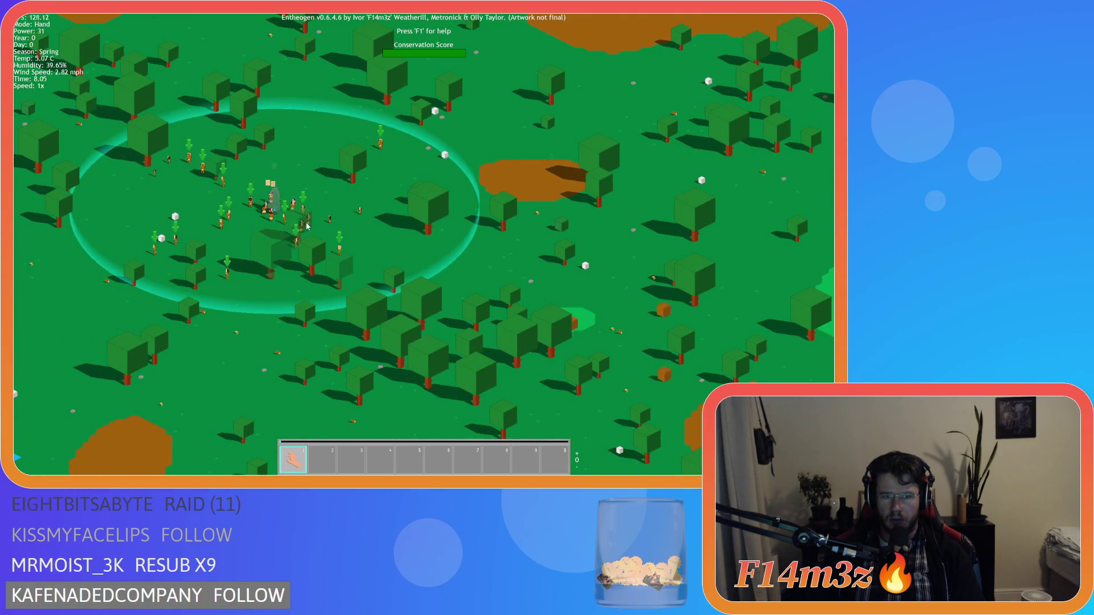
{"action": "key", "text": "d"}
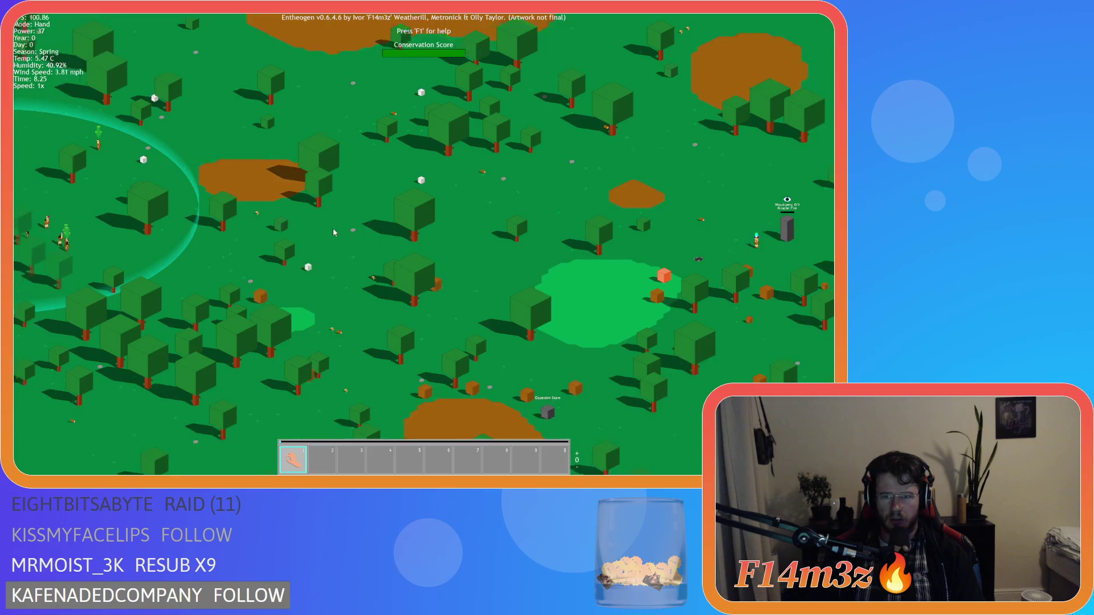
{"action": "key", "text": "w"}
{"action": "key", "text": "s"}
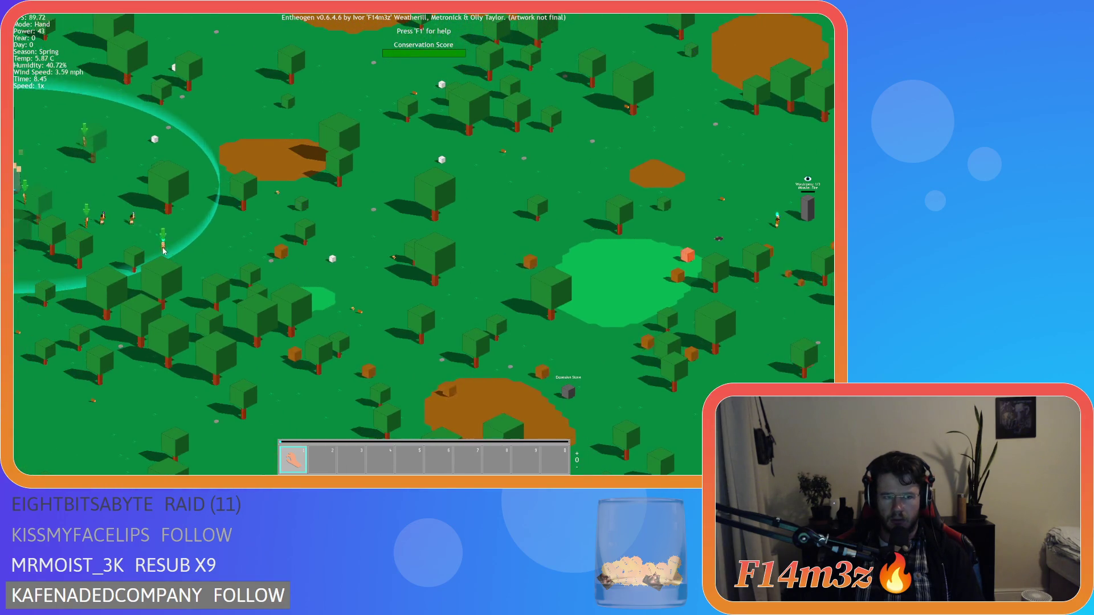
{"action": "key", "text": "d"}
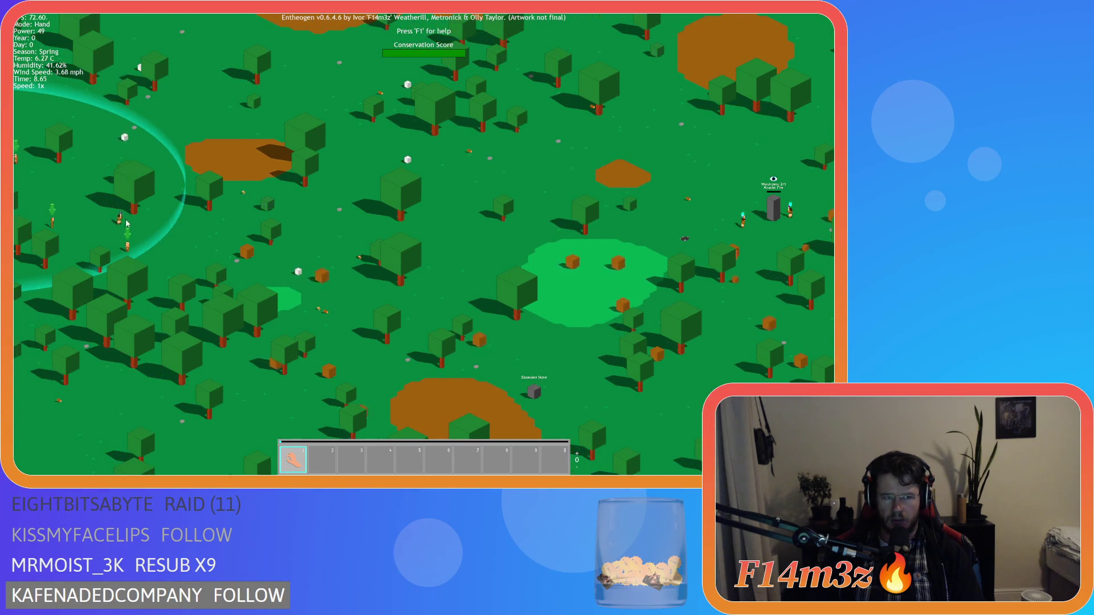
{"action": "scroll", "coordinate": [408, 197], "scroll_direction": "down", "scroll_amount": 5}
{"action": "key", "text": "a"}
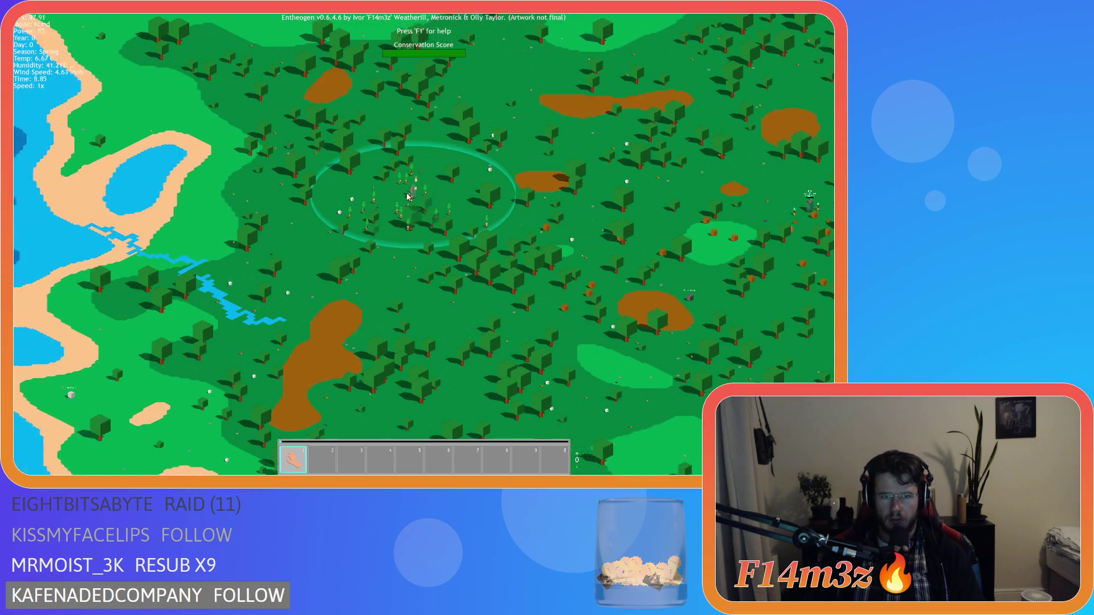
{"action": "scroll", "coordinate": [408, 197], "scroll_direction": "down", "scroll_amount": 5}
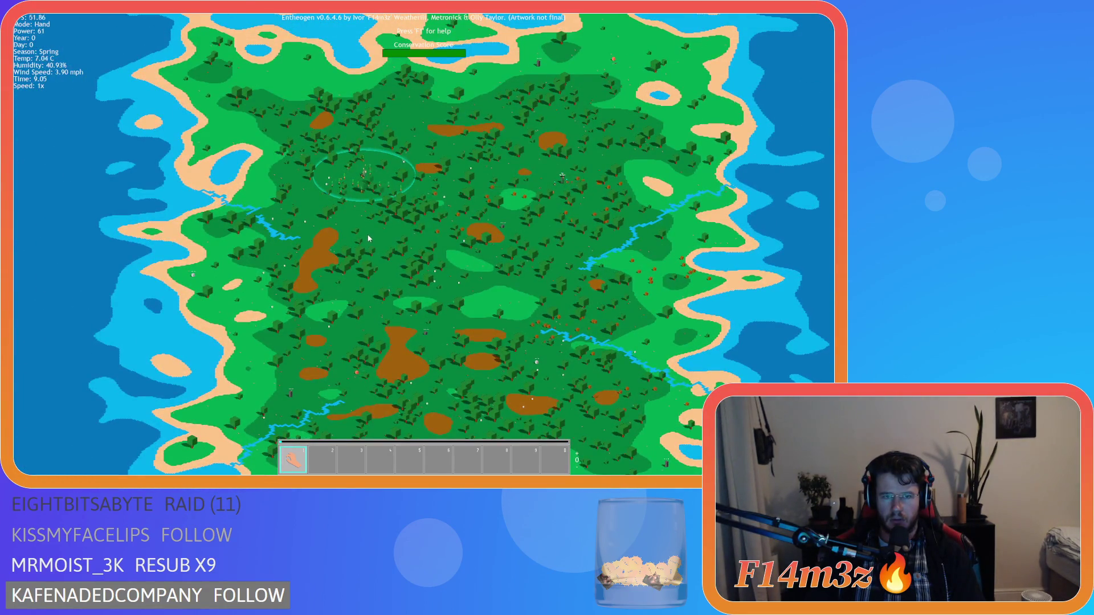
{"action": "key", "text": "w"}
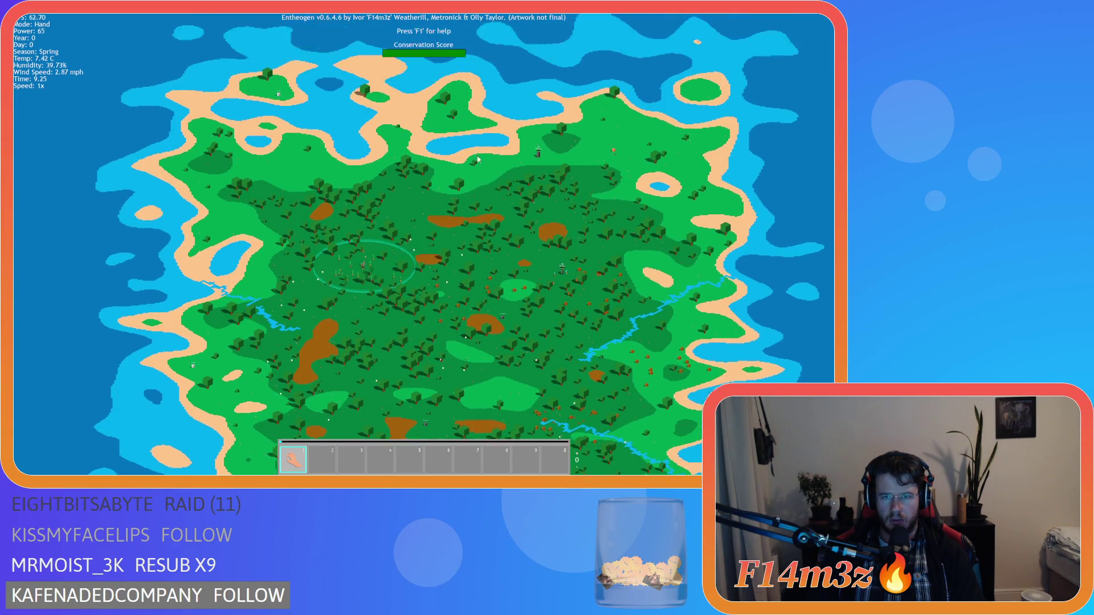
{"action": "scroll", "coordinate": [318, 298], "scroll_direction": "up", "scroll_amount": 5}
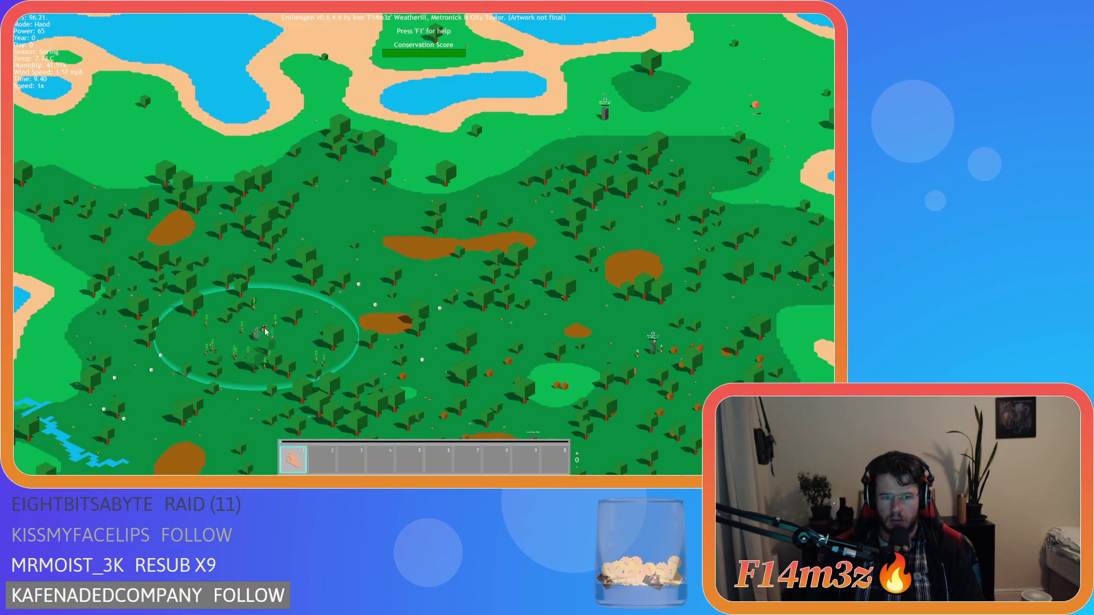
{"action": "scroll", "coordinate": [265, 331], "scroll_direction": "down", "scroll_amount": 4}
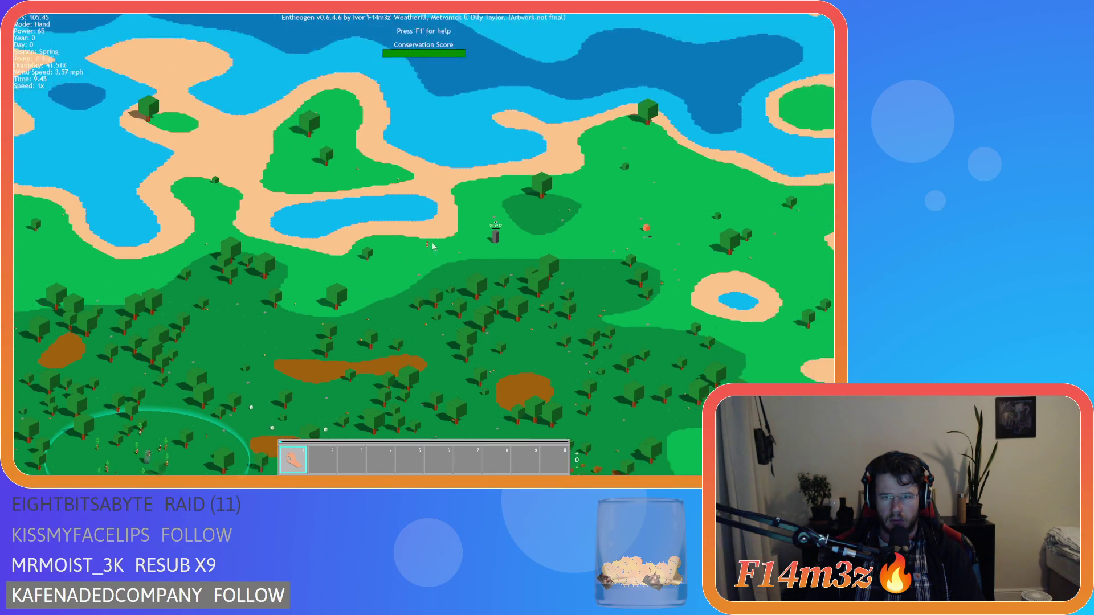
{"action": "scroll", "coordinate": [278, 336], "scroll_direction": "up", "scroll_amount": 4}
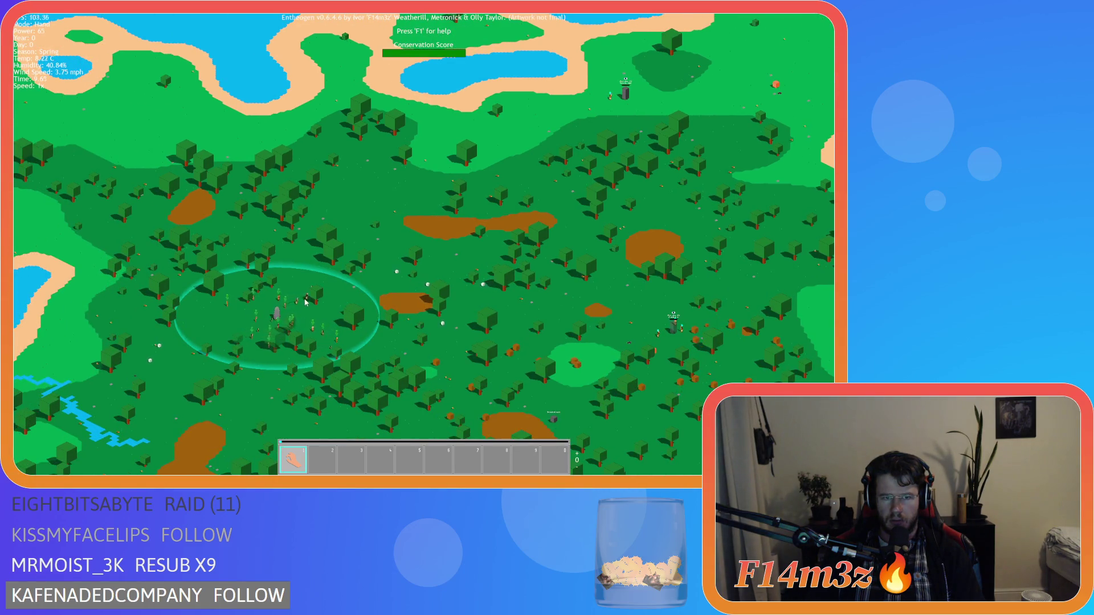
{"action": "key", "text": "w"}
{"action": "key", "text": "d"}
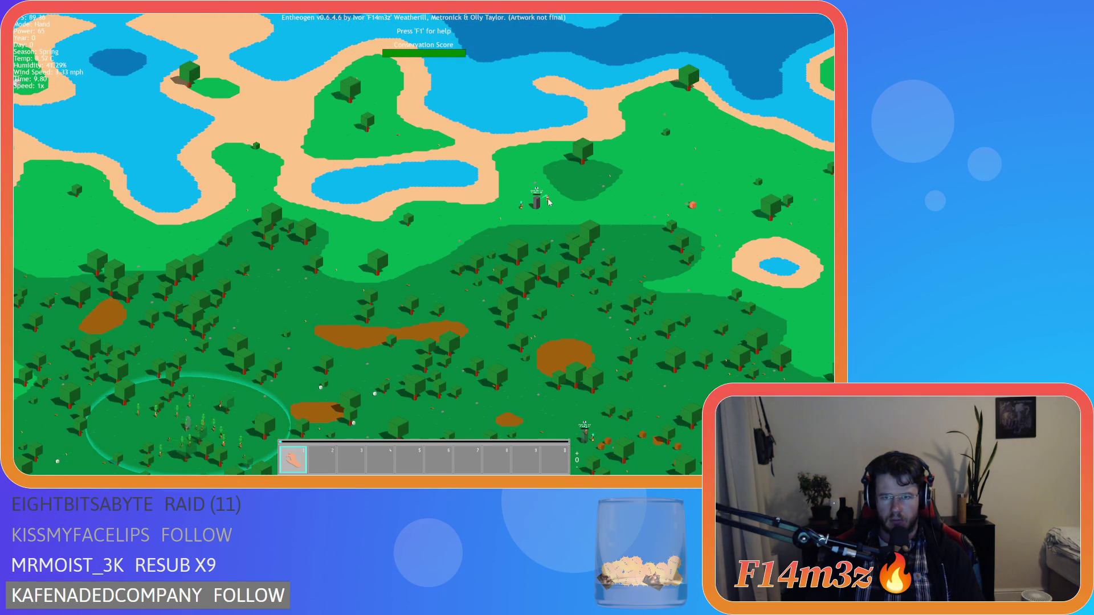
{"action": "key", "text": "s"}
{"action": "key", "text": "a"}
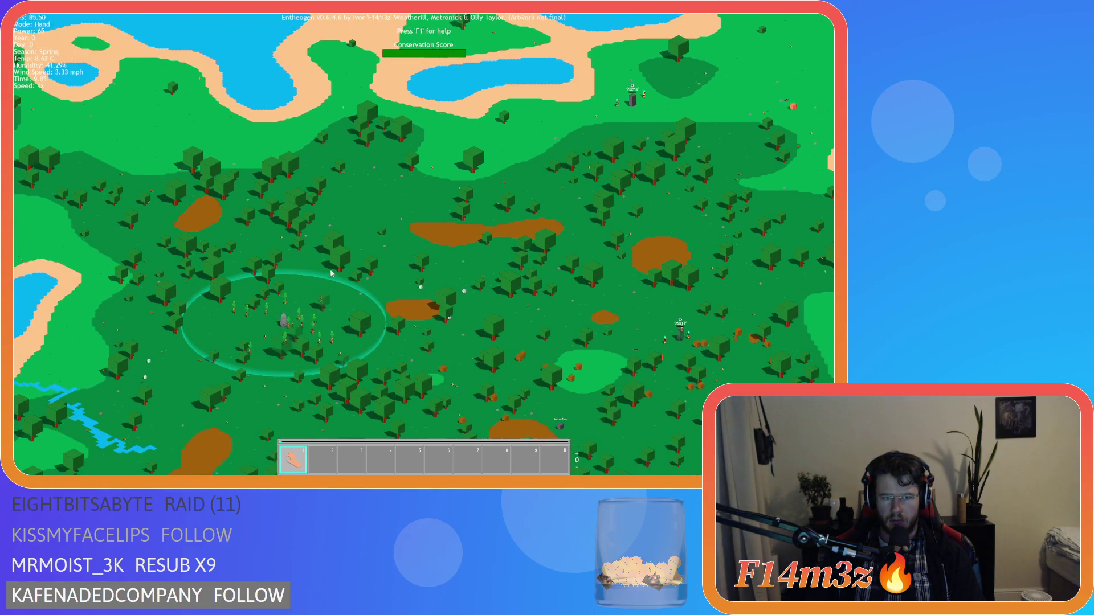
{"action": "key", "text": "w"}
{"action": "key", "text": "d"}
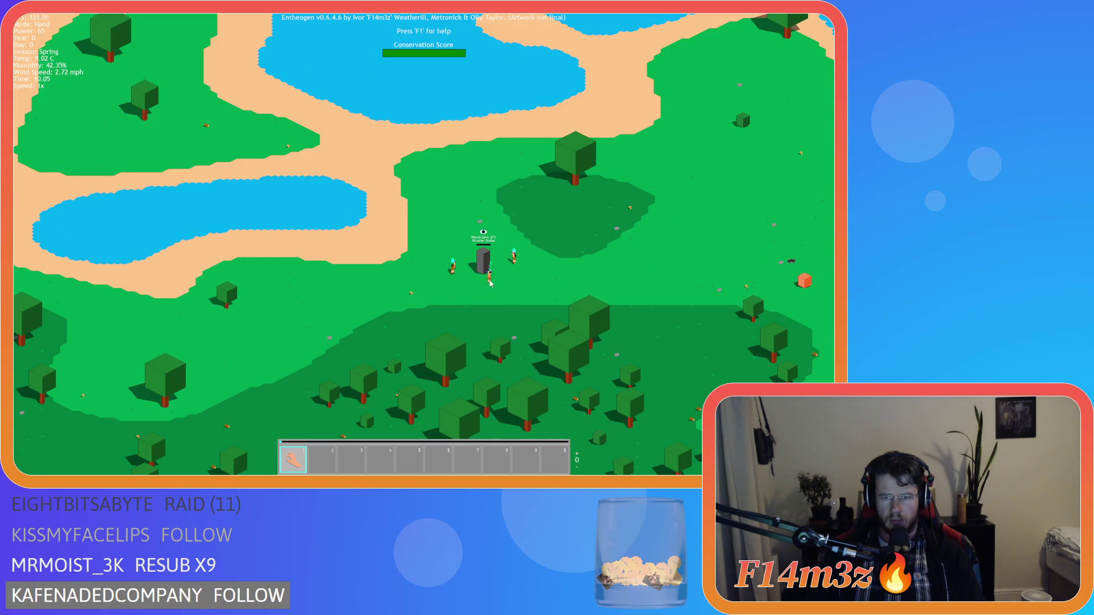
{"action": "scroll", "coordinate": [253, 334], "scroll_direction": "up", "scroll_amount": 5}
{"action": "scroll", "coordinate": [253, 333], "scroll_direction": "down", "scroll_amount": 5}
{"action": "scroll", "coordinate": [408, 274], "scroll_direction": "up", "scroll_amount": 6}
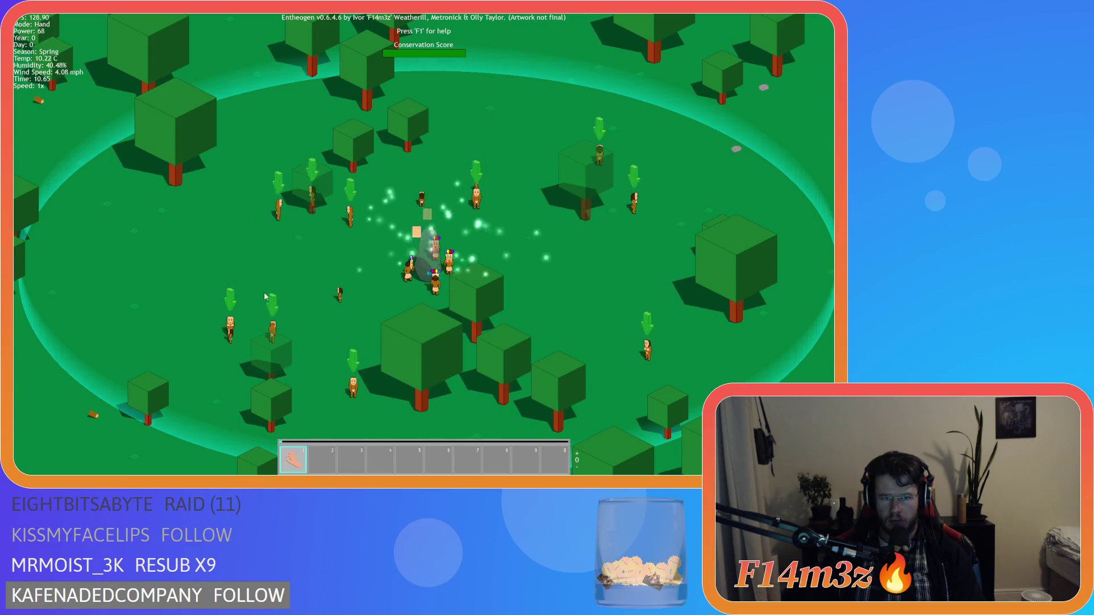
- Activate the monolith to raise Power and bring two marked villagers into its group
{"action": "left_click", "coordinate": [409, 263]}
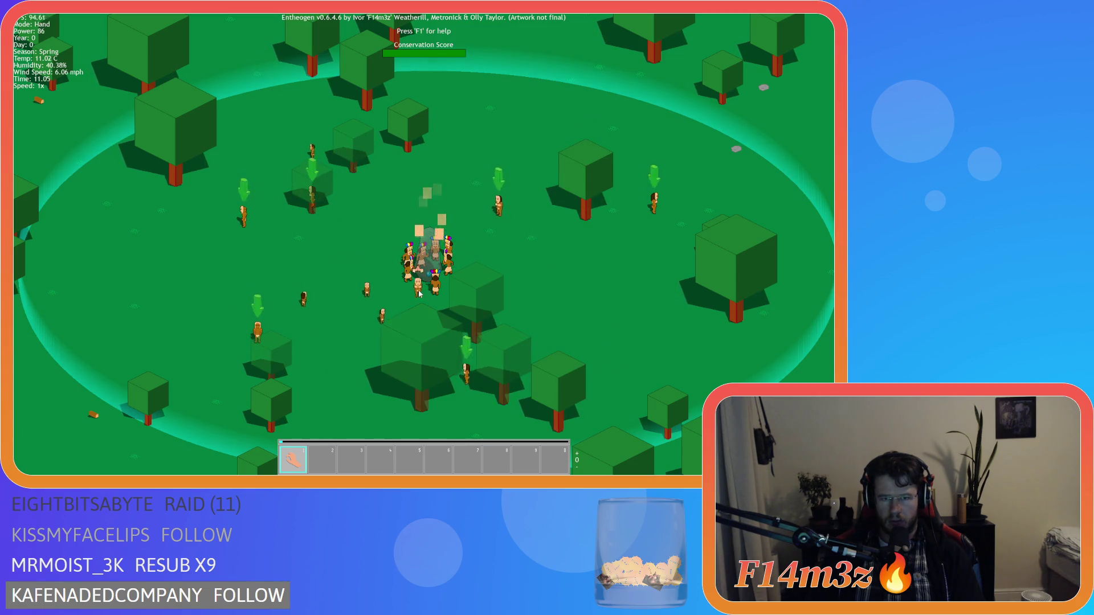
{"action": "left_click_drag", "start_coordinate": [251, 336], "coordinate": [394, 279]}
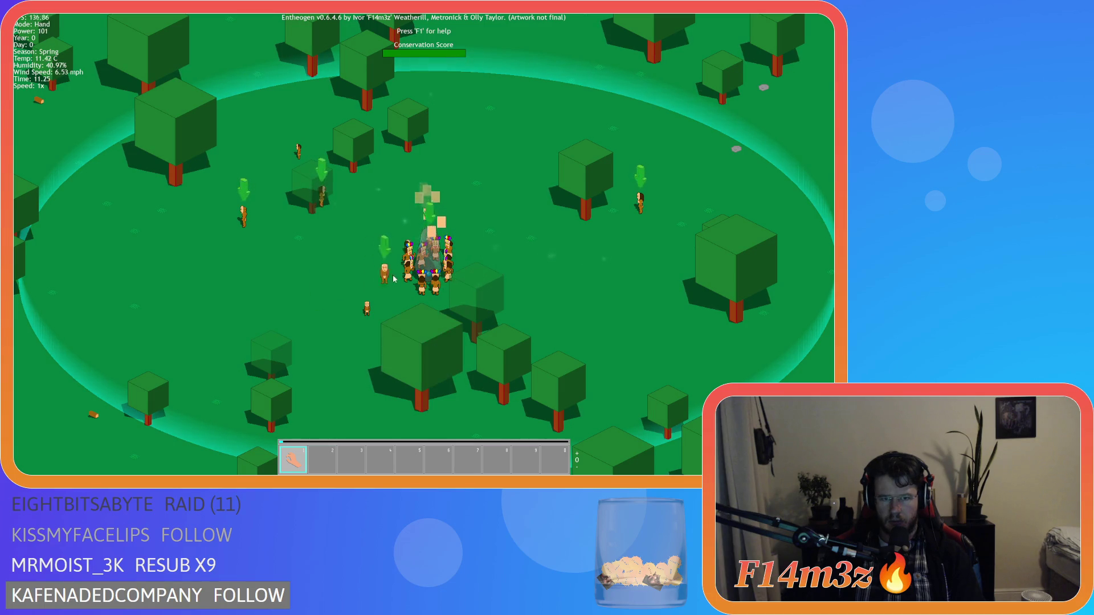
{"action": "mouse_move", "coordinate": [243, 216]}
{"action": "left_mouse_down"}
{"action": "mouse_move", "coordinate": [319, 200]}
{"action": "mouse_move", "coordinate": [444, 260]}
{"action": "left_mouse_up"}
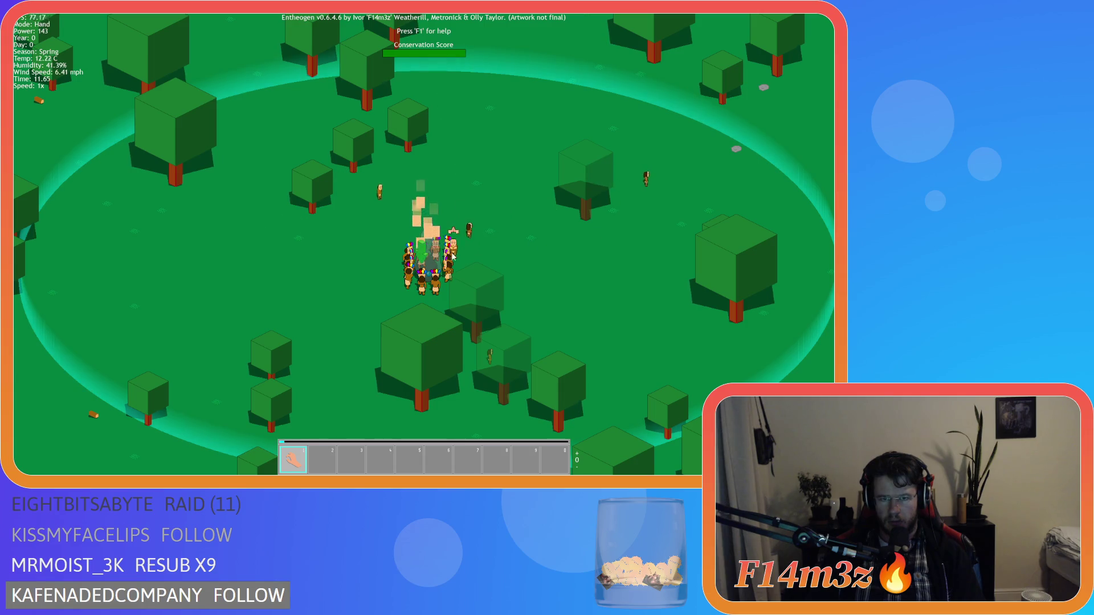
- Zoom in and out repeatedly to survey the island
{"action": "scroll", "coordinate": [450, 292], "scroll_direction": "down", "scroll_amount": 5}
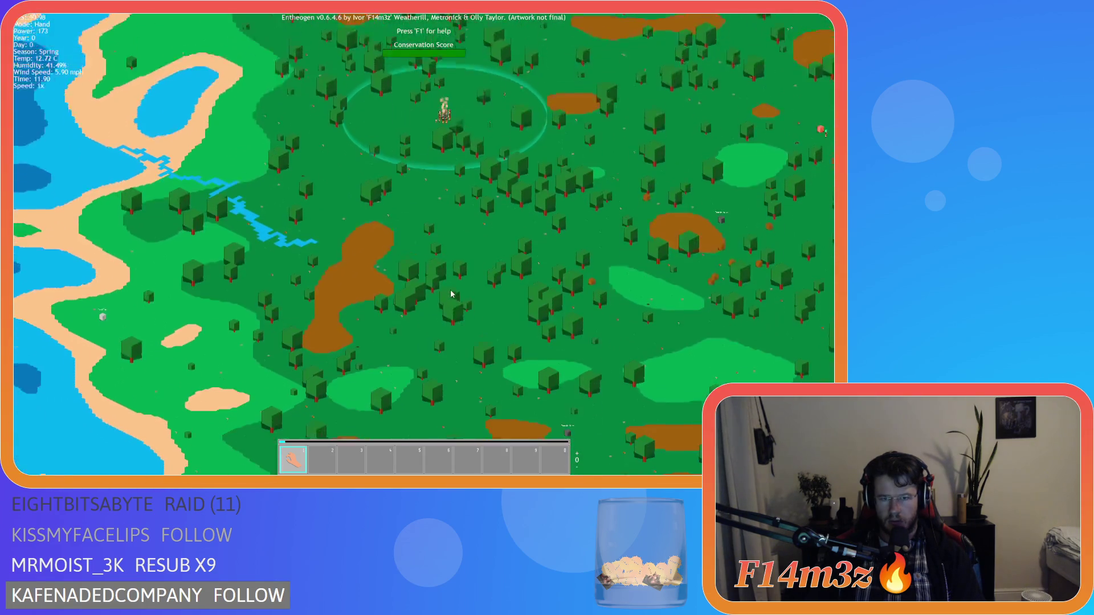
{"action": "scroll", "coordinate": [450, 294], "scroll_direction": "down", "scroll_amount": 5}
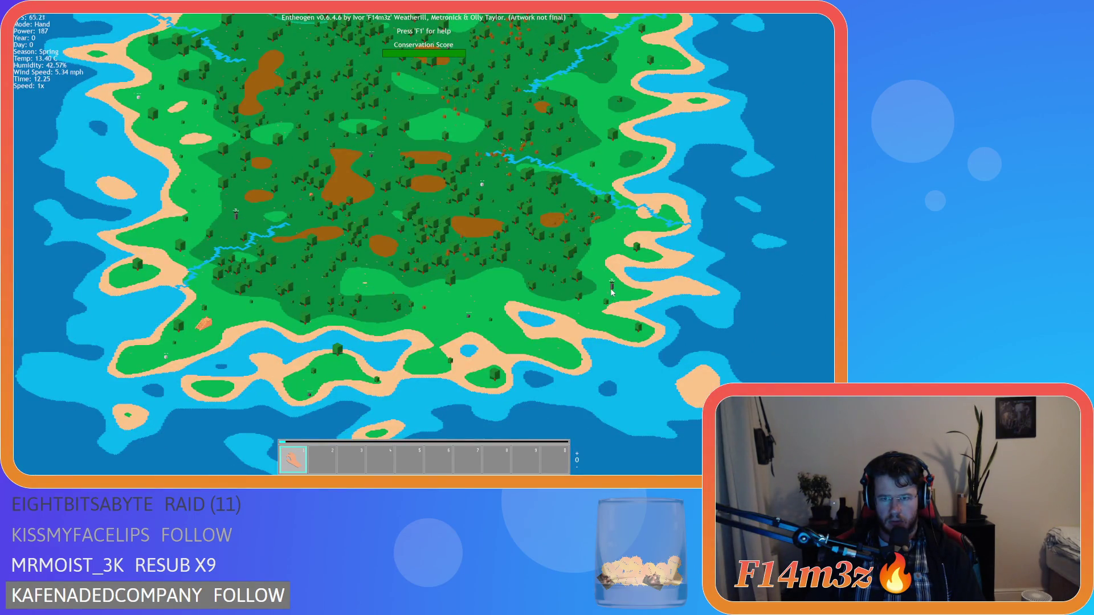
{"action": "scroll", "coordinate": [479, 240], "scroll_direction": "up", "scroll_amount": 10}
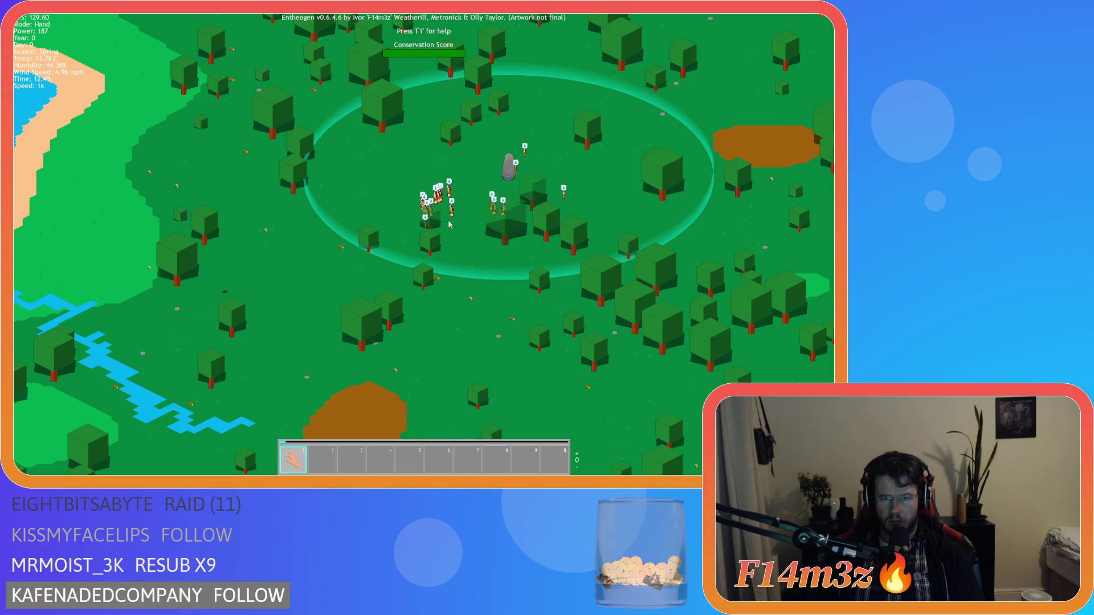
{"action": "scroll", "coordinate": [449, 225], "scroll_direction": "down", "scroll_amount": 5}
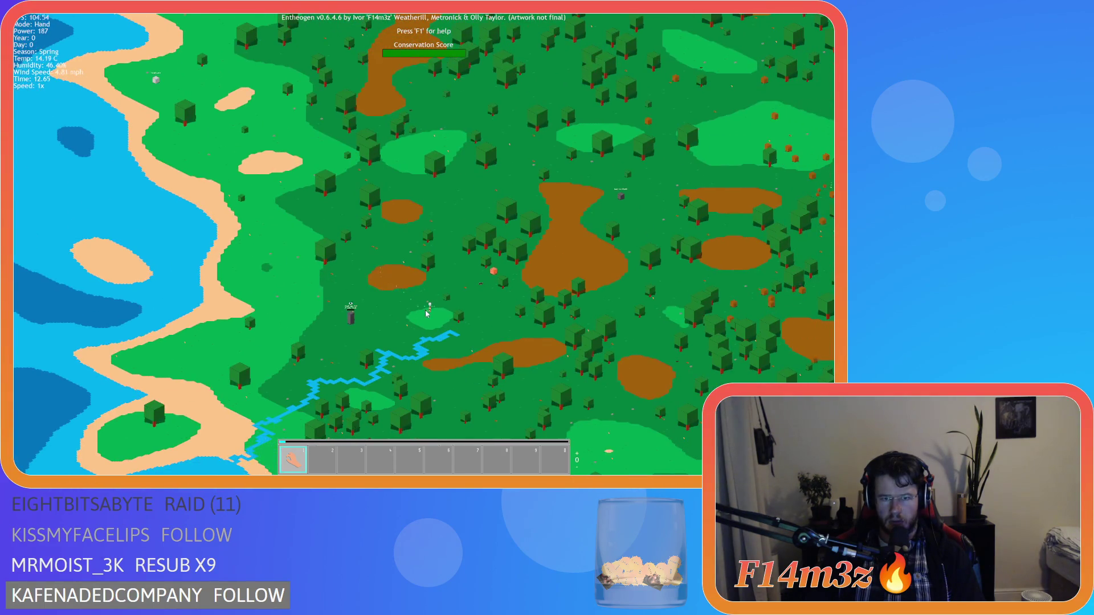
{"action": "scroll", "coordinate": [426, 313], "scroll_direction": "up", "scroll_amount": 10}
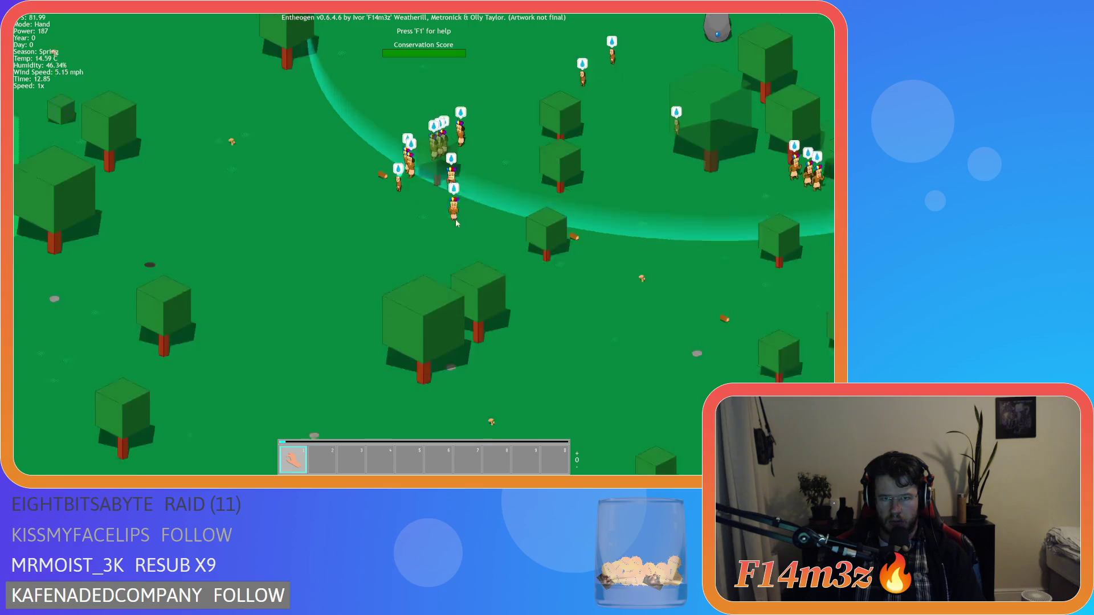
{"action": "scroll", "coordinate": [456, 222], "scroll_direction": "down", "scroll_amount": 10}
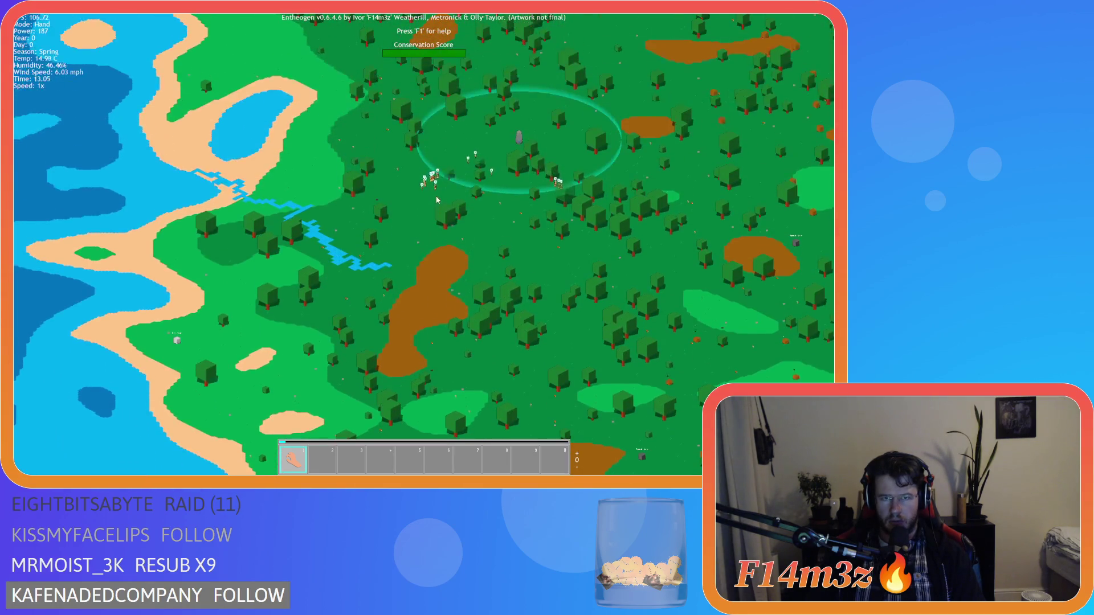
{"action": "scroll", "coordinate": [437, 200], "scroll_direction": "up", "scroll_amount": 5}
{"action": "scroll", "coordinate": [428, 188], "scroll_direction": "down", "scroll_amount": 10}
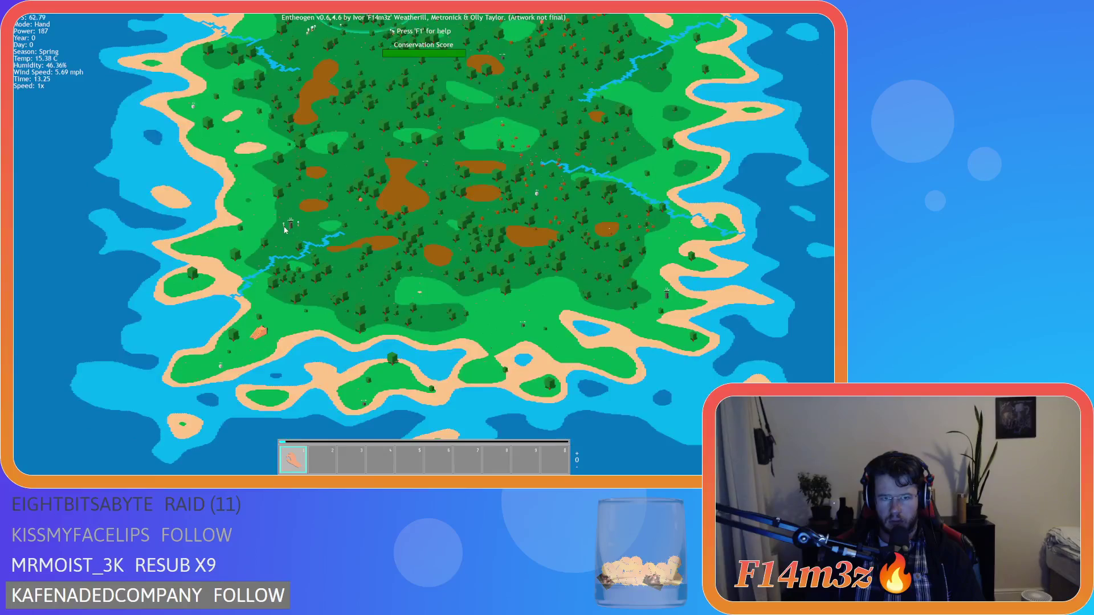
{"action": "scroll", "coordinate": [285, 229], "scroll_direction": "up", "scroll_amount": 10}
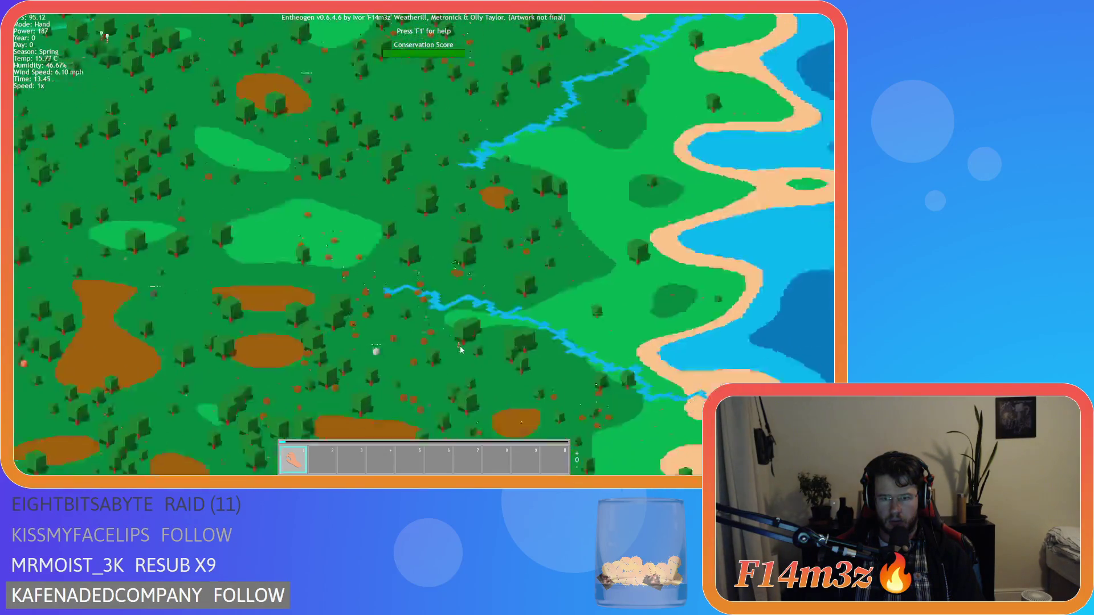
- Pan over the forest, river and coastline with WASD, then zoom in on the totem
{"action": "key", "text": "s"}
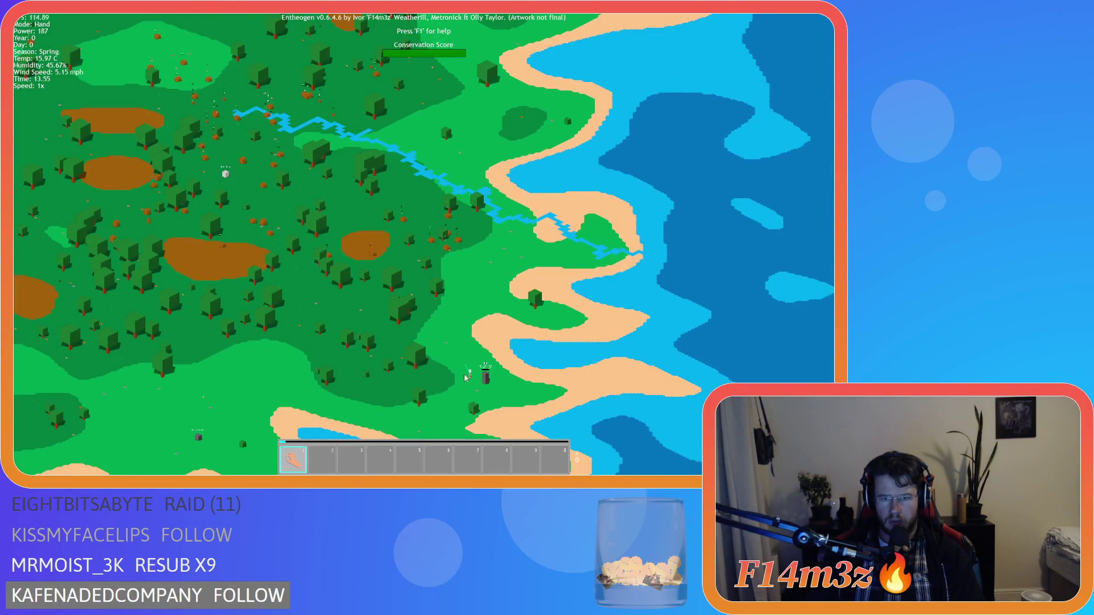
{"action": "key", "text": "a"}
{"action": "key", "text": "w"}
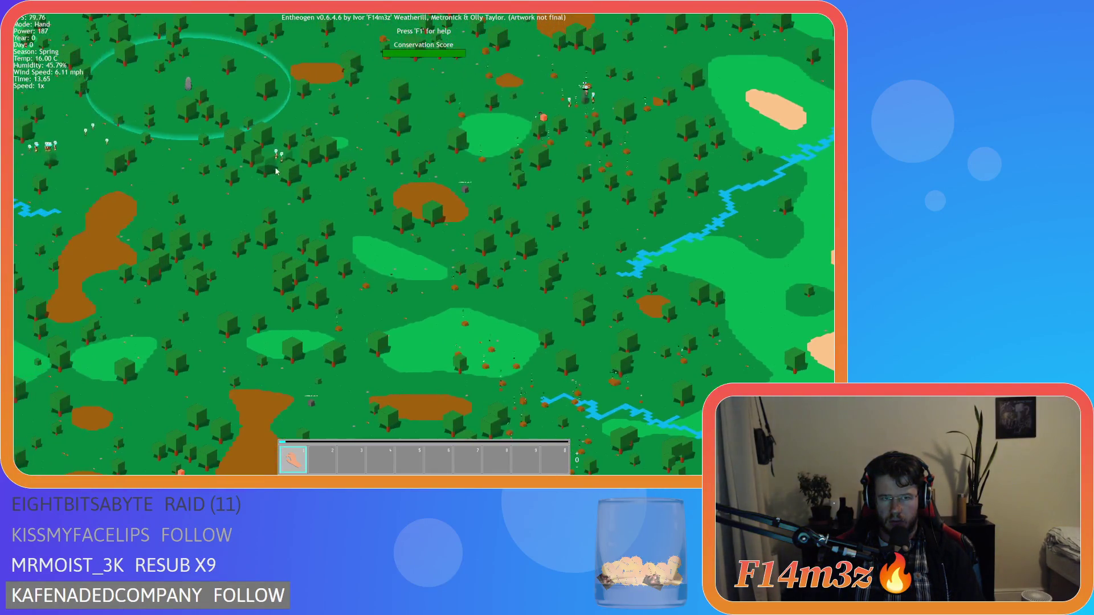
{"action": "key", "text": "d"}
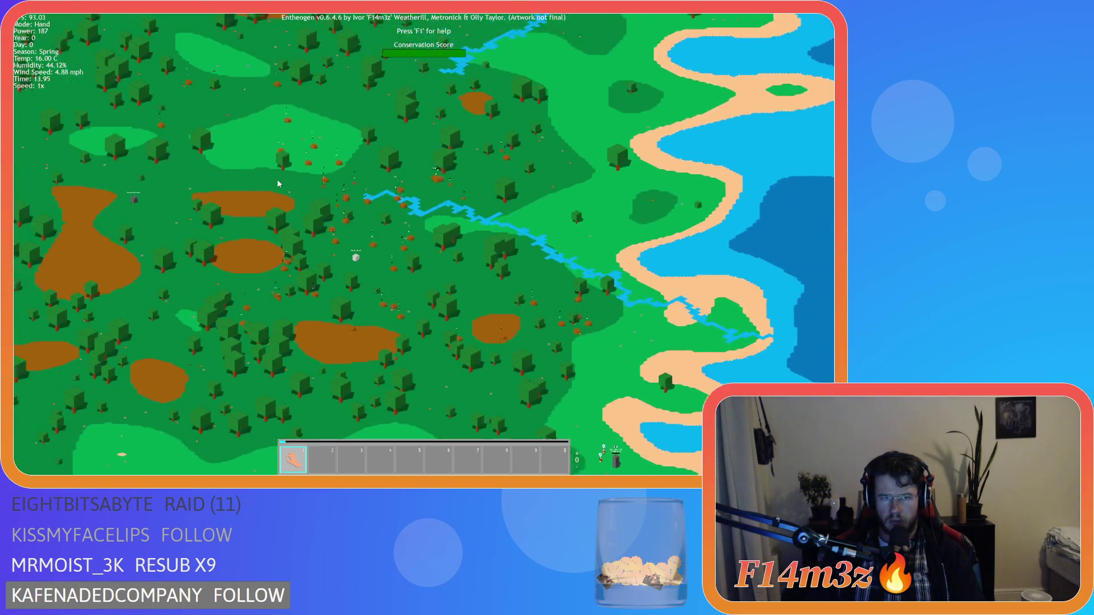
{"action": "key", "text": "w"}
{"action": "key", "text": "a"}
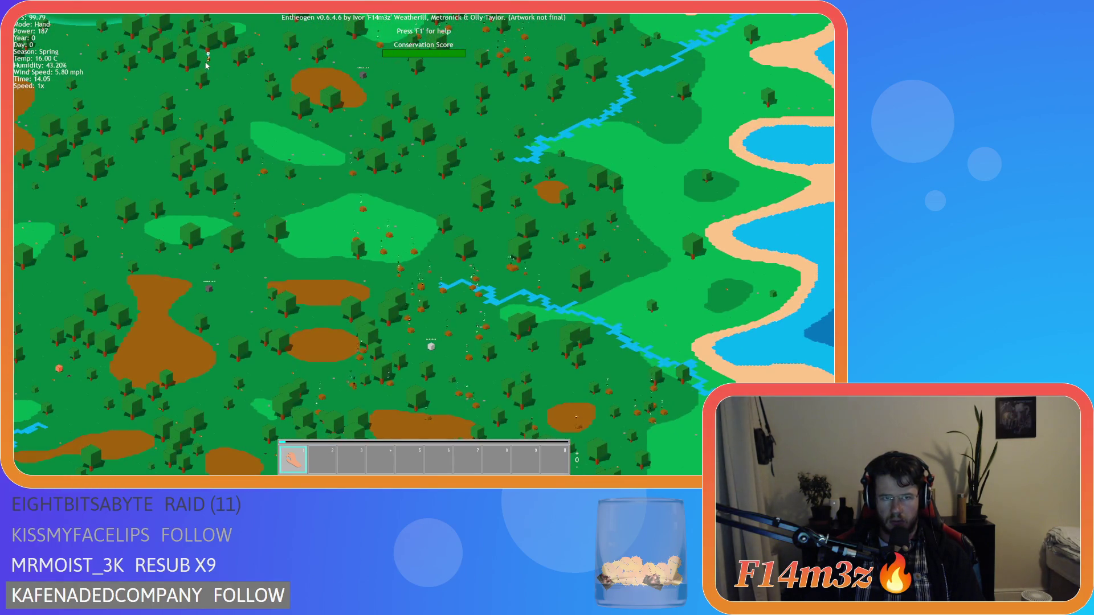
{"action": "key", "text": "s"}
{"action": "key", "text": "d"}
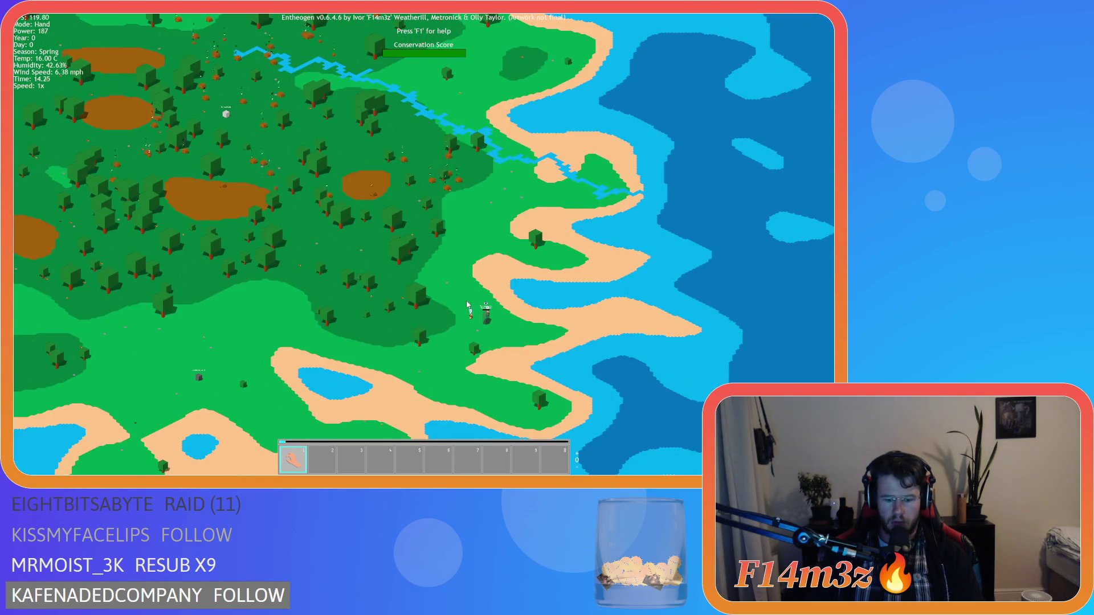
{"action": "scroll", "coordinate": [398, 216], "scroll_direction": "up", "scroll_amount": 5}
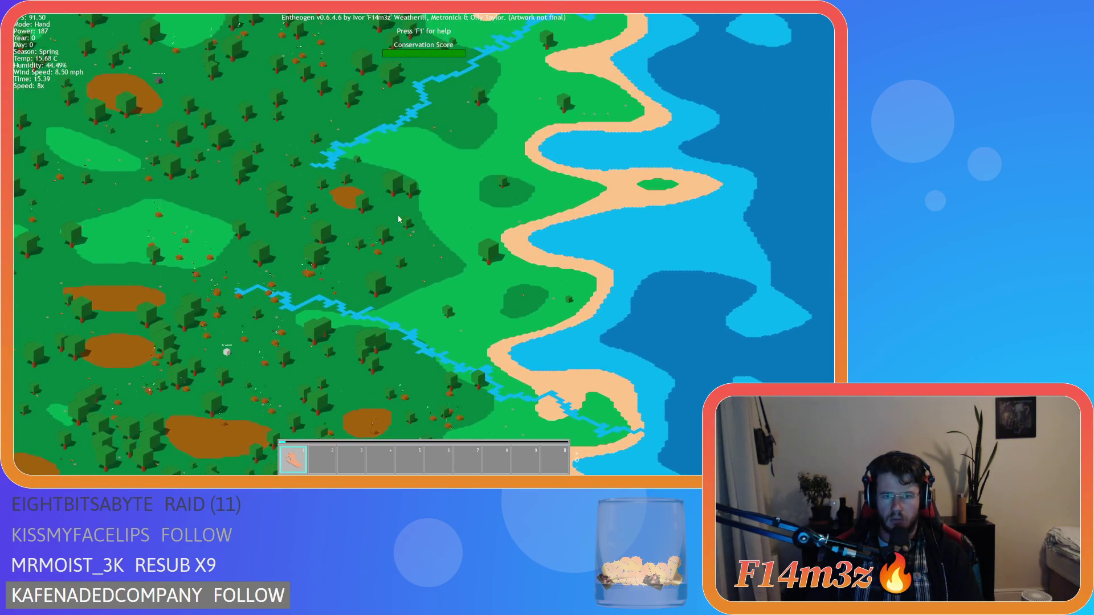
{"action": "scroll", "coordinate": [436, 260], "scroll_direction": "up", "scroll_amount": 5}
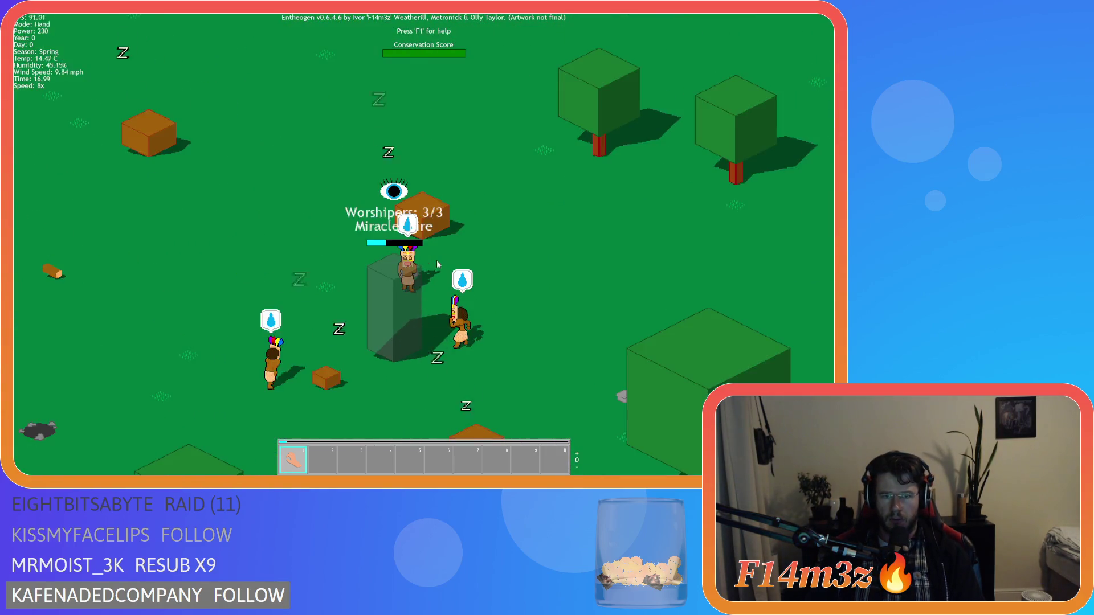
- Open the Miracles list, move it aside, and slow the game from 8x to 1x
{"action": "key", "text": "m"}
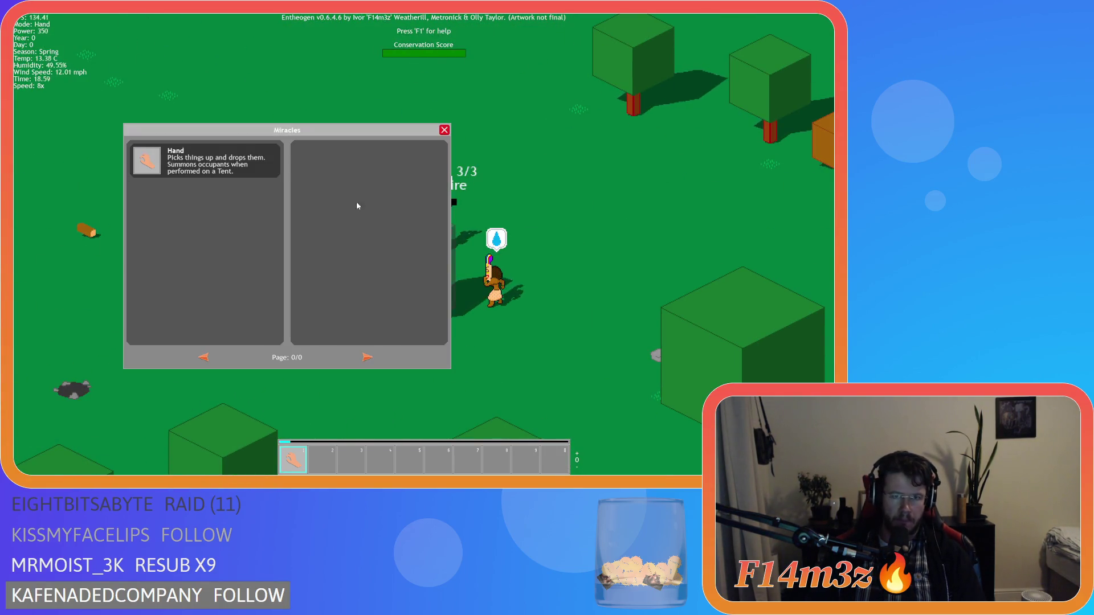
{"action": "key", "text": "a"}
{"action": "left_click_drag", "start_coordinate": [311, 134], "coordinate": [222, 121]}
{"action": "key", "text": "a"}
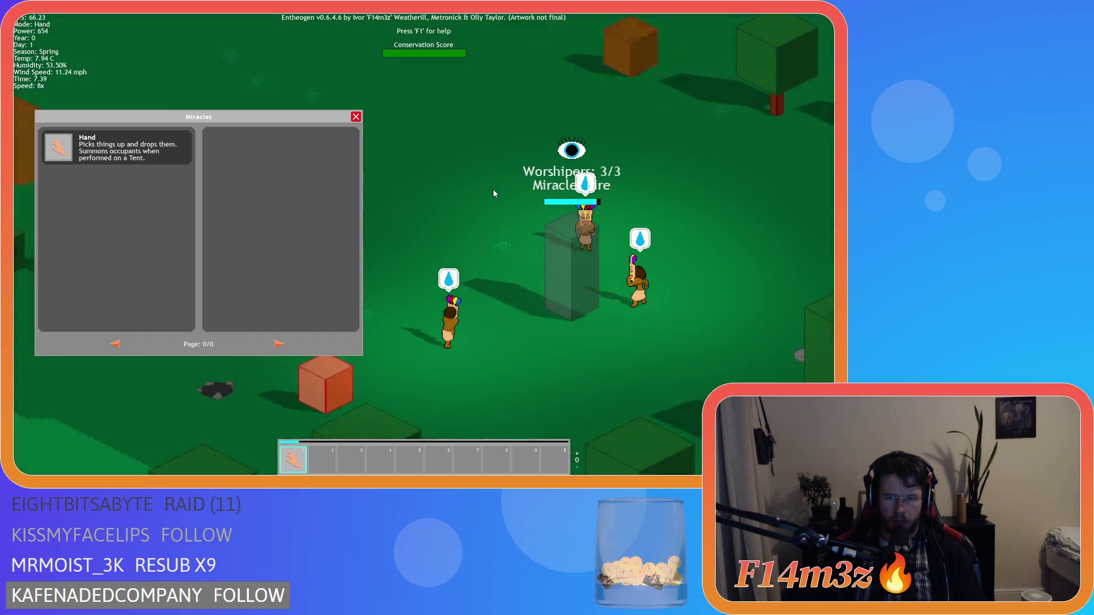
{"action": "key", "text": "space"}
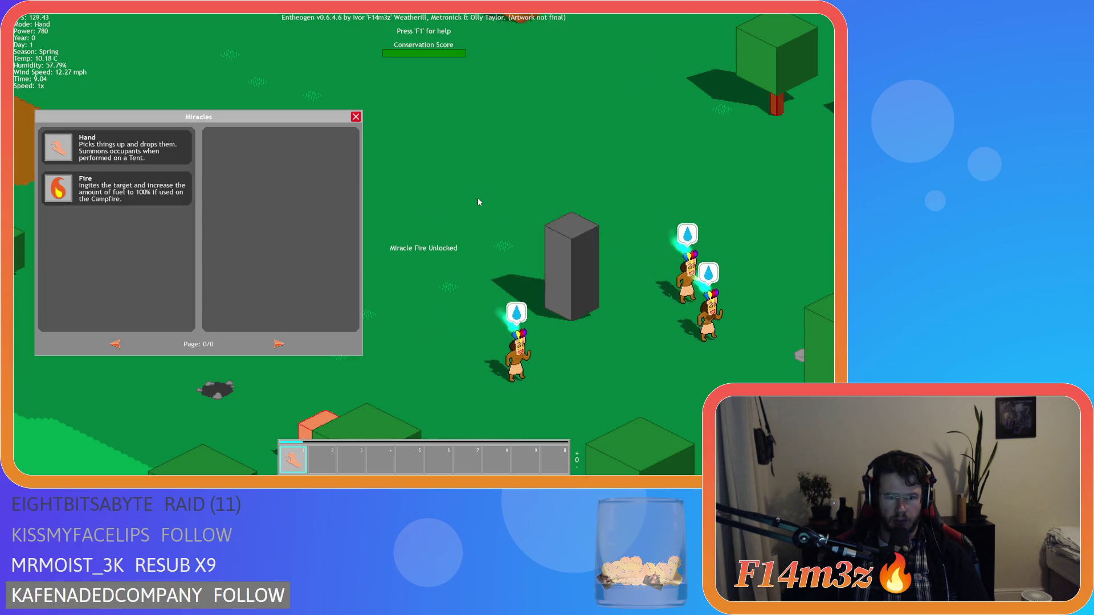
- Drag Fire onto the hotbar, move it to the third slot, and select it with key 3
{"action": "mouse_move", "coordinate": [58, 188]}
{"action": "left_mouse_down"}
{"action": "mouse_move", "coordinate": [337, 439]}
{"action": "mouse_move", "coordinate": [322, 459]}
{"action": "left_mouse_up"}
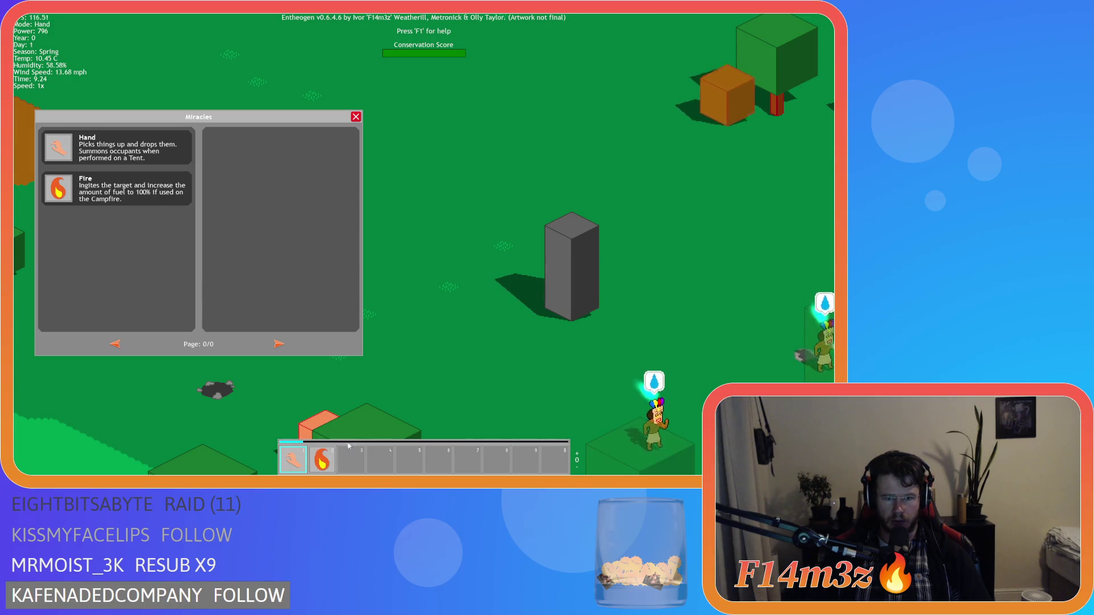
{"action": "key", "text": "2"}
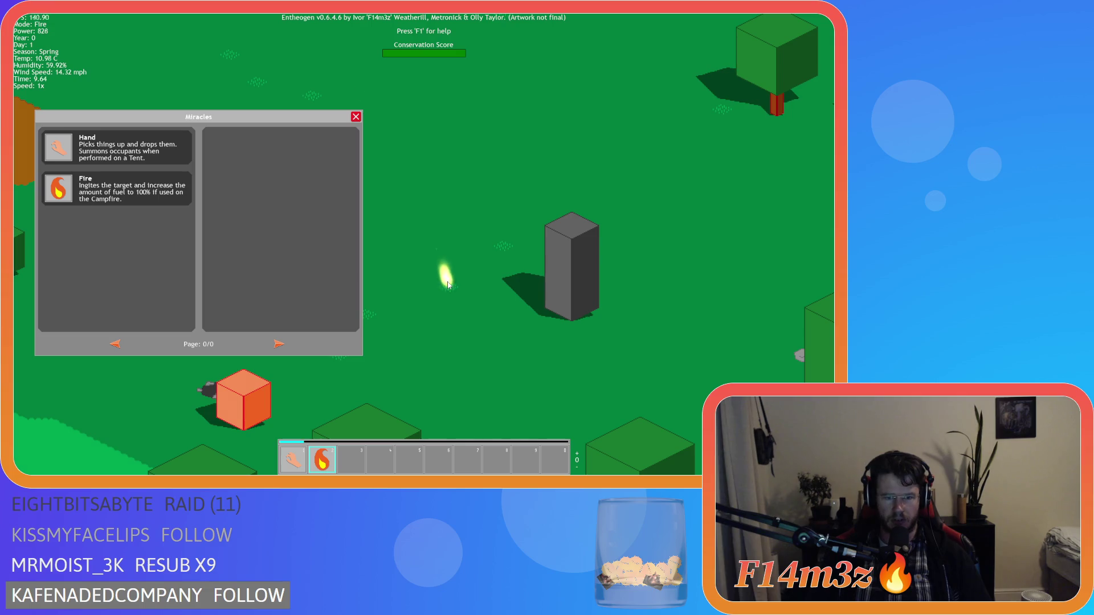
{"action": "key", "text": "2"}
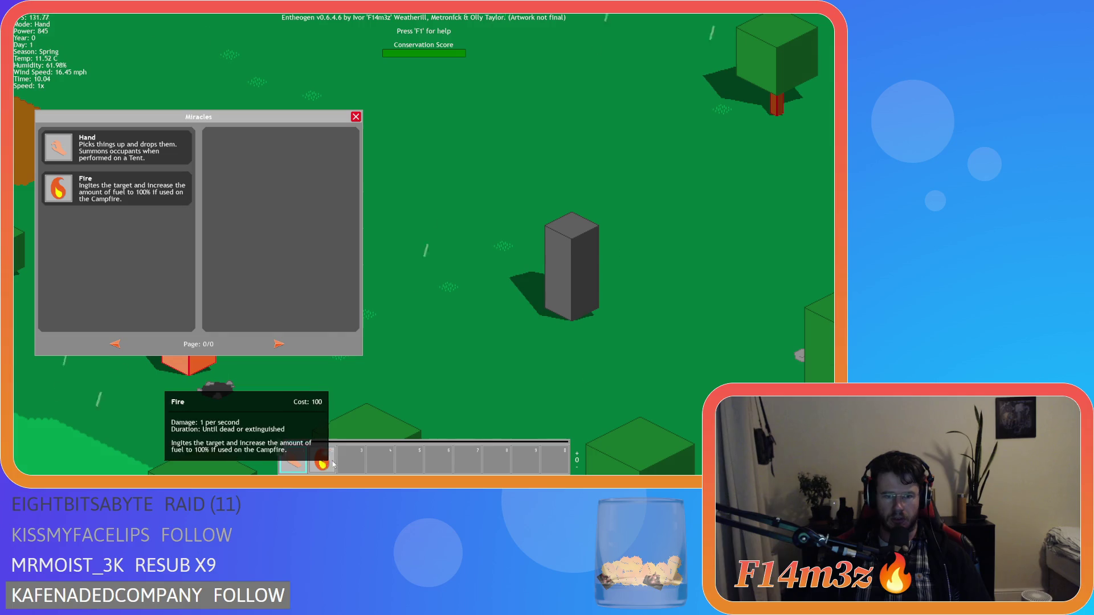
{"action": "left_click_drag", "start_coordinate": [322, 459], "coordinate": [353, 461]}
{"action": "key", "text": "3"}
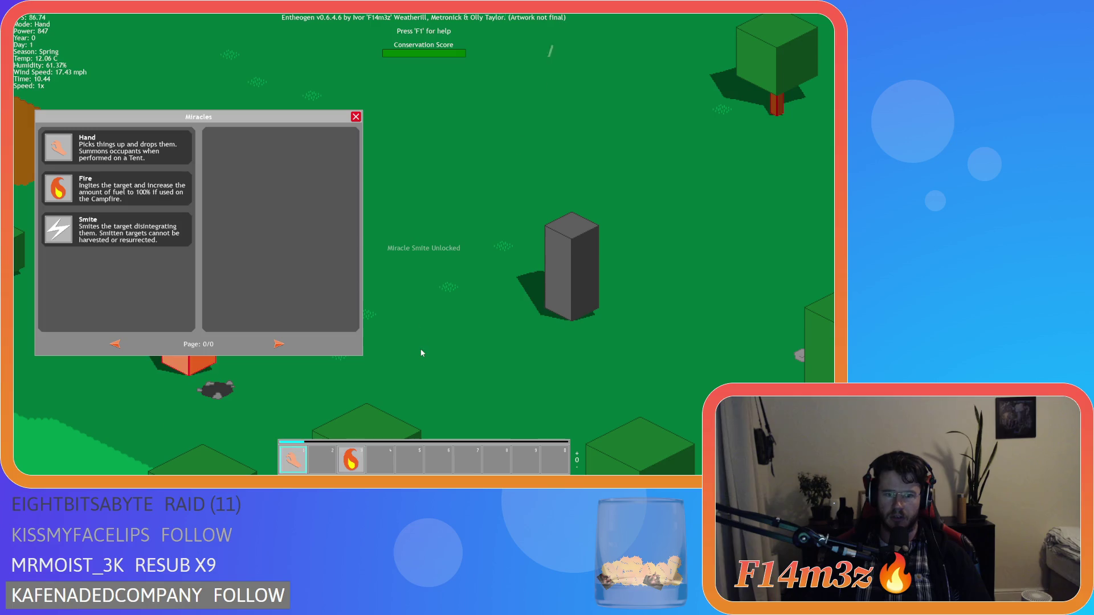
- Shuffle Fire across hotbar slots 2 to 6, settle it in slot 3, then switch back to Hand
{"action": "left_click_drag", "start_coordinate": [352, 464], "coordinate": [322, 459]}
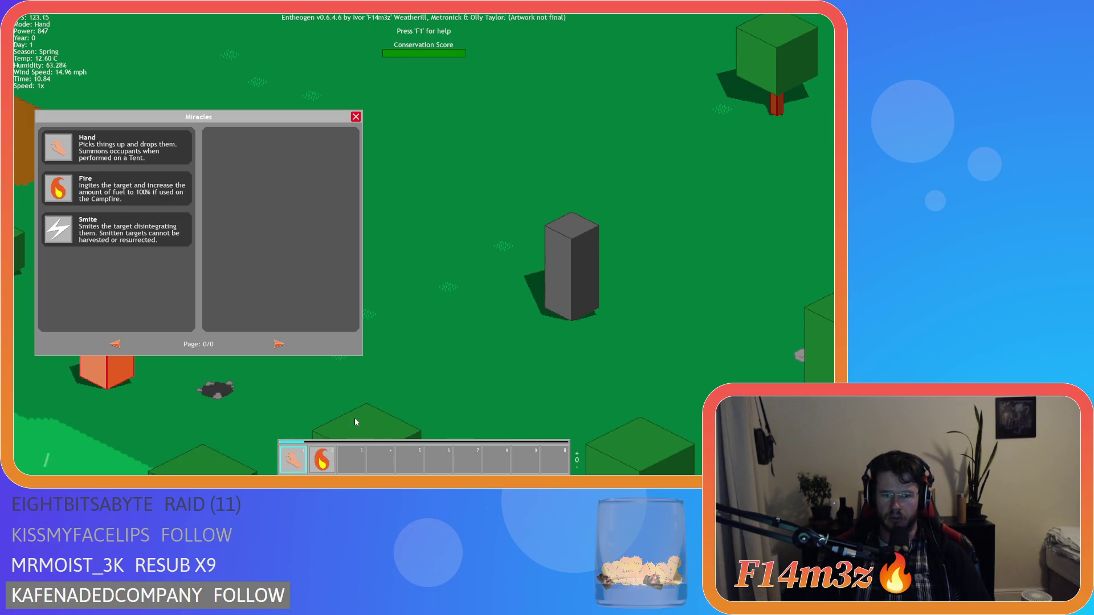
{"action": "left_click_drag", "start_coordinate": [322, 459], "coordinate": [380, 459]}
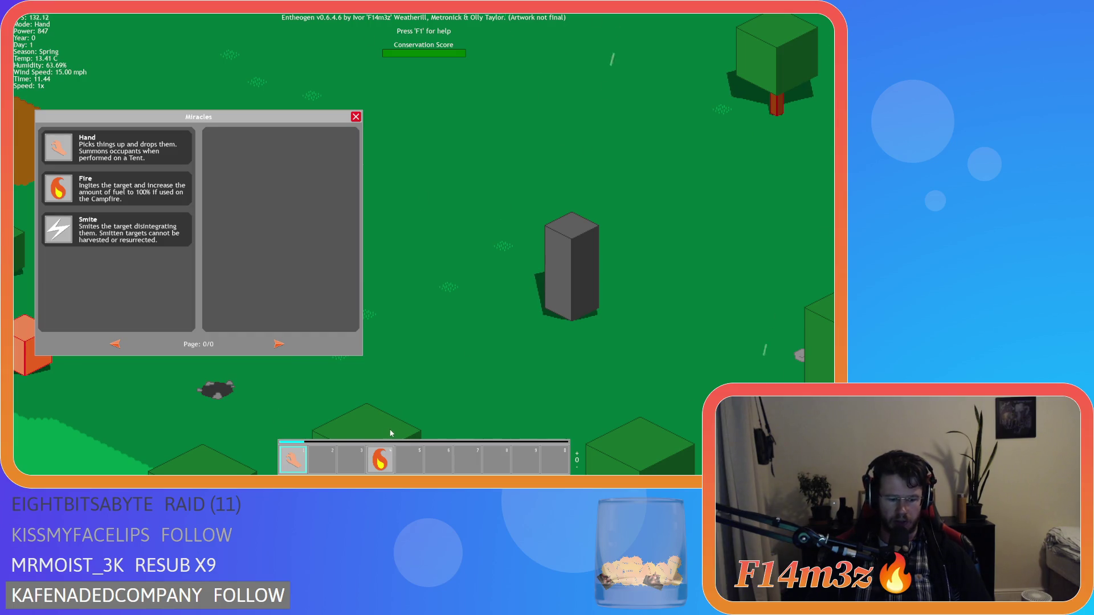
{"action": "left_click_drag", "start_coordinate": [380, 460], "coordinate": [409, 460]}
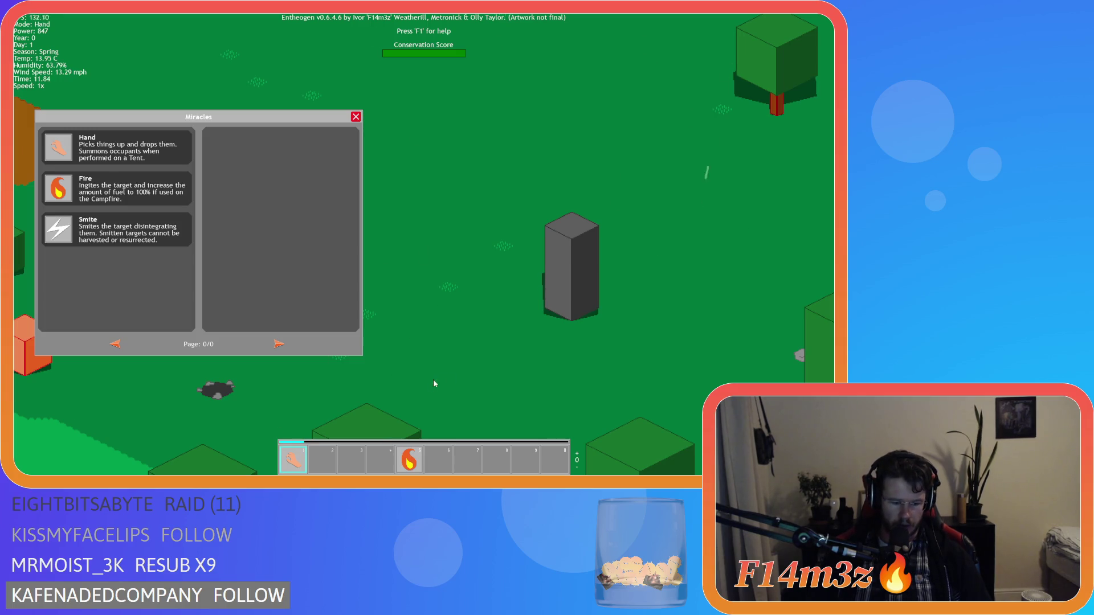
{"action": "left_click_drag", "start_coordinate": [403, 466], "coordinate": [468, 461]}
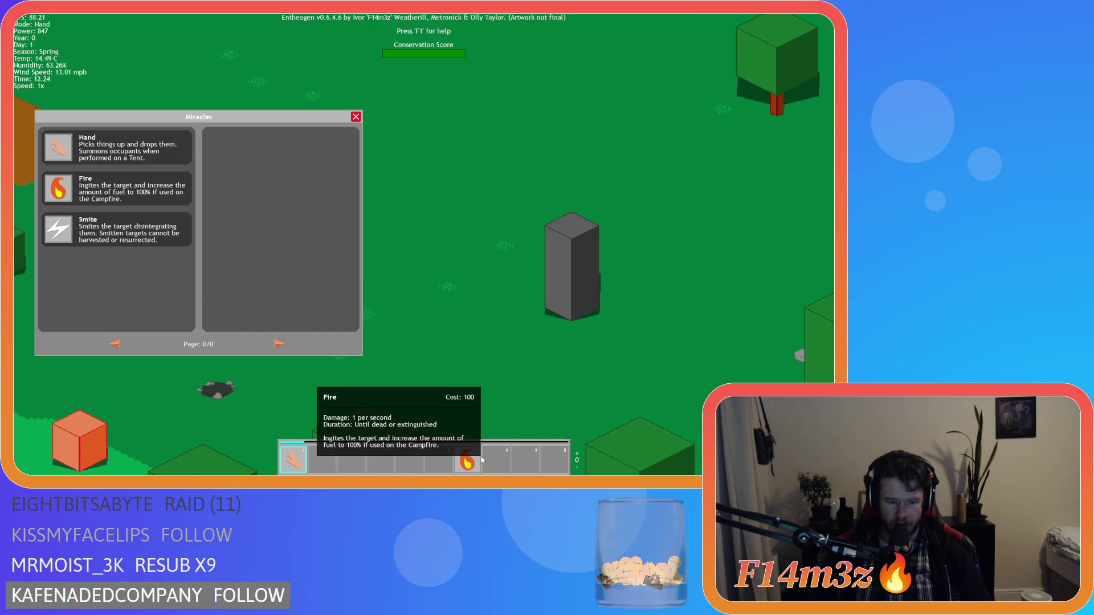
{"action": "mouse_move", "coordinate": [467, 460]}
{"action": "left_mouse_down"}
{"action": "mouse_move", "coordinate": [317, 456]}
{"action": "mouse_move", "coordinate": [409, 449]}
{"action": "mouse_move", "coordinate": [478, 467]}
{"action": "mouse_move", "coordinate": [327, 460]}
{"action": "left_mouse_up"}
{"action": "left_click", "coordinate": [358, 456]}
{"action": "key", "text": "1"}
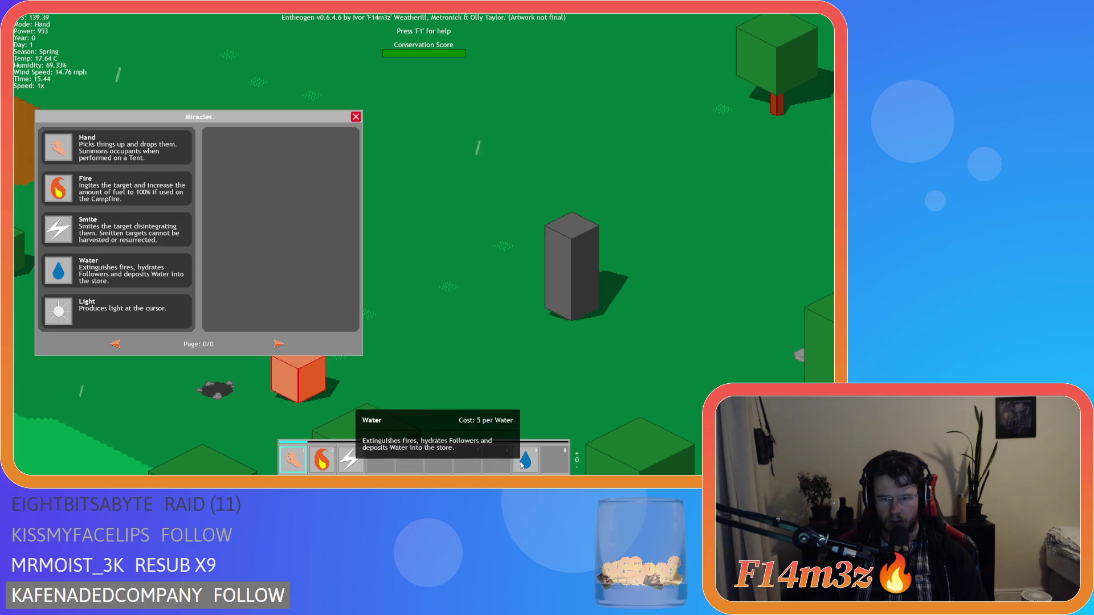
- Move Water between hotbar slots 5–7 and cast Smite onto the grass with key 3
{"action": "left_click_drag", "start_coordinate": [554, 456], "coordinate": [555, 455]}
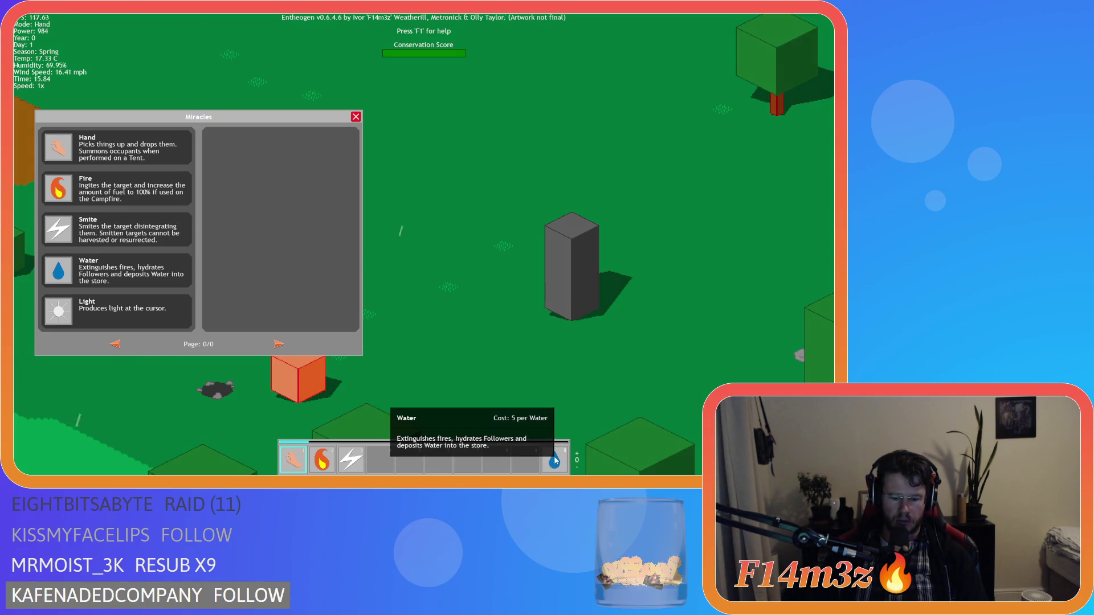
{"action": "left_click_drag", "start_coordinate": [556, 462], "coordinate": [480, 462]}
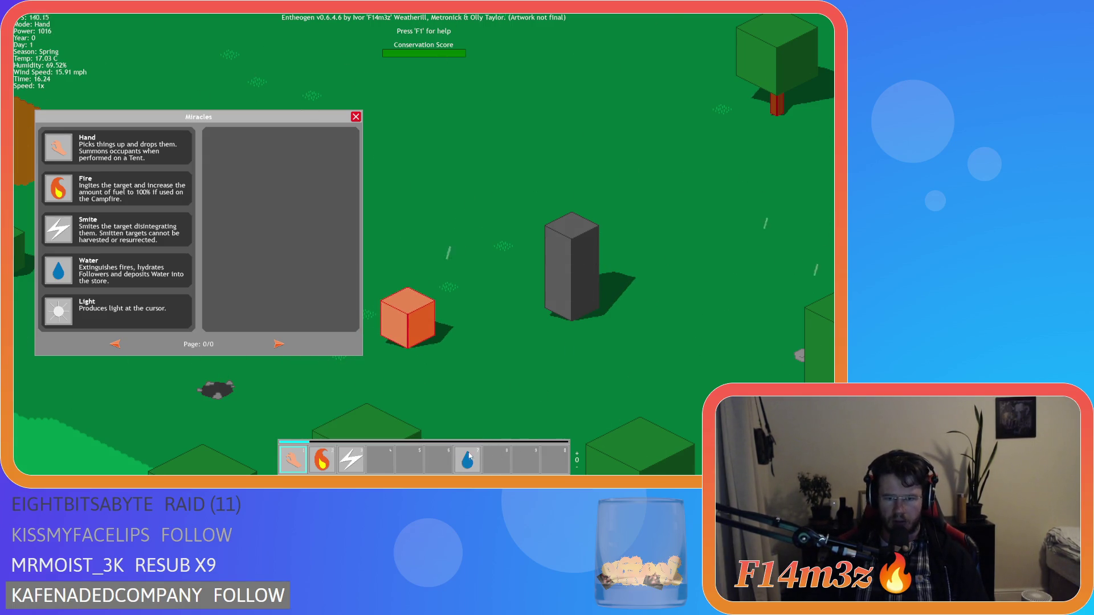
{"action": "left_click_drag", "start_coordinate": [468, 456], "coordinate": [412, 458]}
{"action": "left_click", "coordinate": [413, 458]}
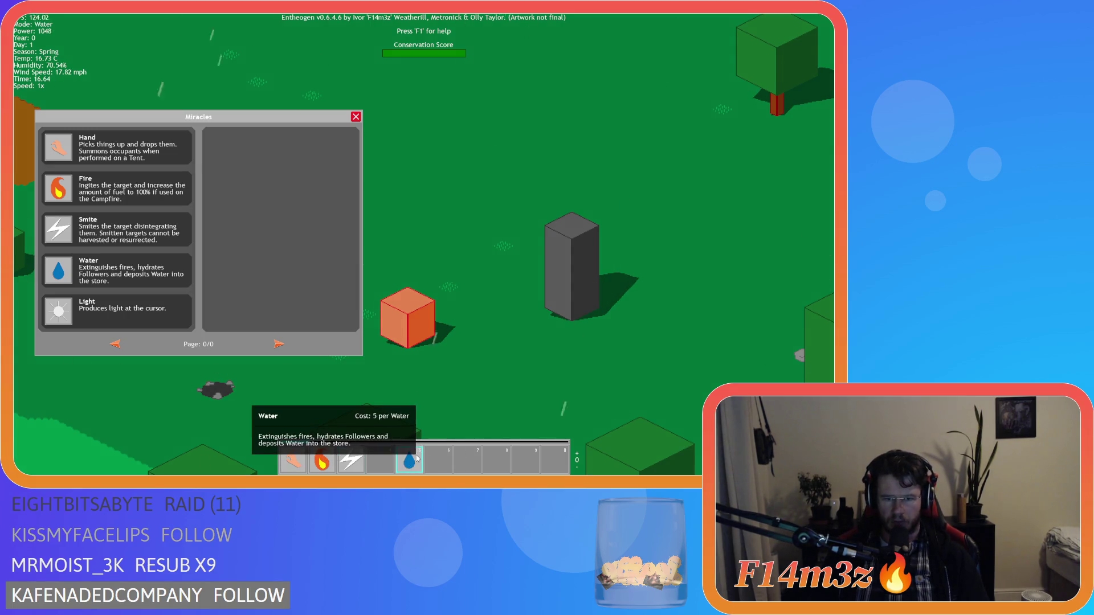
{"action": "left_click_drag", "start_coordinate": [409, 459], "coordinate": [438, 458]}
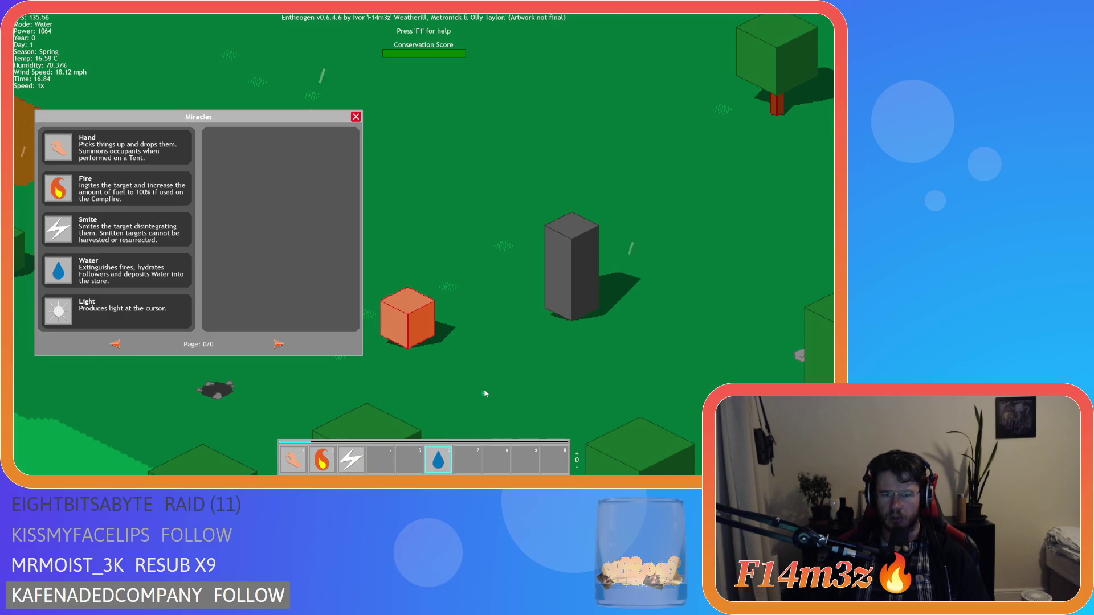
{"action": "key", "text": "3"}
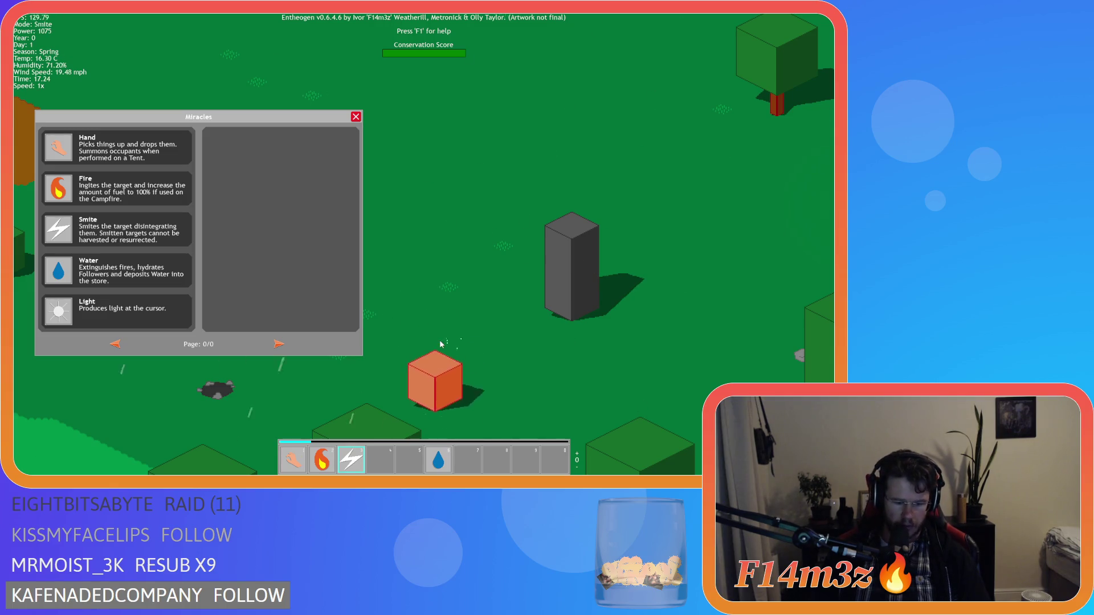
{"action": "left_click_drag", "start_coordinate": [438, 458], "coordinate": [476, 464]}
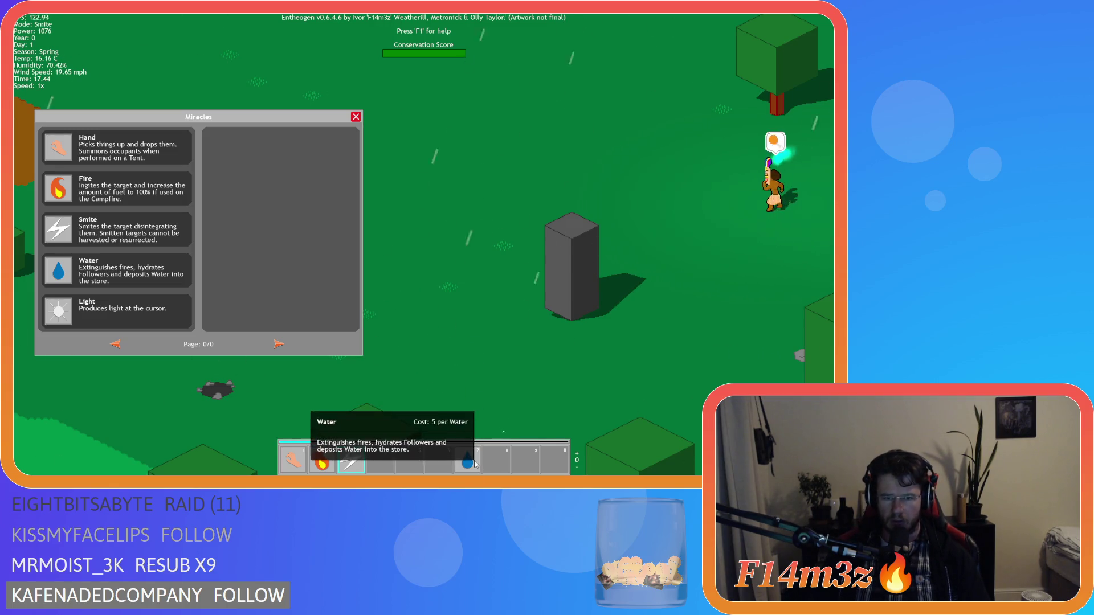
{"action": "left_click", "coordinate": [273, 368]}
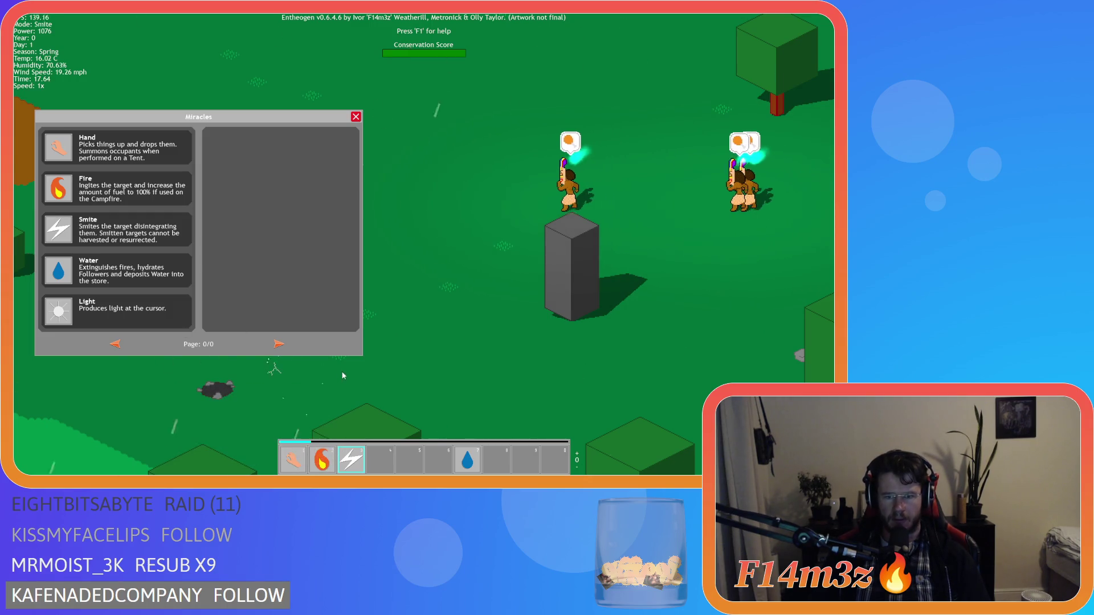
- Close the Miracles list, return to Hand, and quit to the main menu
{"action": "key", "text": "Escape"}
{"action": "key", "text": "1"}
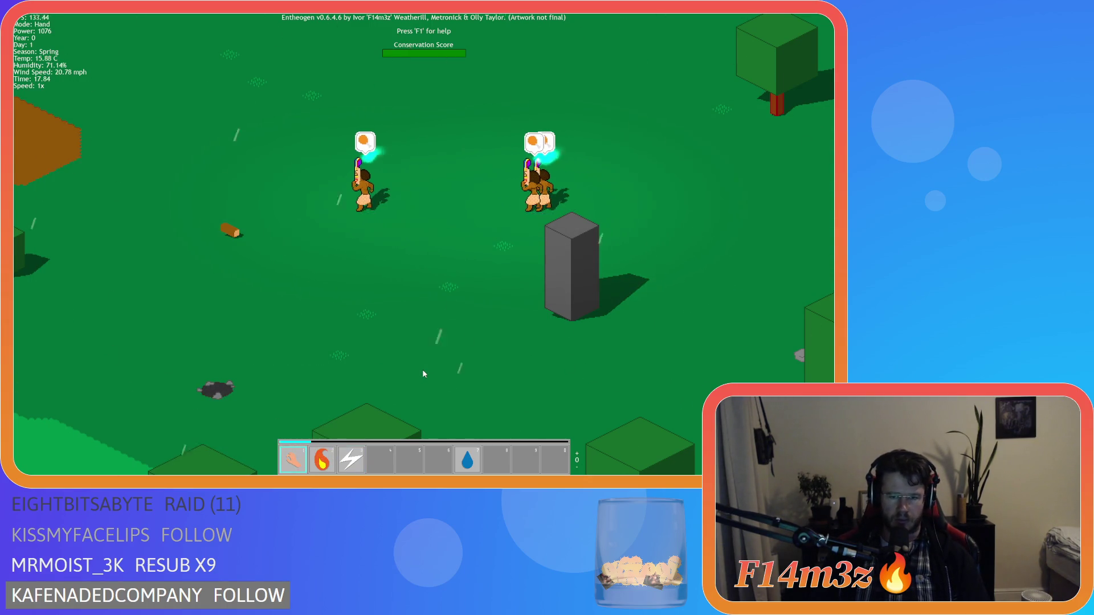
{"action": "key", "text": "Escape"}
{"action": "left_click", "coordinate": [426, 277]}
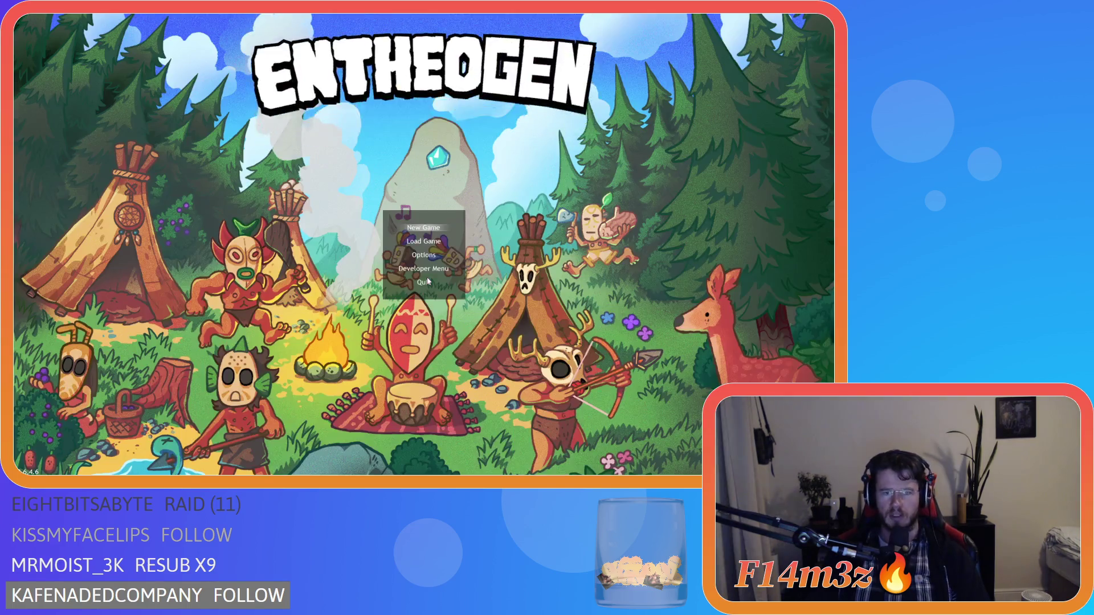
{"action": "left_click", "coordinate": [428, 281]}
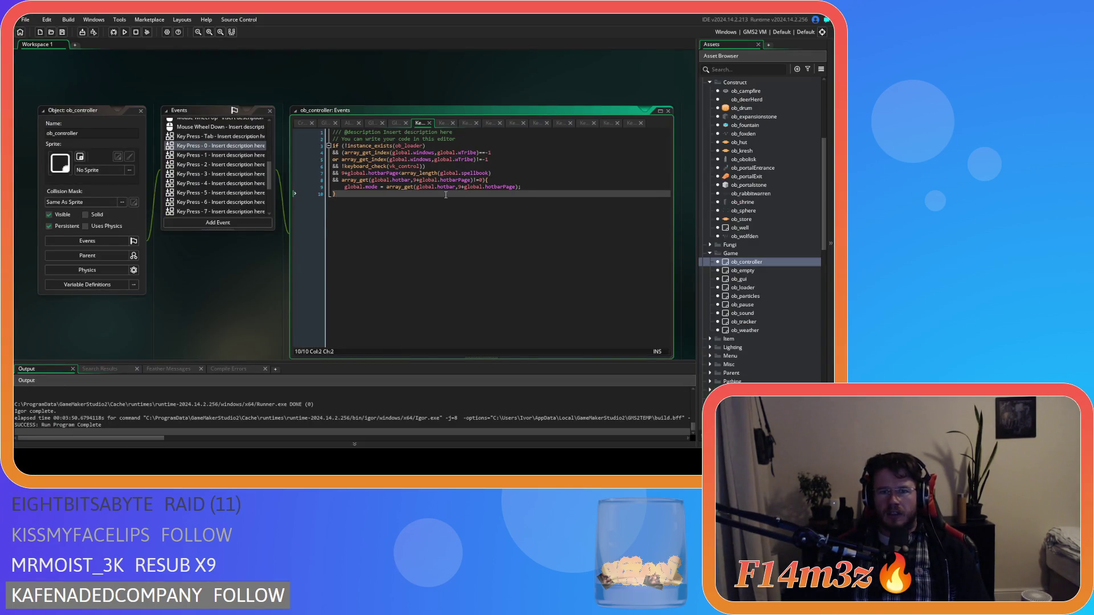
{"action": "left_click", "coordinate": [555, 186]}
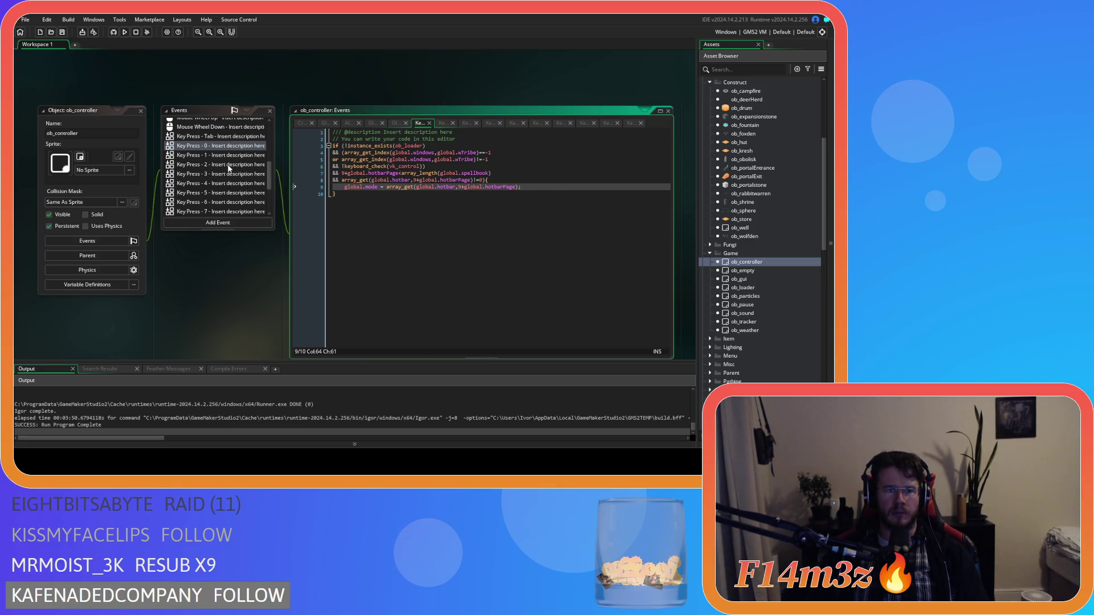
{"action": "left_click", "coordinate": [498, 225]}
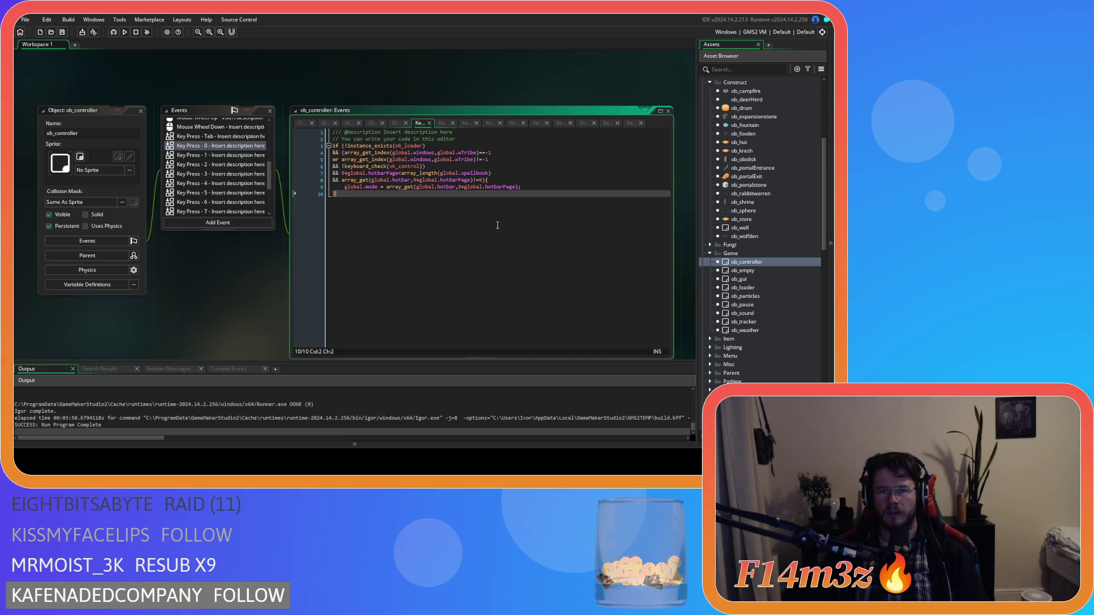
{"action": "left_click", "coordinate": [498, 174]}
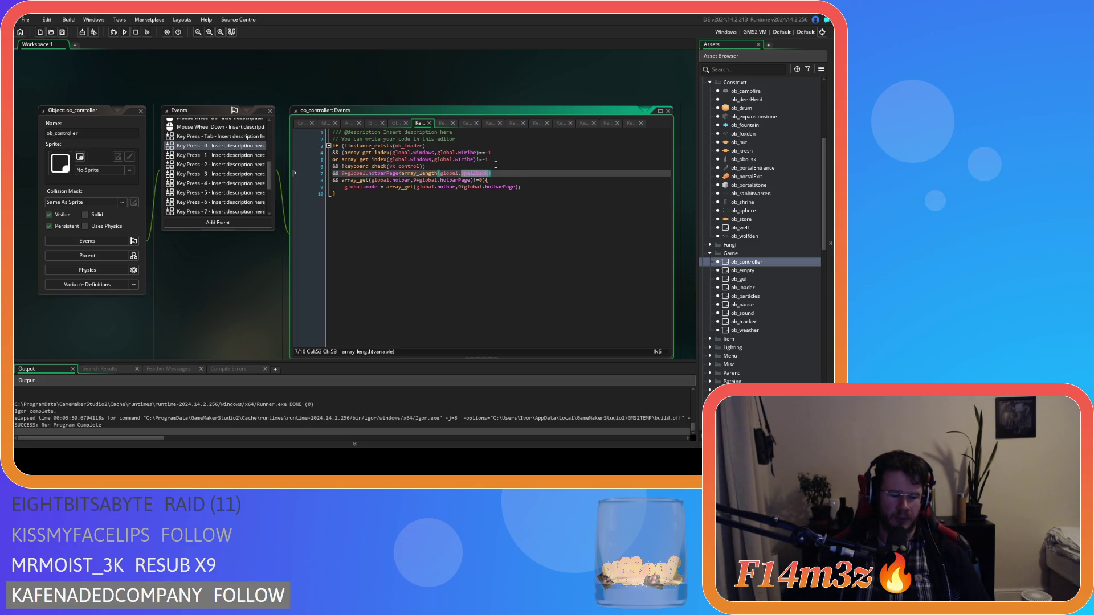
- Replace spellbook with hotbar on line 7 in Key Press 0–6, undoing a stray edit in Key Press 4
{"action": "type", "text": "hotbar"}
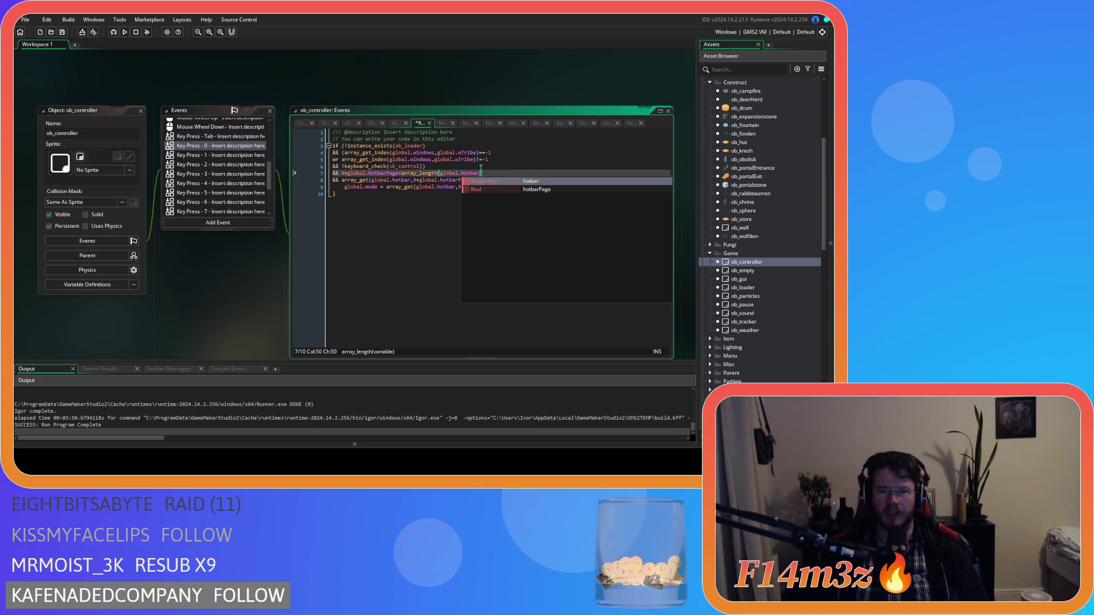
{"action": "key", "text": "ctrl+Tab"}
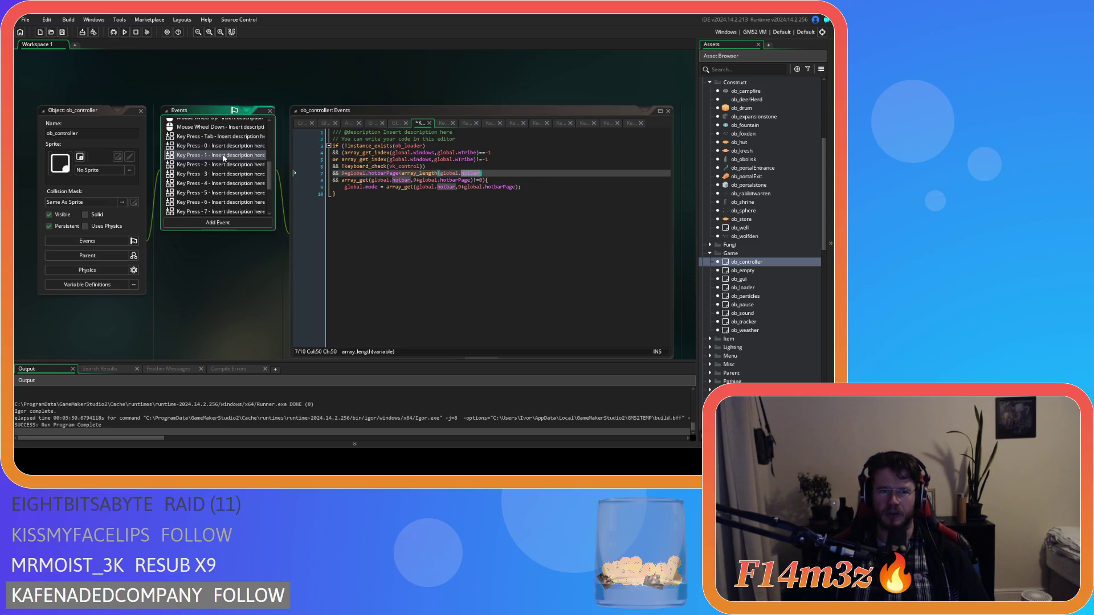
{"action": "left_click", "coordinate": [245, 165]}
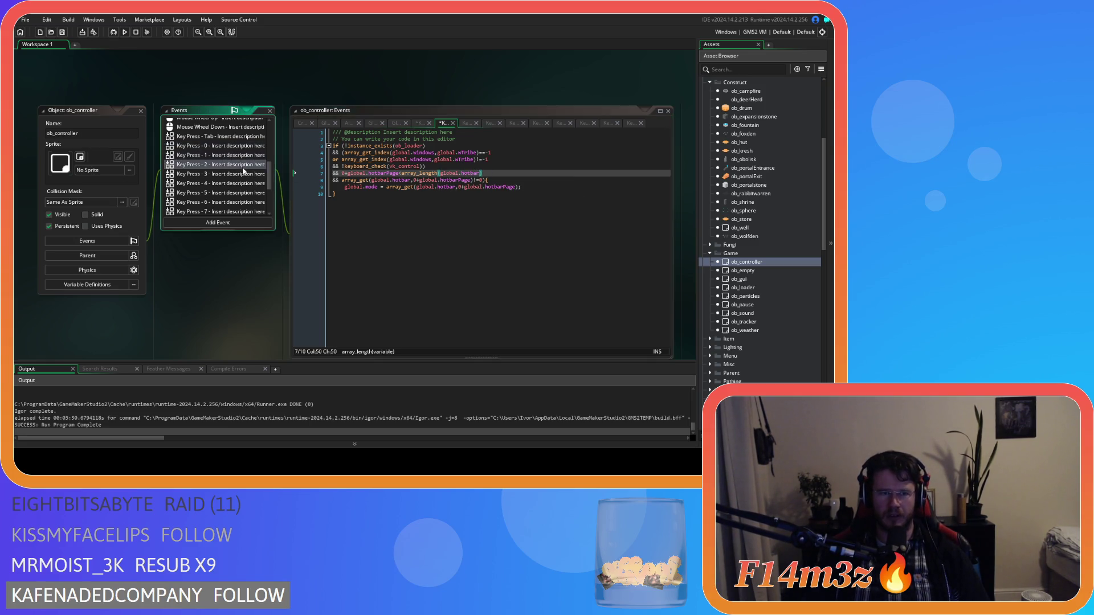
{"action": "left_click", "coordinate": [233, 175]}
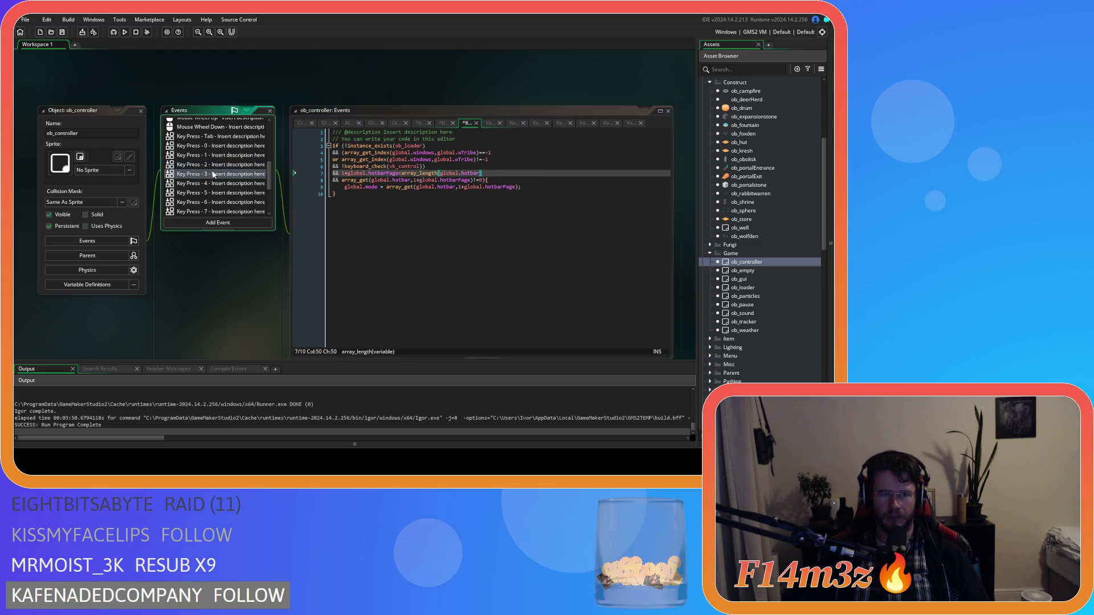
{"action": "left_click", "coordinate": [215, 184]}
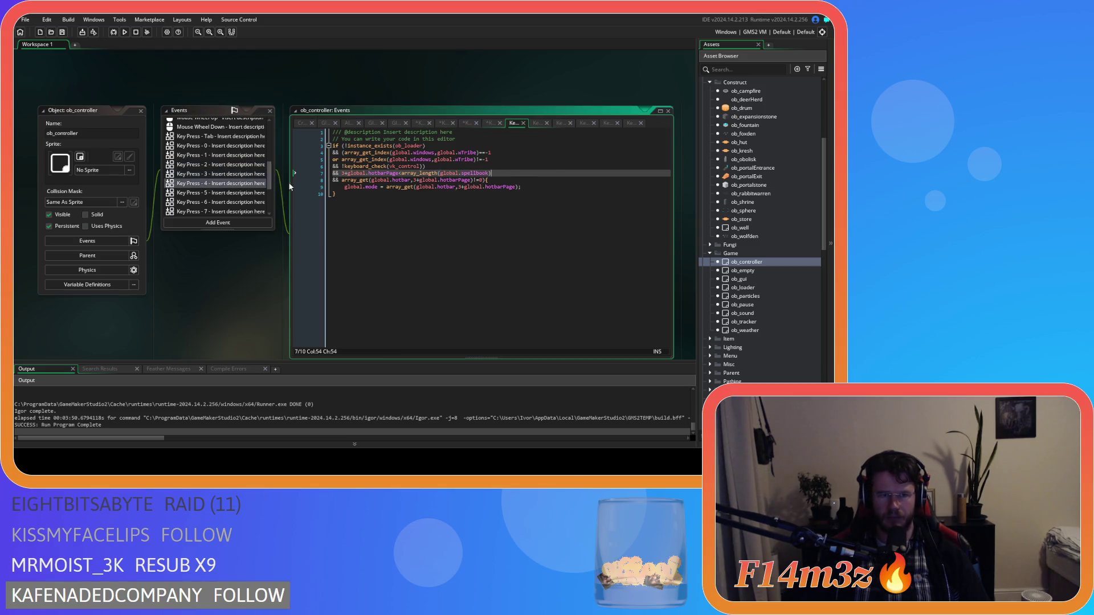
{"action": "key", "text": "ctrl+z"}
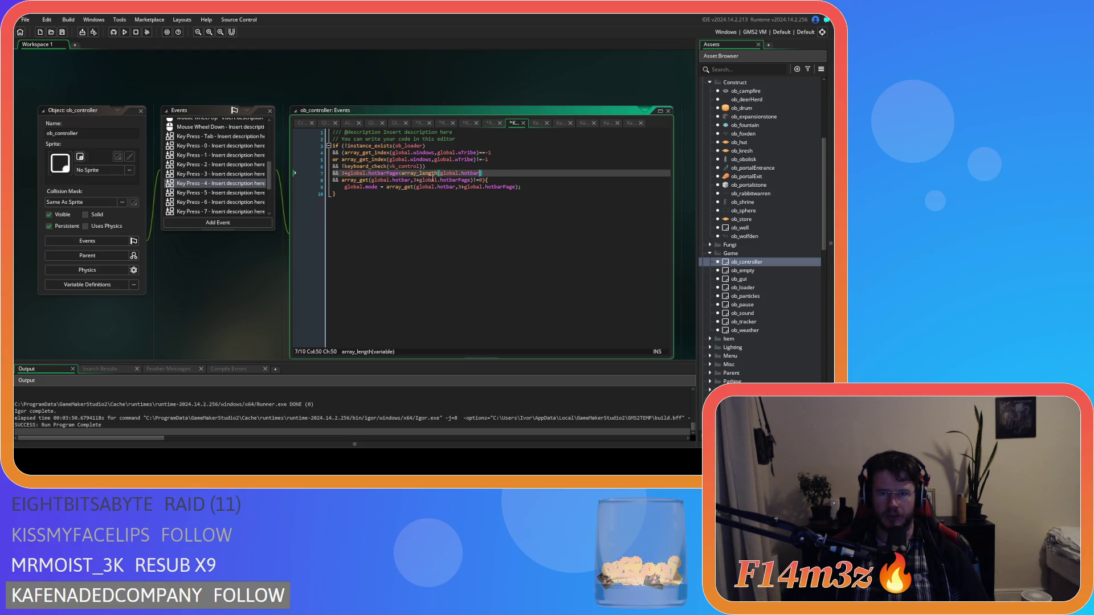
{"action": "left_click", "coordinate": [198, 192]}
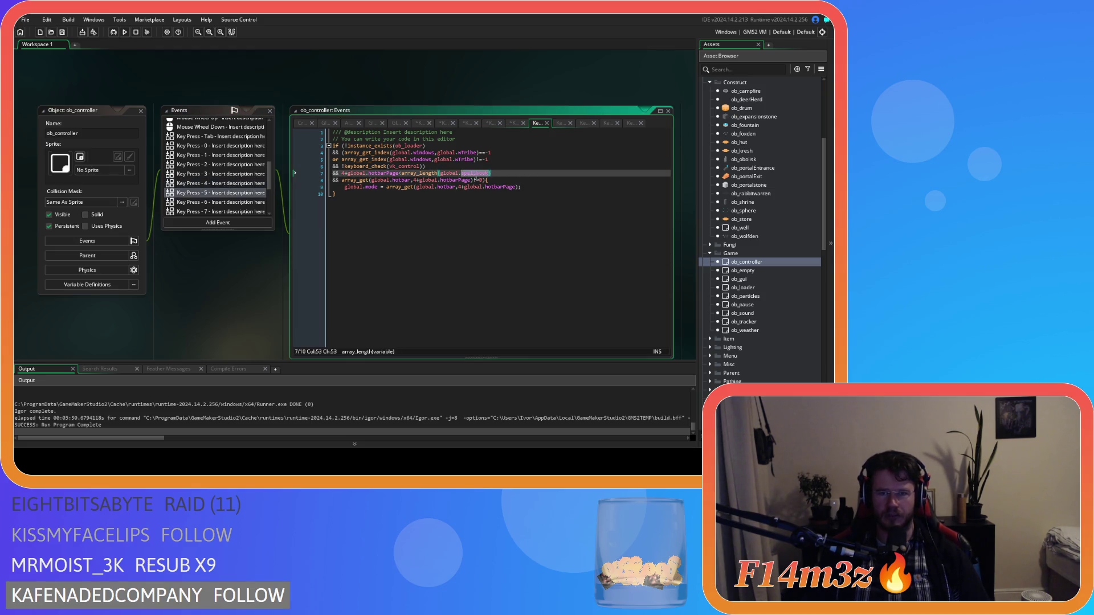
{"action": "left_click", "coordinate": [260, 202]}
{"action": "double_click", "coordinate": [473, 173]}
{"action": "left_click", "coordinate": [227, 210]}
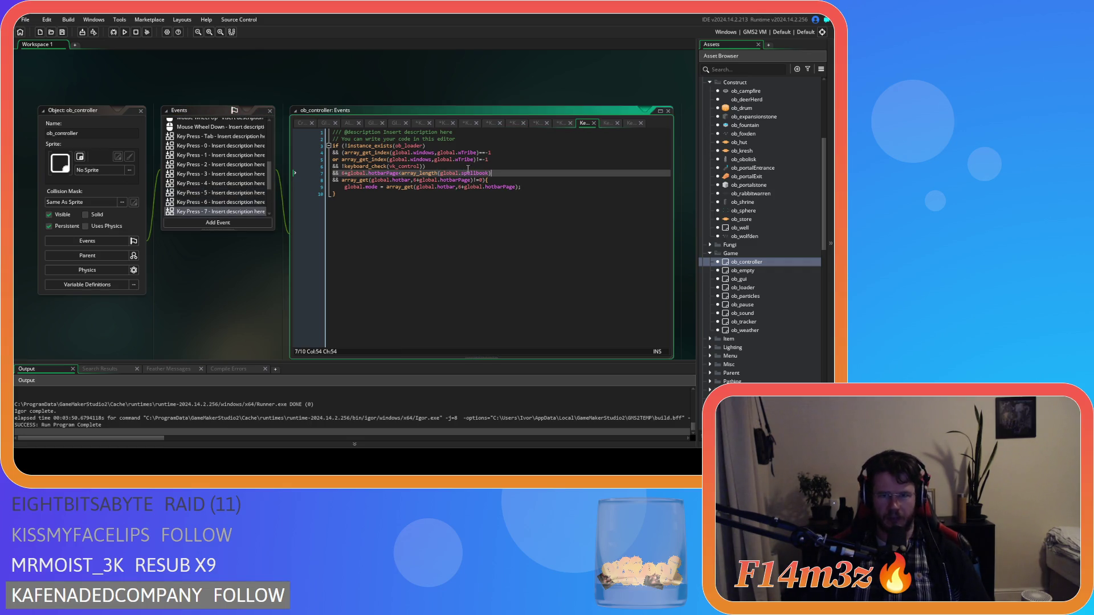
- Change spellbook to hotbar on line 7 of Key Press 7–9, then launch a test build
{"action": "scroll", "coordinate": [217, 186], "scroll_direction": "down", "scroll_amount": 1}
{"action": "left_click", "coordinate": [210, 204]}
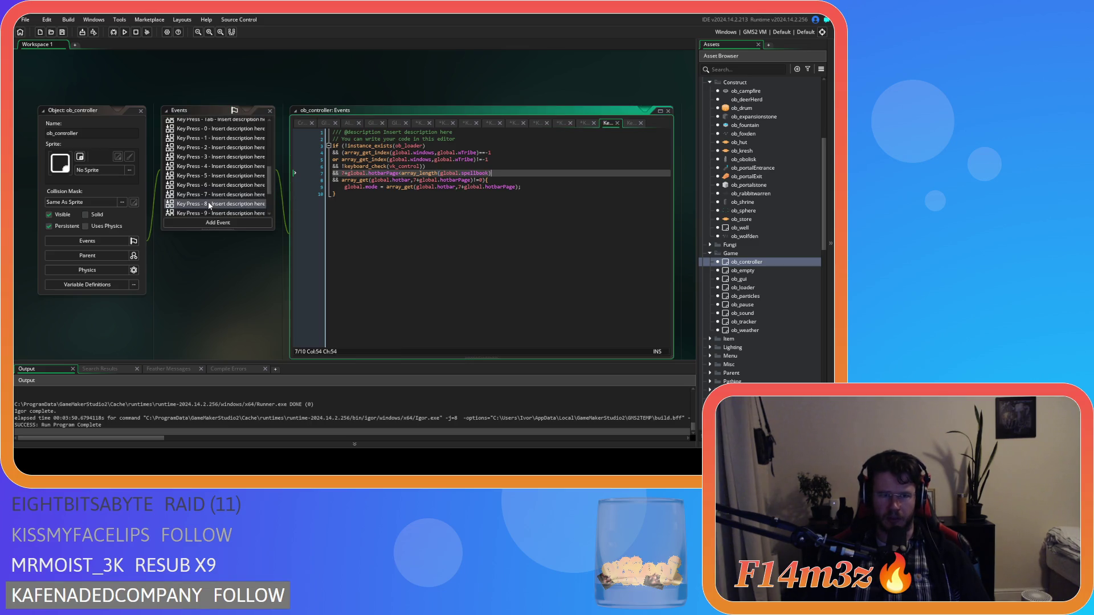
{"action": "double_click", "coordinate": [467, 174]}
{"action": "type", "text": "hotbar"}
{"action": "scroll", "coordinate": [223, 182], "scroll_direction": "down", "scroll_amount": 2}
{"action": "left_click", "coordinate": [222, 182]}
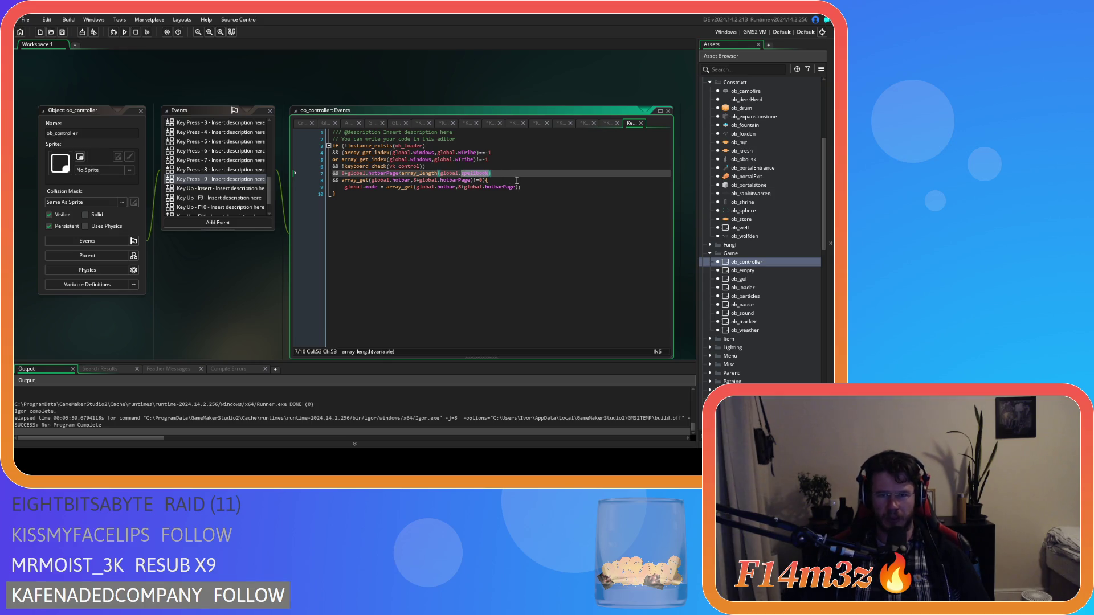
{"action": "scroll", "coordinate": [222, 158], "scroll_direction": "up", "scroll_amount": 2}
{"action": "left_click", "coordinate": [233, 150]}
{"action": "left_click", "coordinate": [228, 130]}
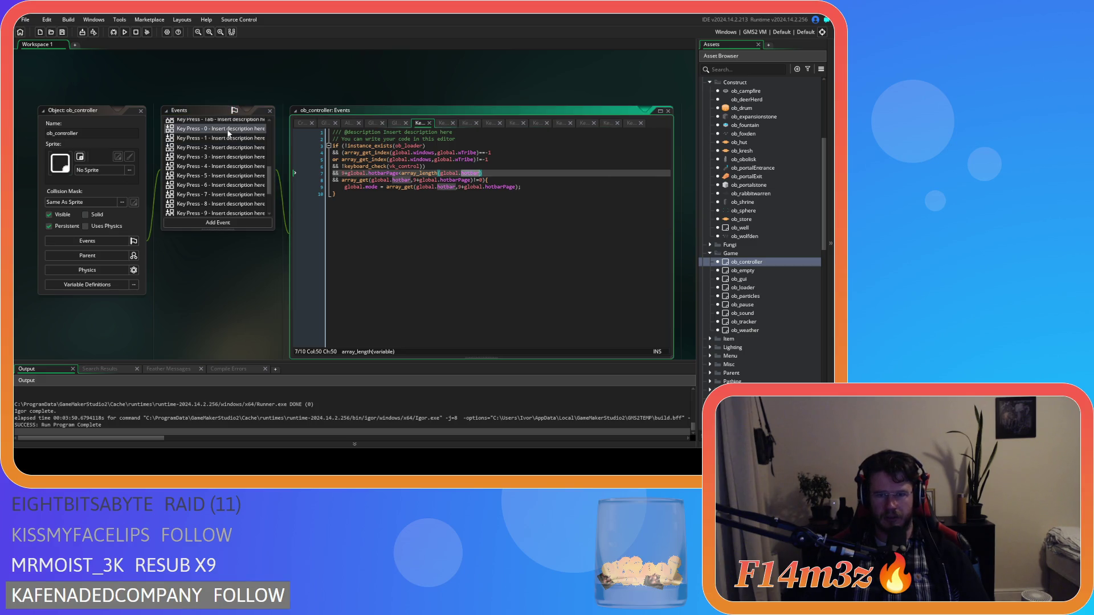
{"action": "left_click", "coordinate": [494, 200]}
{"action": "key", "text": "F5"}
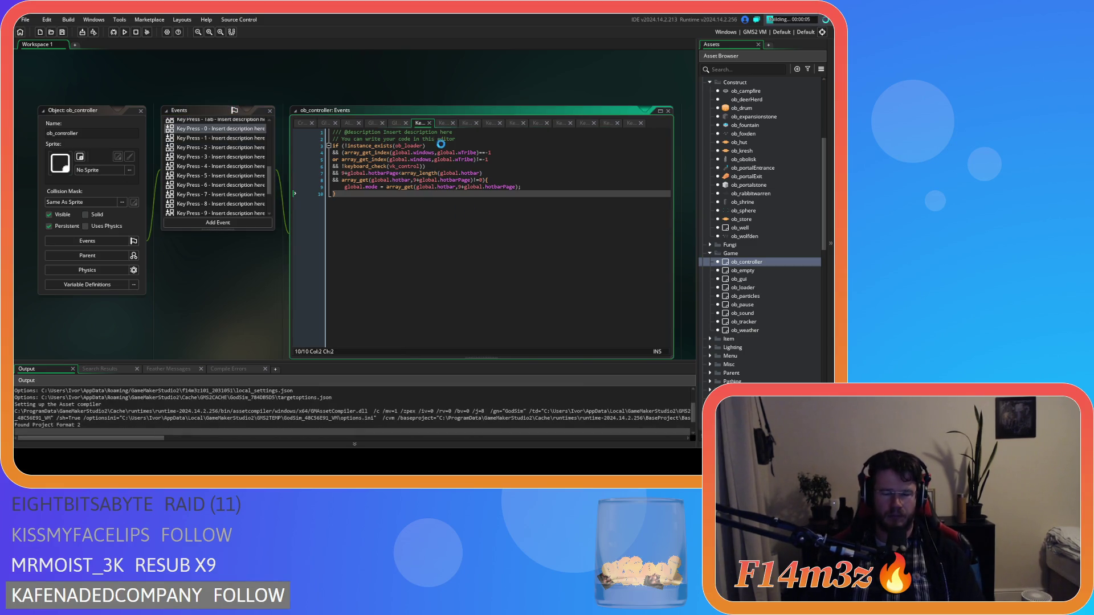
- Review the edited code in Key Press 1 through 9 and run the build again with F5
{"action": "left_click", "coordinate": [227, 142]}
{"action": "left_click", "coordinate": [226, 147]}
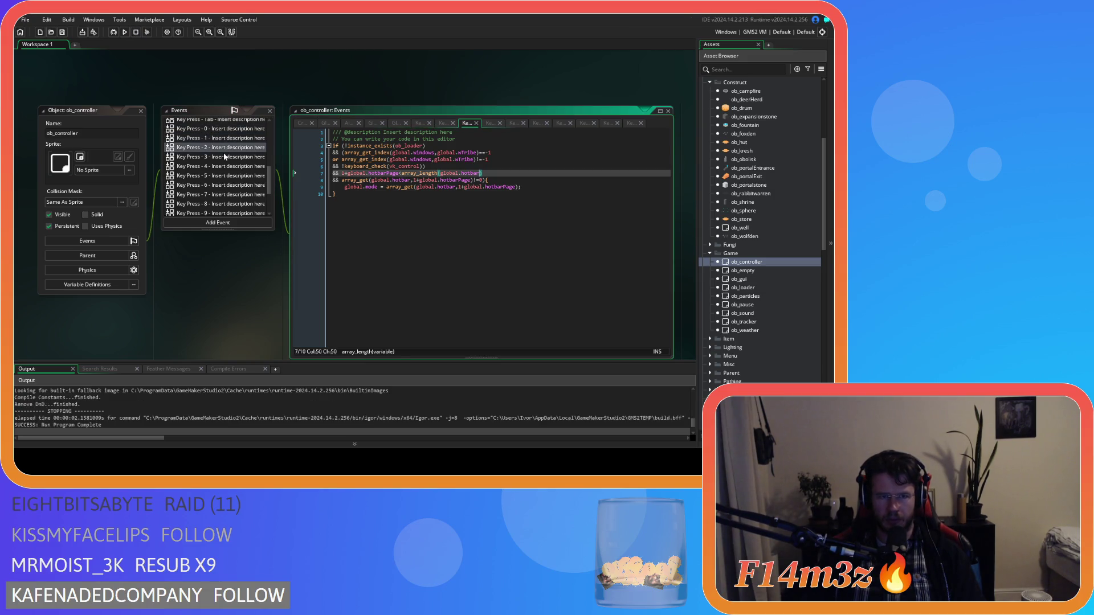
{"action": "left_click", "coordinate": [224, 156]}
{"action": "left_click", "coordinate": [224, 166]}
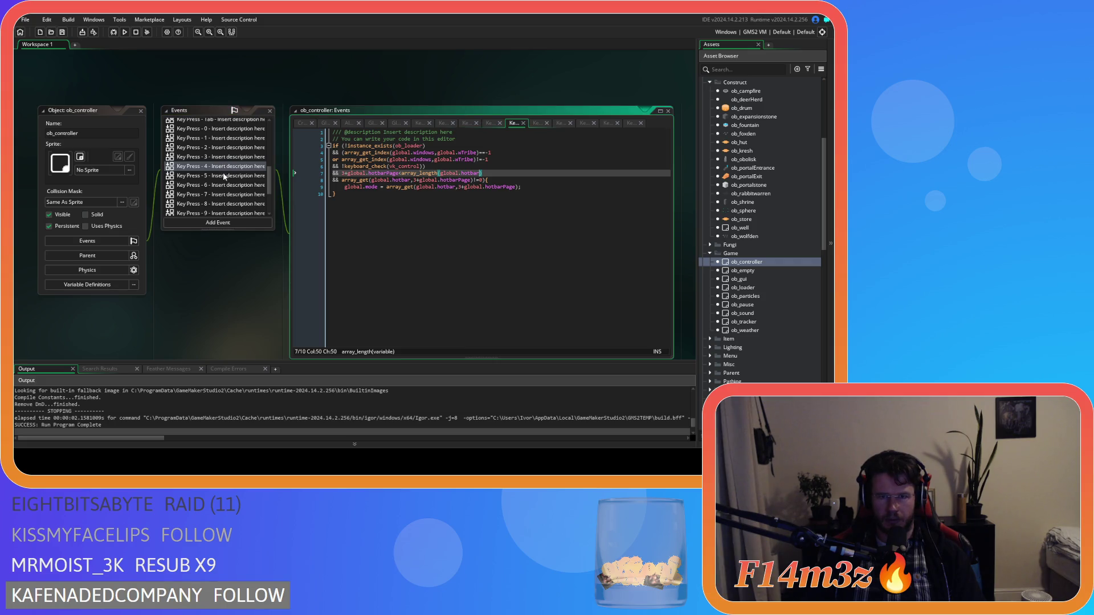
{"action": "left_click", "coordinate": [225, 176]}
{"action": "left_click", "coordinate": [222, 185]}
{"action": "left_click", "coordinate": [224, 195]}
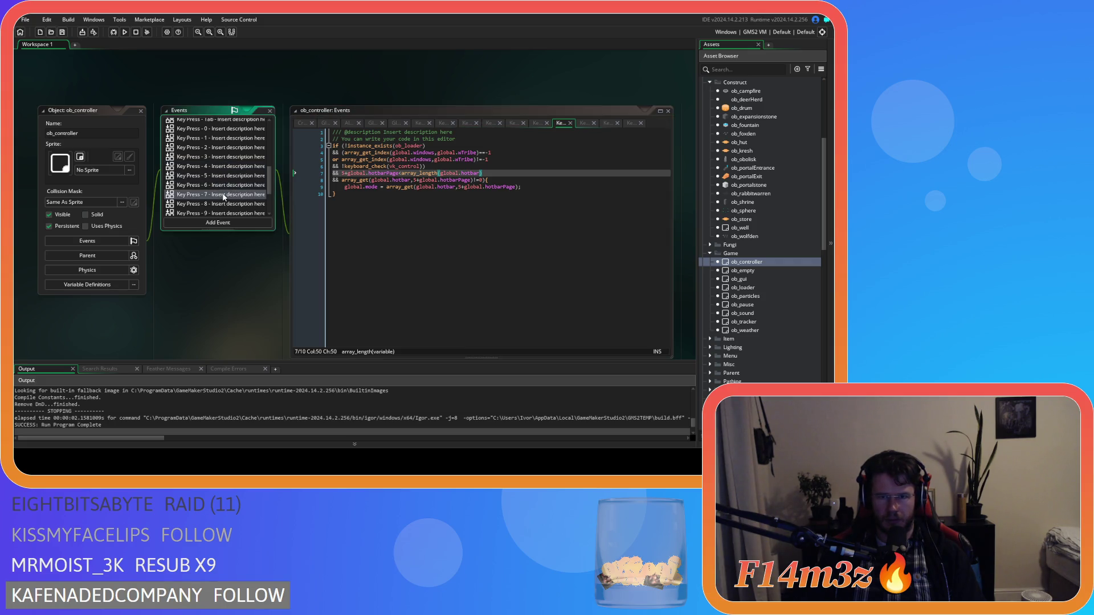
{"action": "left_click", "coordinate": [222, 203]}
{"action": "scroll", "coordinate": [222, 209], "scroll_direction": "down", "scroll_amount": 1}
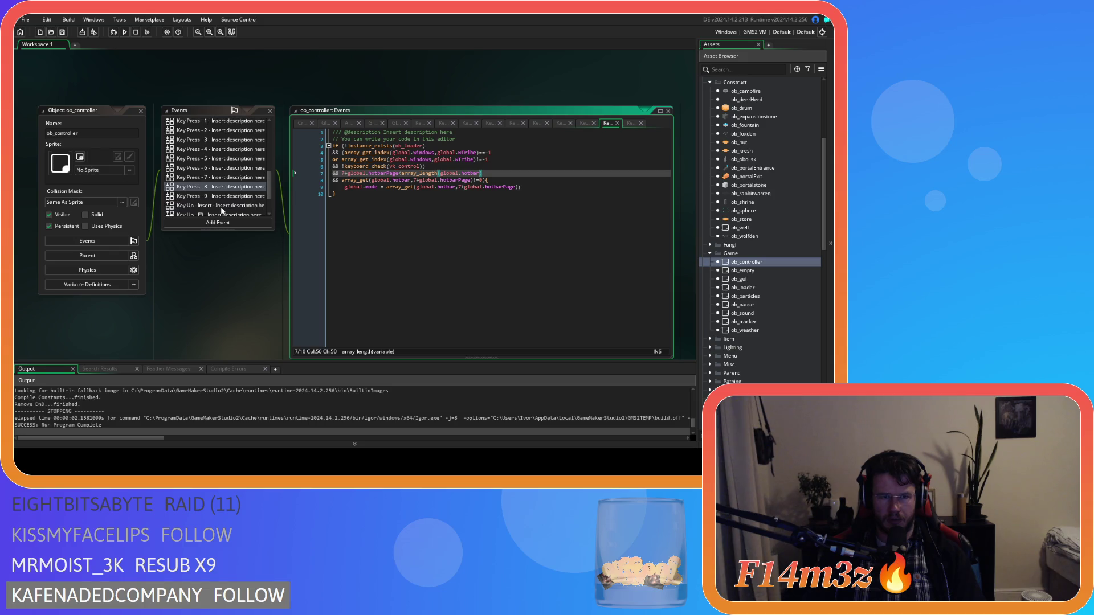
{"action": "left_click", "coordinate": [216, 197]}
{"action": "left_click", "coordinate": [522, 179]}
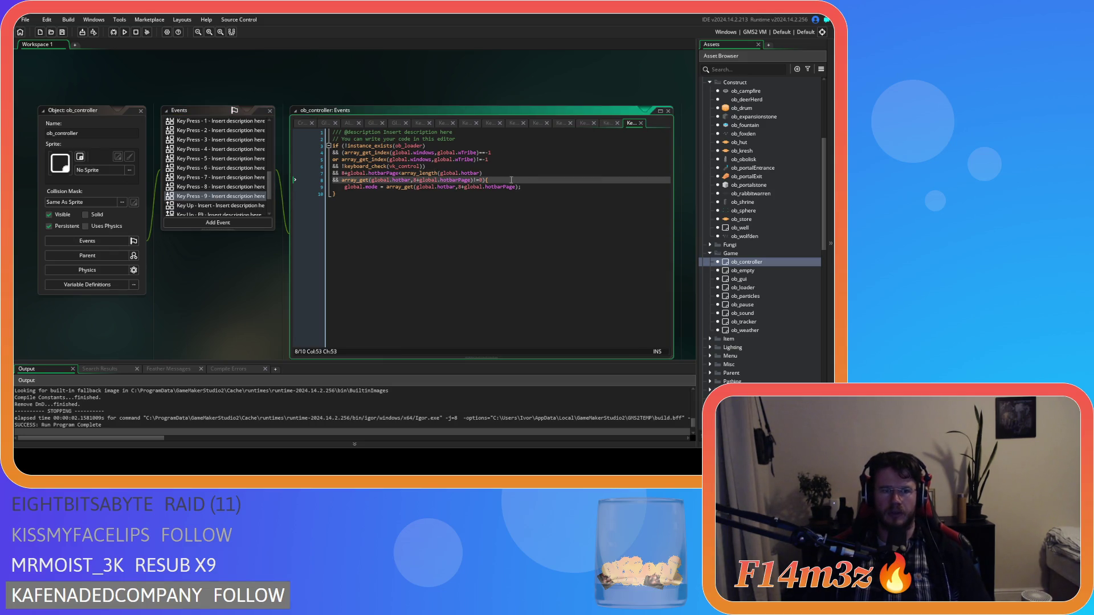
{"action": "key", "text": "F5"}
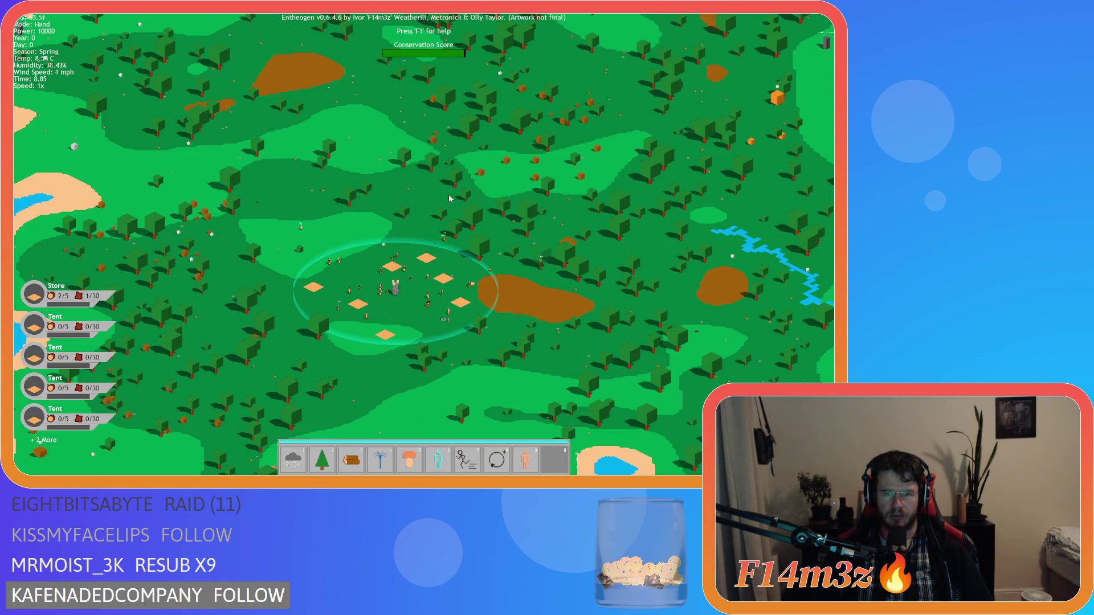
- Quit the running test world and confirm starting a new world from the title menu
{"action": "scroll", "coordinate": [450, 197], "scroll_direction": "up", "scroll_amount": 2}
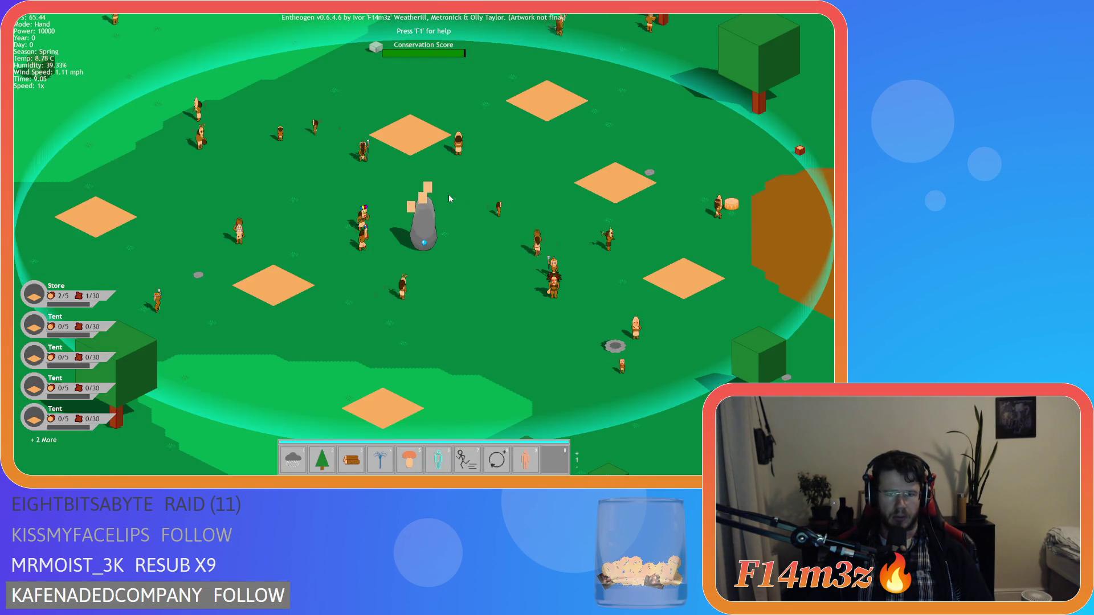
{"action": "scroll", "coordinate": [449, 198], "scroll_direction": "down", "scroll_amount": 2}
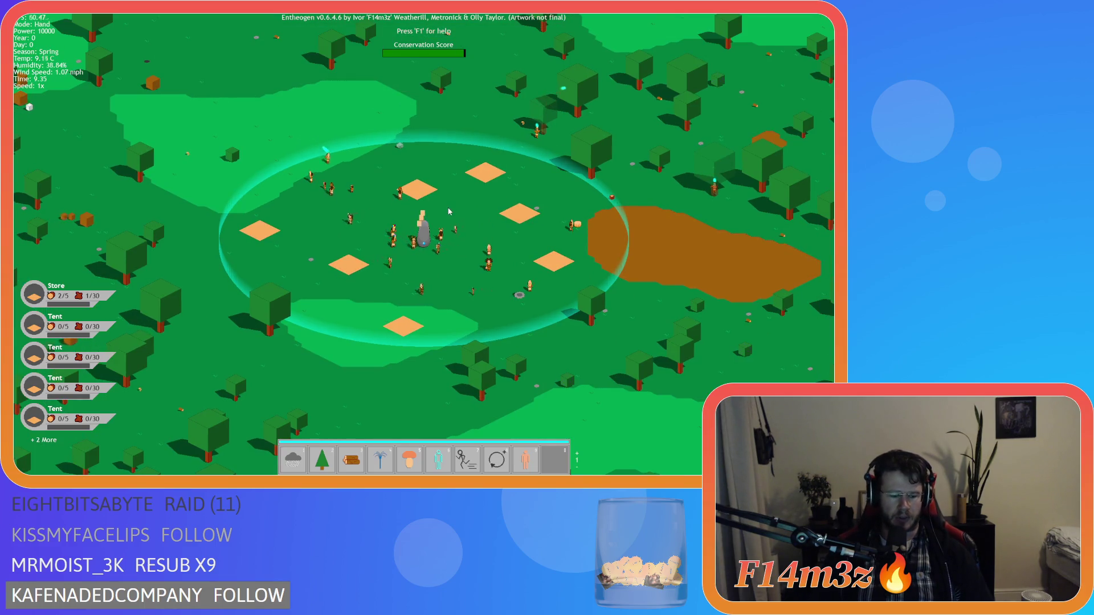
{"action": "key", "text": "Escape"}
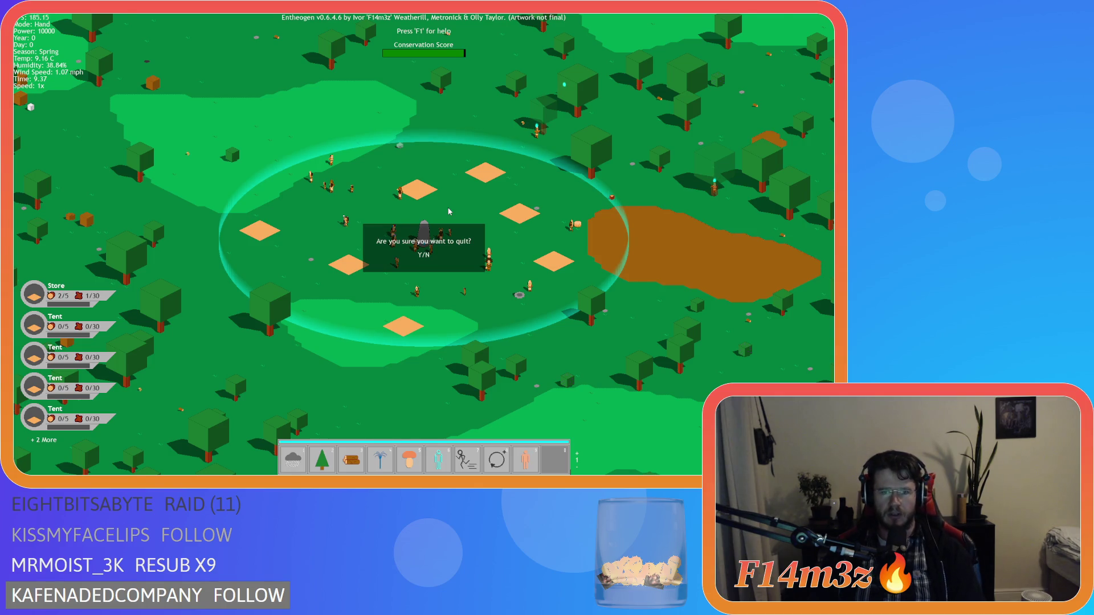
{"action": "key", "text": "y"}
{"action": "left_click", "coordinate": [448, 207]}
{"action": "key", "text": "y"}
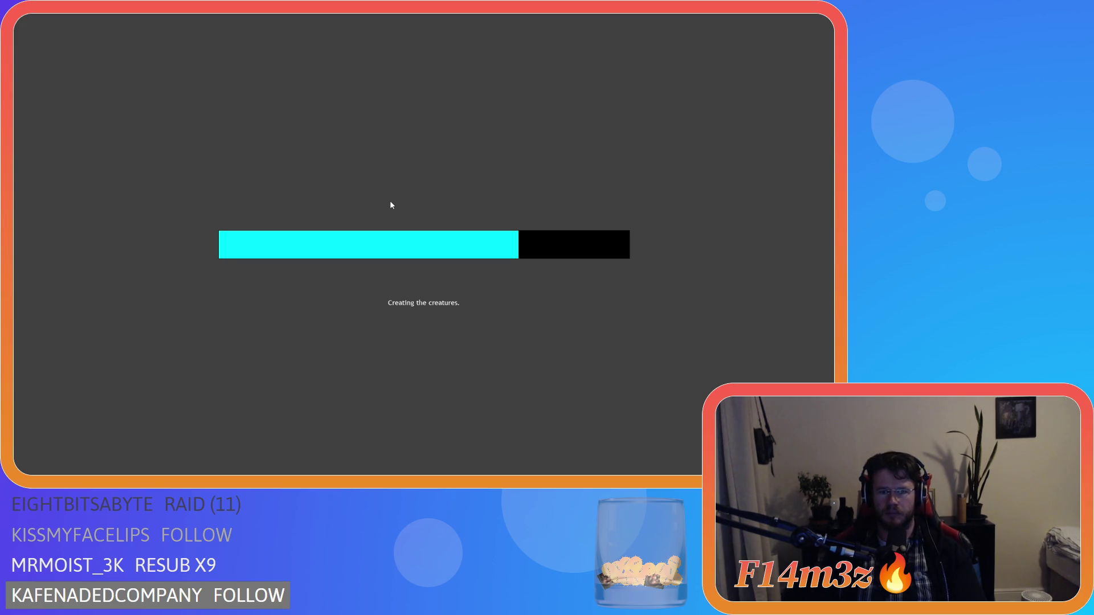
- Dismiss the help overlay and raise the game speed to 8x
{"action": "key", "text": "F1"}
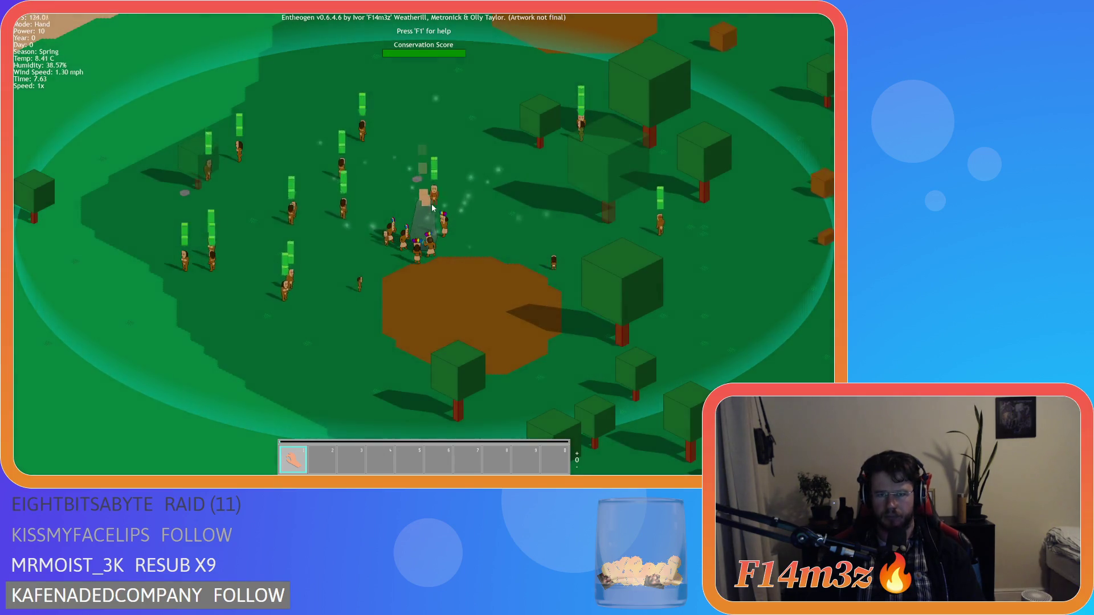
{"action": "scroll", "coordinate": [447, 249], "scroll_direction": "down", "scroll_amount": 10}
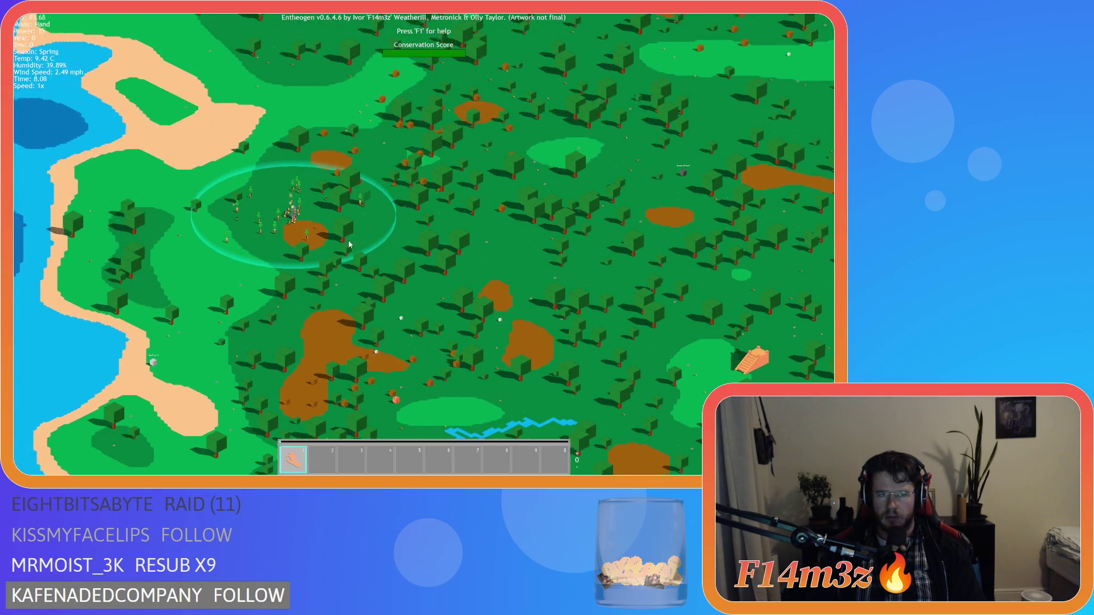
{"action": "scroll", "coordinate": [341, 207], "scroll_direction": "up", "scroll_amount": 10}
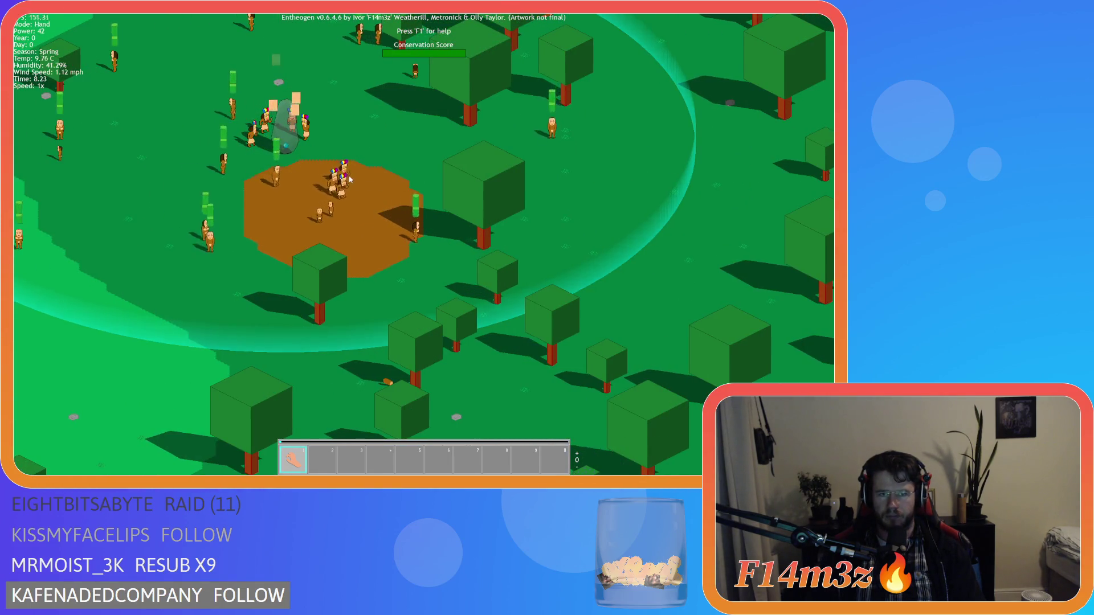
{"action": "scroll", "coordinate": [444, 298], "scroll_direction": "down", "scroll_amount": 10}
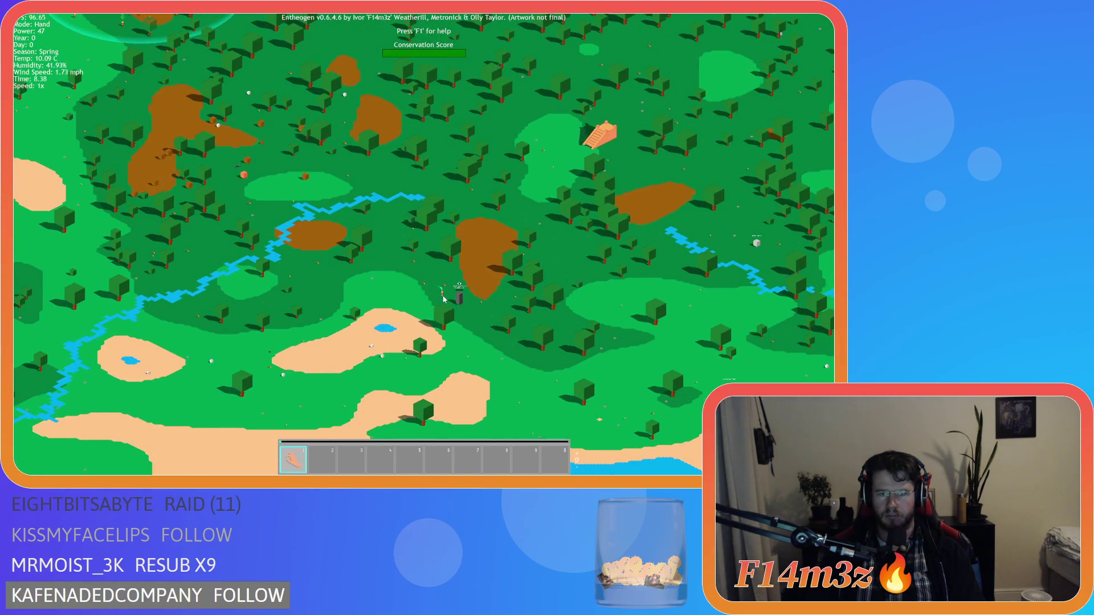
{"action": "scroll", "coordinate": [444, 298], "scroll_direction": "up", "scroll_amount": 10}
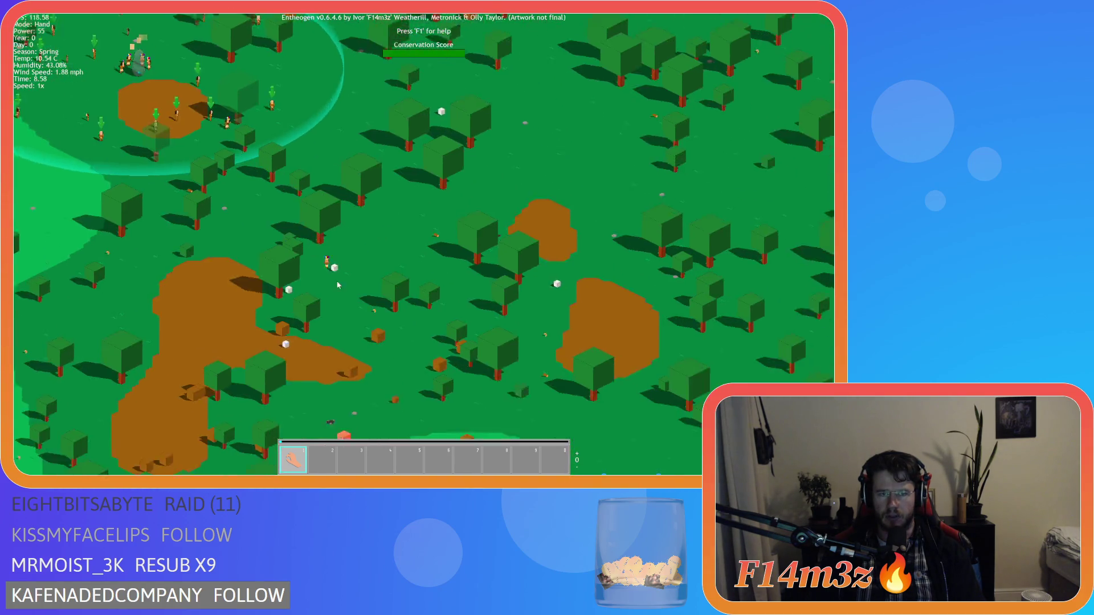
{"action": "scroll", "coordinate": [338, 285], "scroll_direction": "down", "scroll_amount": 10}
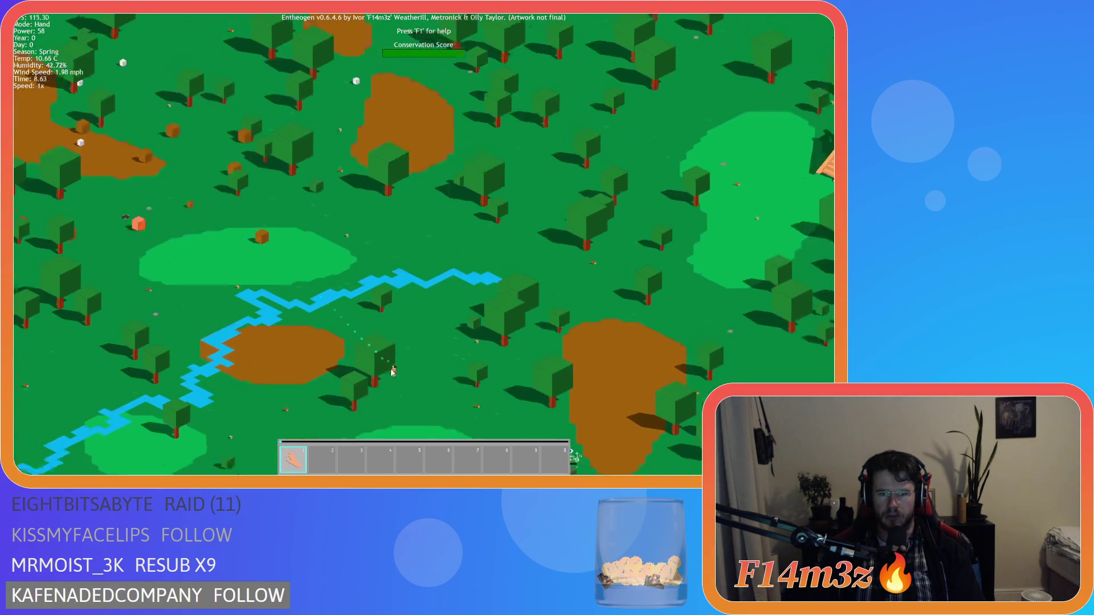
{"action": "scroll", "coordinate": [238, 210], "scroll_direction": "up", "scroll_amount": 8}
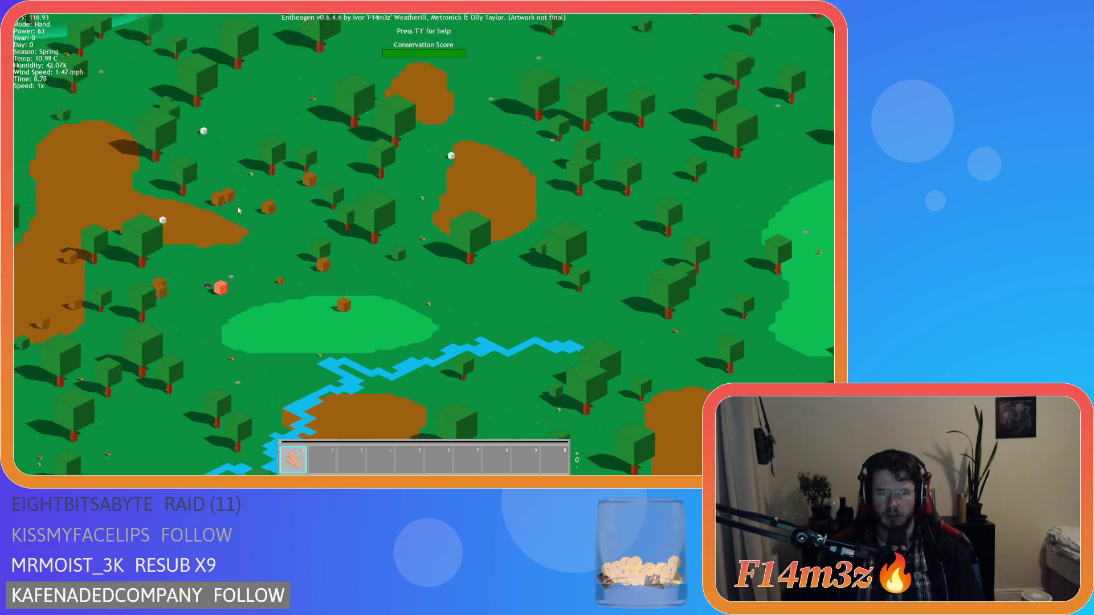
{"action": "scroll", "coordinate": [238, 210], "scroll_direction": "down", "scroll_amount": 5}
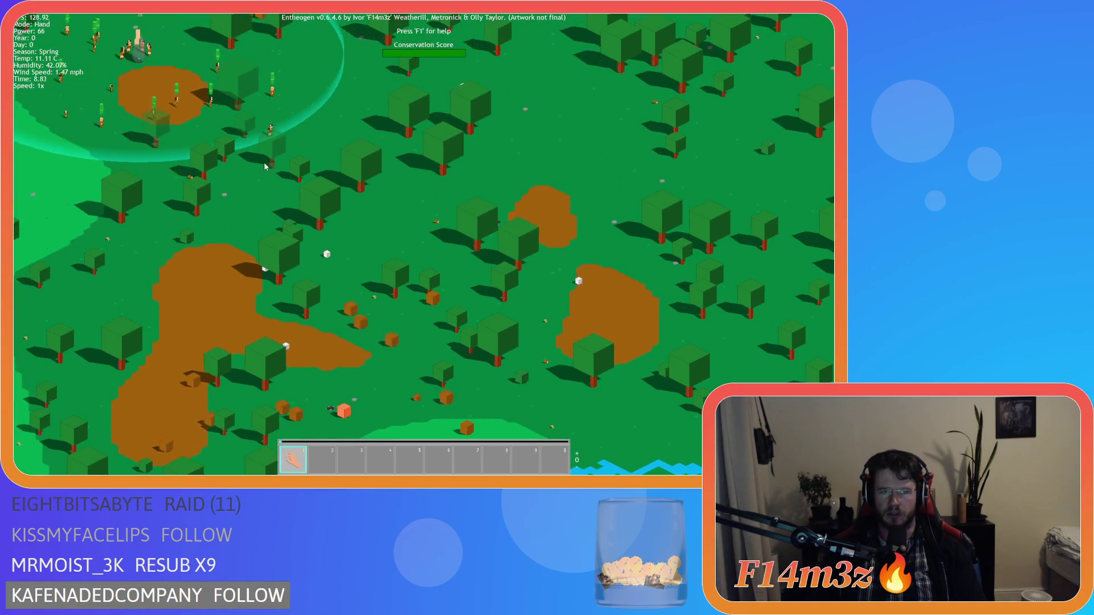
{"action": "scroll", "coordinate": [412, 336], "scroll_direction": "up", "scroll_amount": 5}
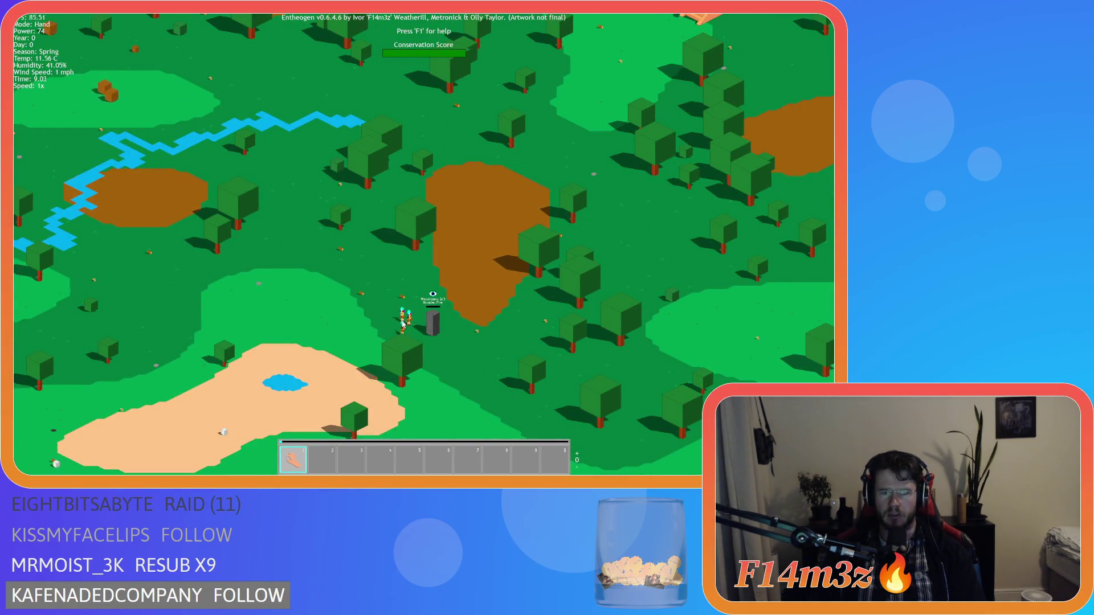
{"action": "scroll", "coordinate": [412, 336], "scroll_direction": "up", "scroll_amount": 5}
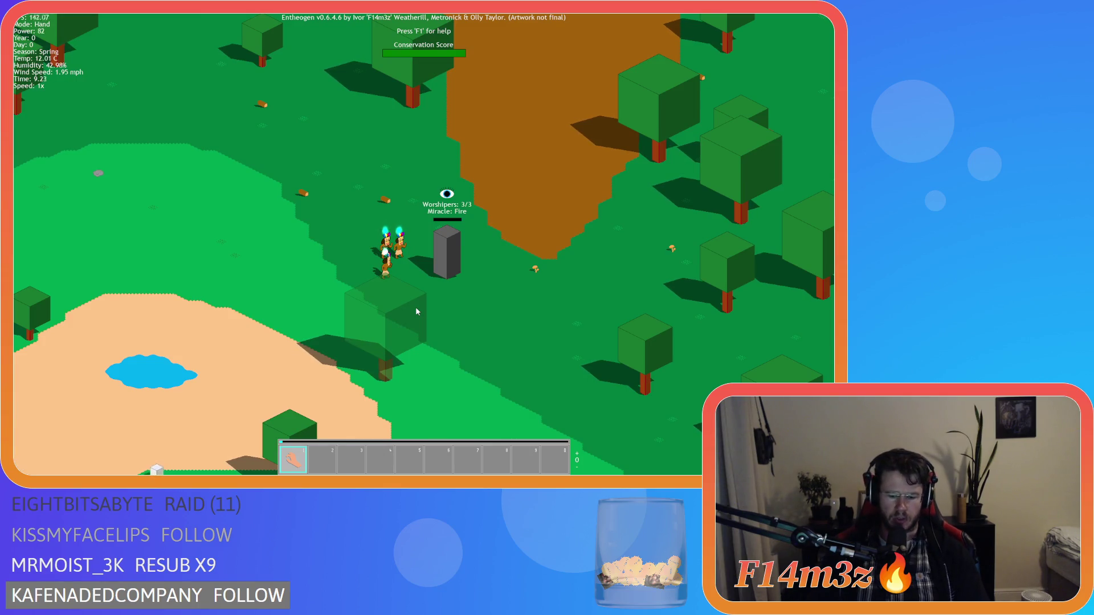
{"action": "key", "text": "plus"}
{"action": "key", "text": "plus"}
{"action": "key", "text": "plus"}
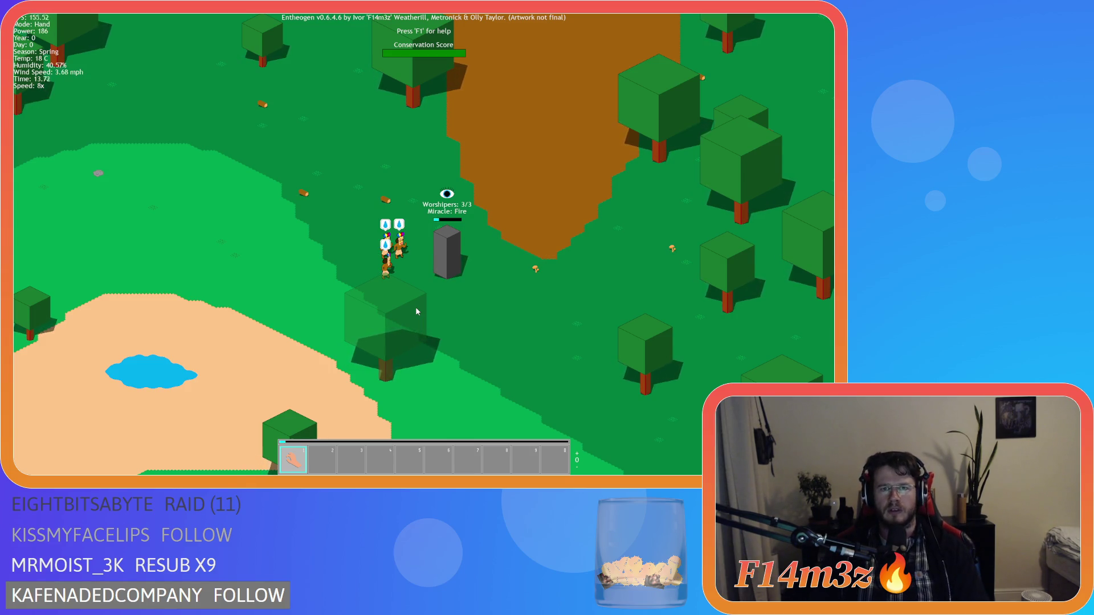
- Open the Miracles list, move it to the left, and pan toward the villagers
{"action": "key", "text": "F1"}
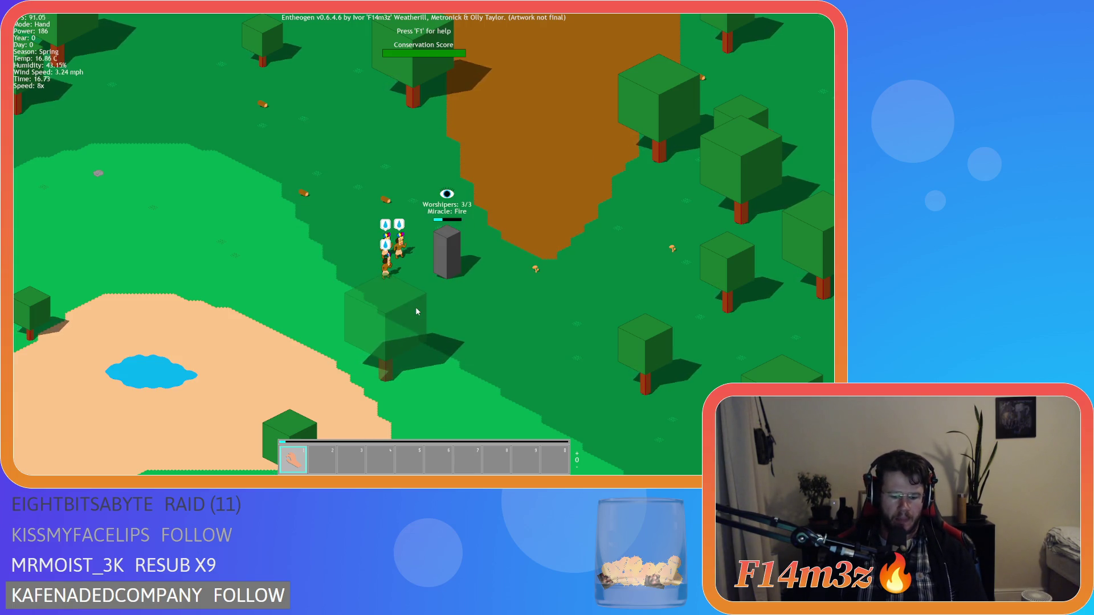
{"action": "key", "text": "m"}
{"action": "left_click_drag", "start_coordinate": [274, 137], "coordinate": [179, 135]}
{"action": "key", "text": "a"}
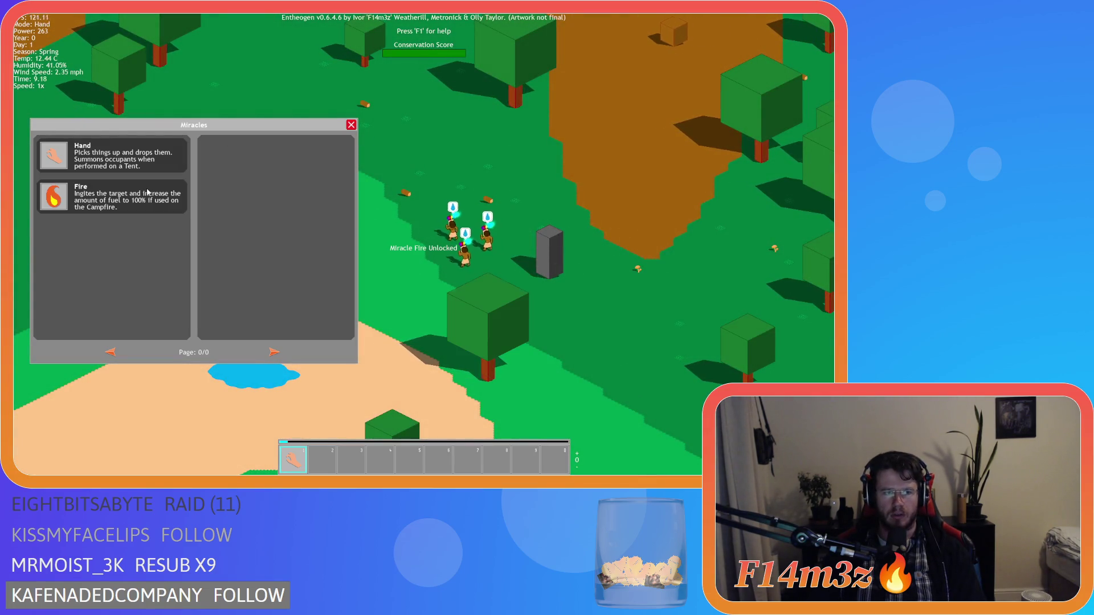
- Place Fire in hotbar slot 3, then move it through slots 6, 8 and 9
{"action": "left_click_drag", "start_coordinate": [54, 196], "coordinate": [351, 459]}
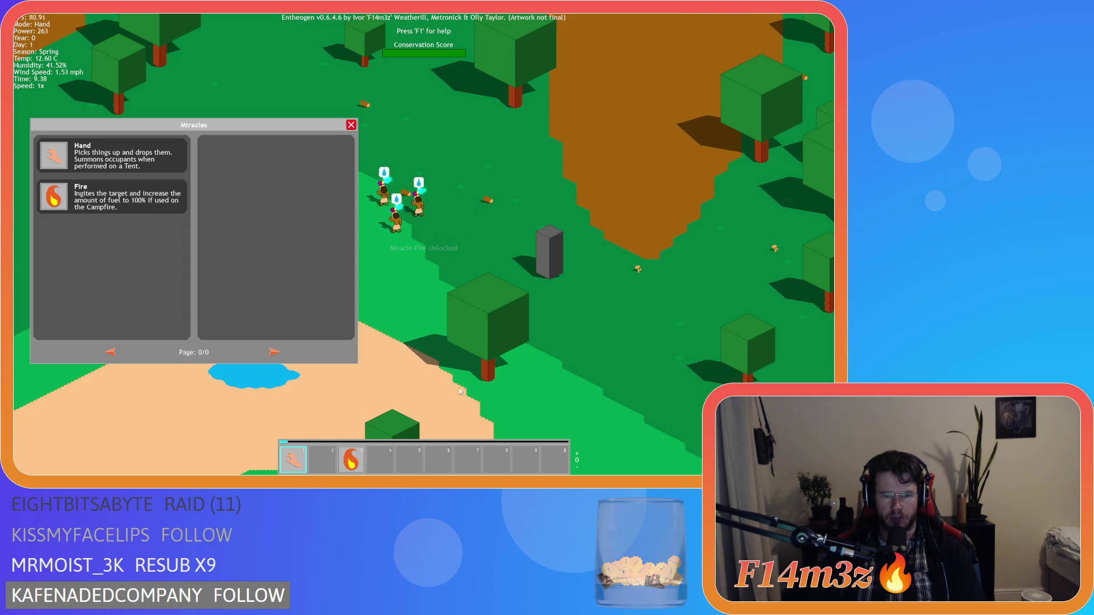
{"action": "key", "text": "3"}
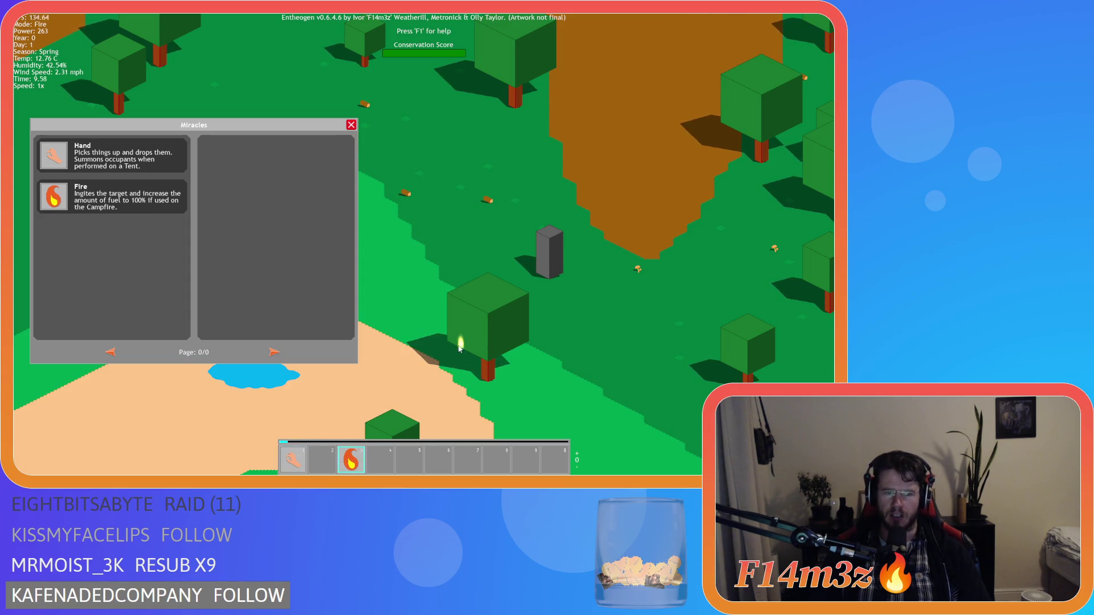
{"action": "left_click_drag", "start_coordinate": [351, 459], "coordinate": [439, 459]}
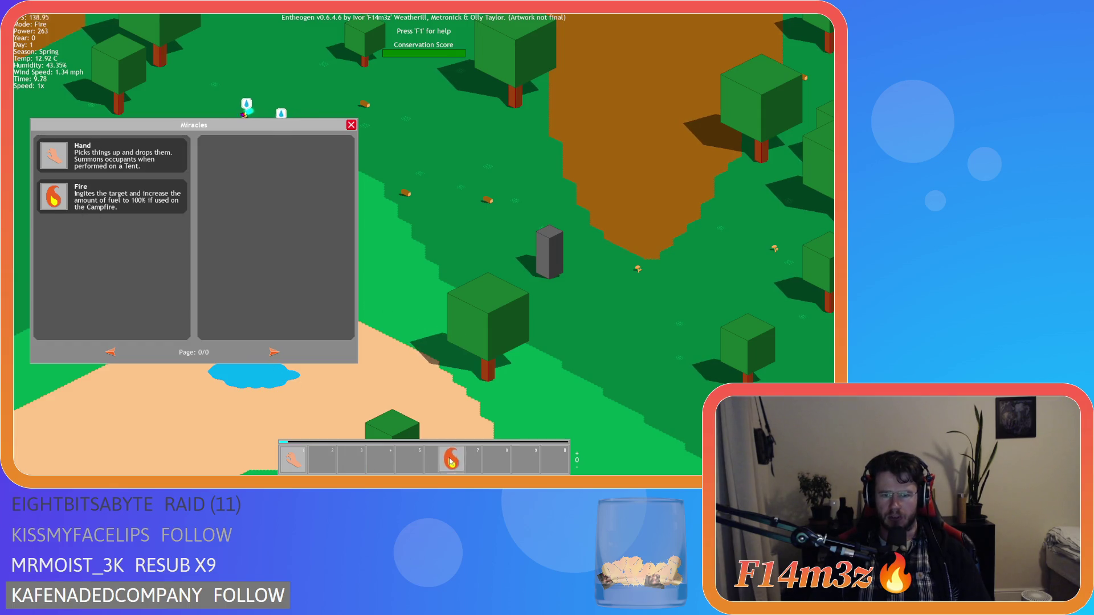
{"action": "key", "text": "1"}
{"action": "key", "text": "6"}
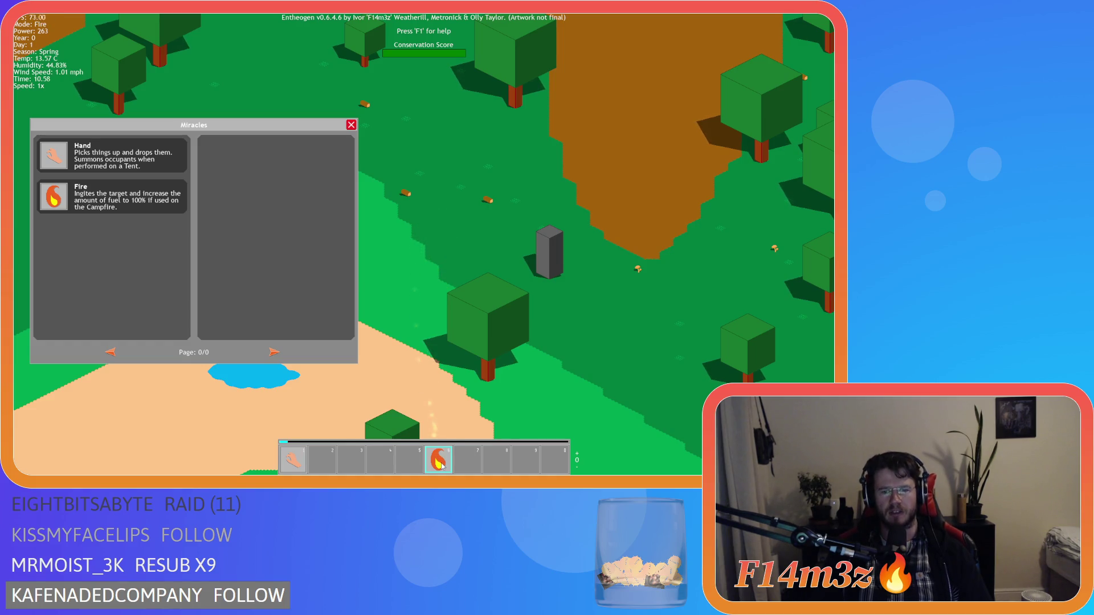
{"action": "left_click_drag", "start_coordinate": [438, 459], "coordinate": [497, 459]}
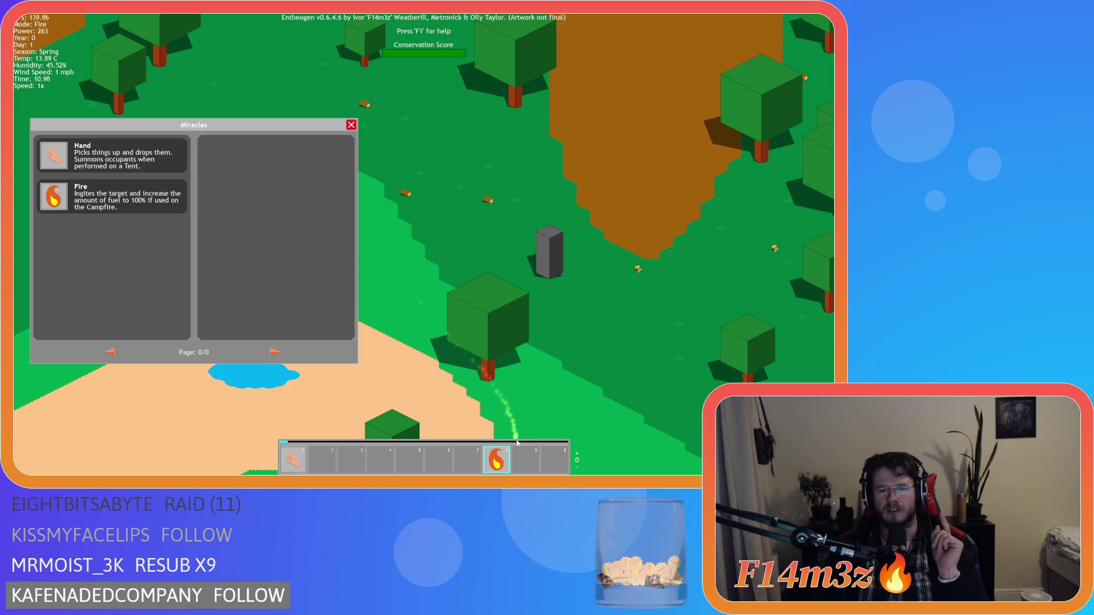
{"action": "mouse_move", "coordinate": [504, 463]}
{"action": "left_mouse_down"}
{"action": "mouse_move", "coordinate": [440, 423]}
{"action": "mouse_move", "coordinate": [393, 453]}
{"action": "mouse_move", "coordinate": [533, 451]}
{"action": "left_mouse_up"}
{"action": "key", "text": "1"}
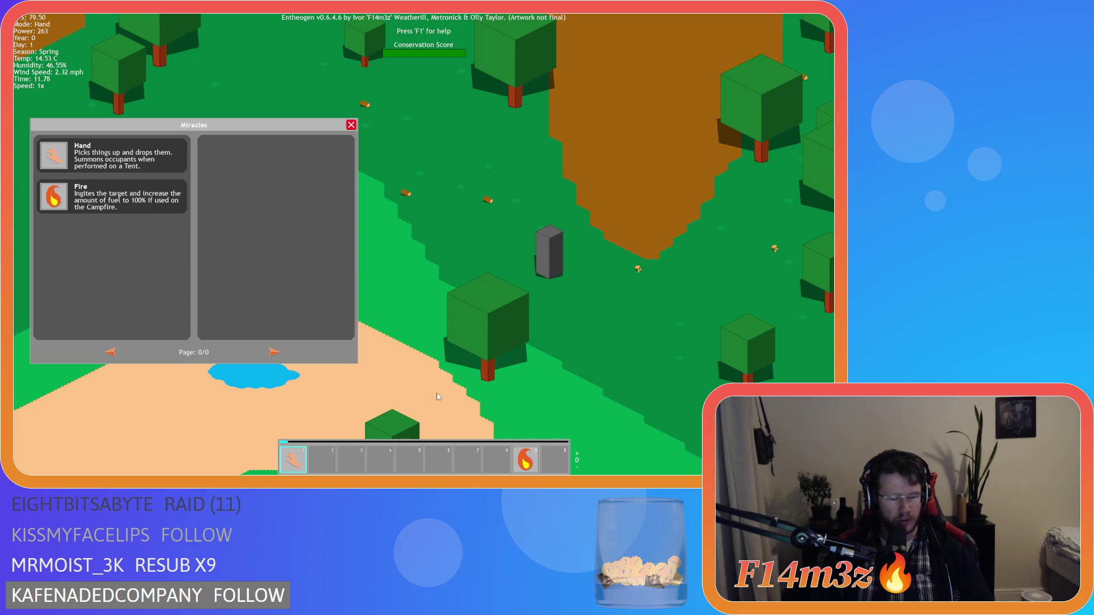
- Fill hotbar slots 2, 3, 4, 5 and 8 with Fire and test selecting it
{"action": "mouse_move", "coordinate": [56, 198]}
{"action": "left_mouse_down"}
{"action": "mouse_move", "coordinate": [77, 233]}
{"action": "mouse_move", "coordinate": [335, 458]}
{"action": "left_mouse_up"}
{"action": "left_click_drag", "start_coordinate": [54, 196], "coordinate": [351, 459]}
{"action": "mouse_move", "coordinate": [87, 208]}
{"action": "left_mouse_down"}
{"action": "mouse_move", "coordinate": [154, 282]}
{"action": "mouse_move", "coordinate": [380, 460]}
{"action": "mouse_move", "coordinate": [188, 324]}
{"action": "mouse_move", "coordinate": [409, 459]}
{"action": "left_mouse_up"}
{"action": "mouse_move", "coordinate": [54, 197]}
{"action": "left_mouse_down"}
{"action": "mouse_move", "coordinate": [422, 433]}
{"action": "mouse_move", "coordinate": [449, 467]}
{"action": "mouse_move", "coordinate": [452, 454]}
{"action": "mouse_move", "coordinate": [467, 459]}
{"action": "left_mouse_up"}
{"action": "mouse_move", "coordinate": [58, 200]}
{"action": "left_mouse_down"}
{"action": "mouse_move", "coordinate": [472, 461]}
{"action": "mouse_move", "coordinate": [496, 459]}
{"action": "mouse_move", "coordinate": [327, 361]}
{"action": "mouse_move", "coordinate": [558, 461]}
{"action": "left_mouse_up"}
{"action": "key", "text": "2"}
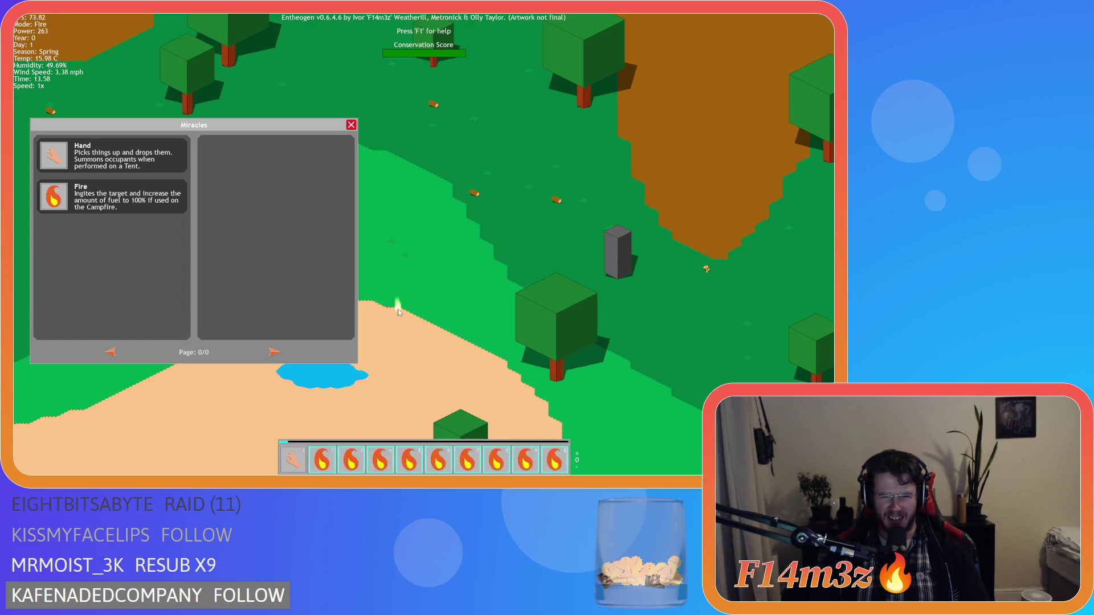
{"action": "key", "text": "1"}
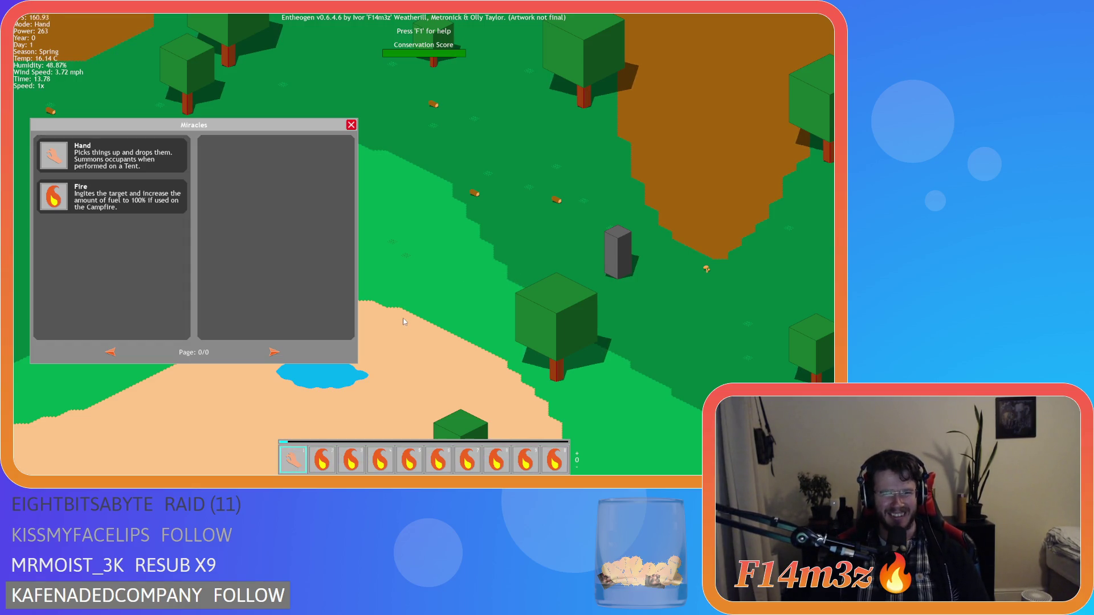
- Clear Fire from slot 2, close the Miracles panel and quit to the main menu
{"action": "left_click_drag", "start_coordinate": [322, 459], "coordinate": [420, 336]}
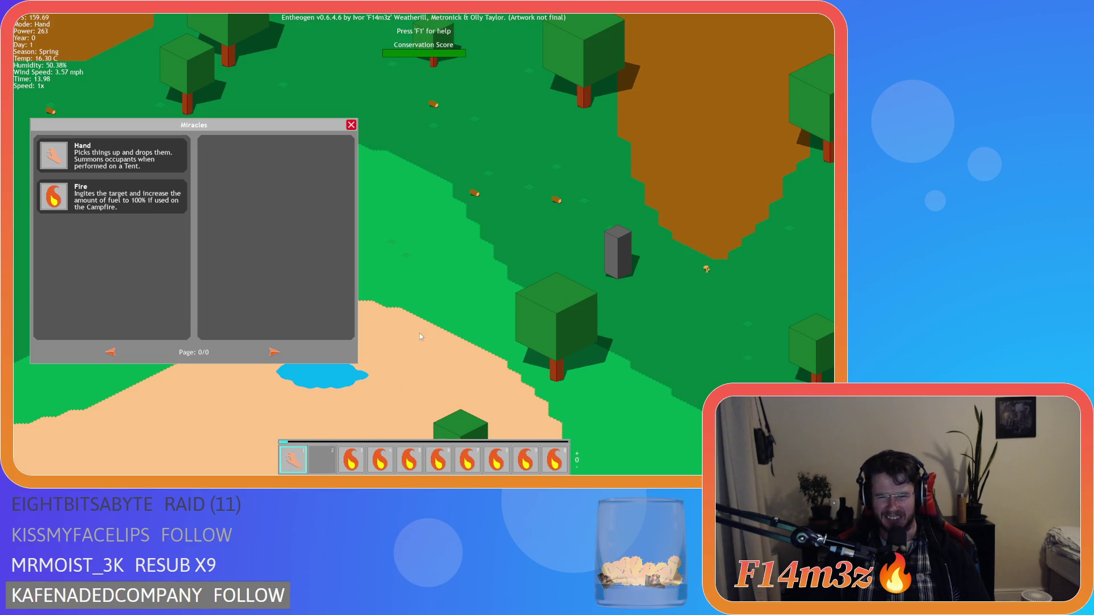
{"action": "key", "text": "s"}
{"action": "key", "text": "Escape"}
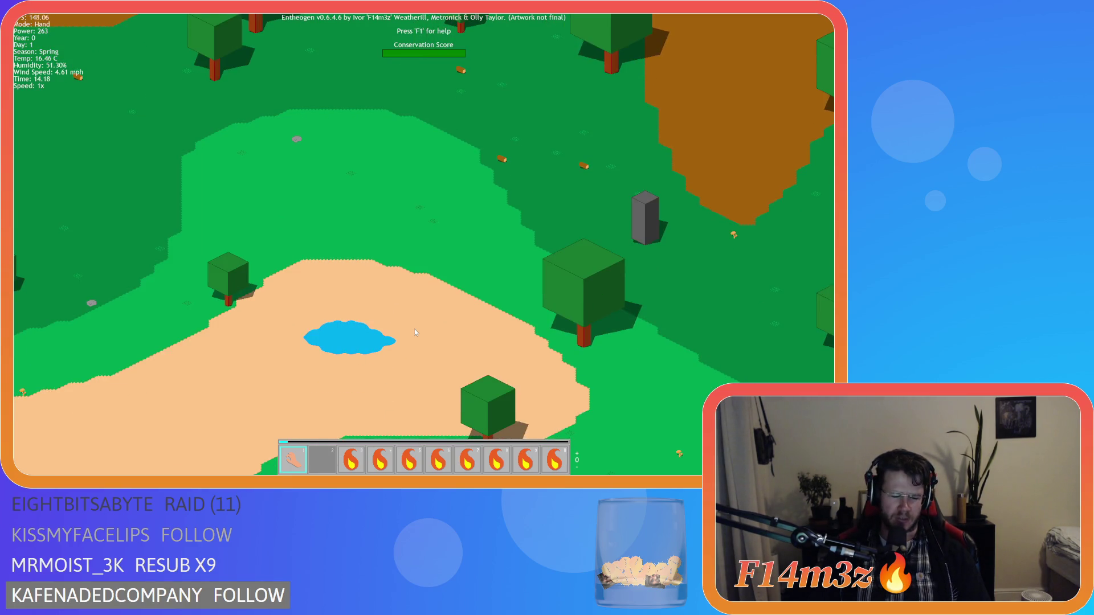
{"action": "key", "text": "Escape"}
{"action": "key", "text": "Return"}
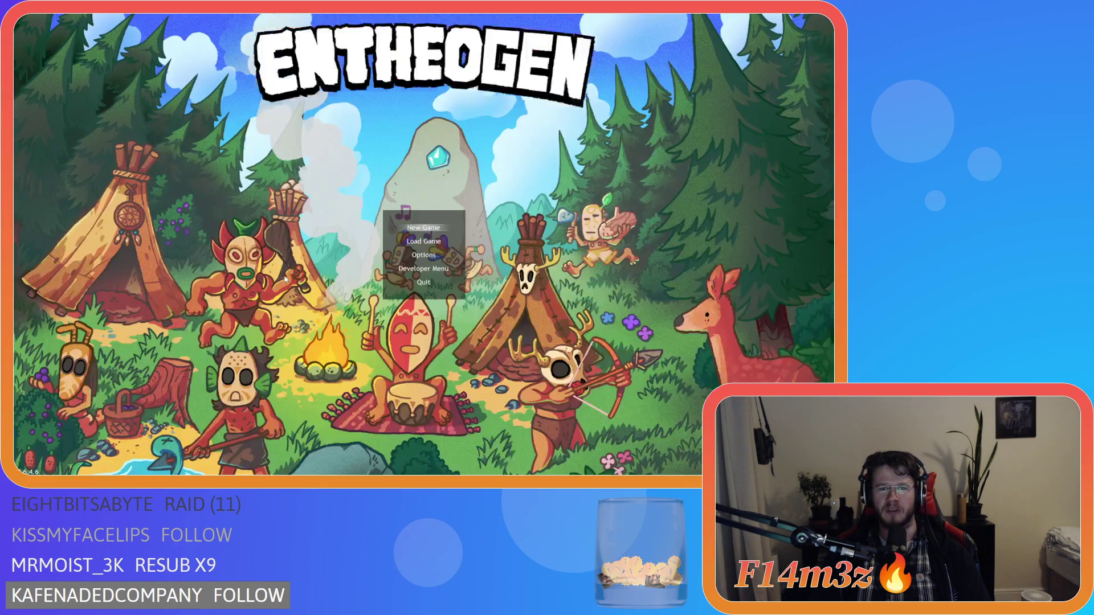
- Close the game window and close all open editors in the workspace
{"action": "left_click", "coordinate": [423, 282]}
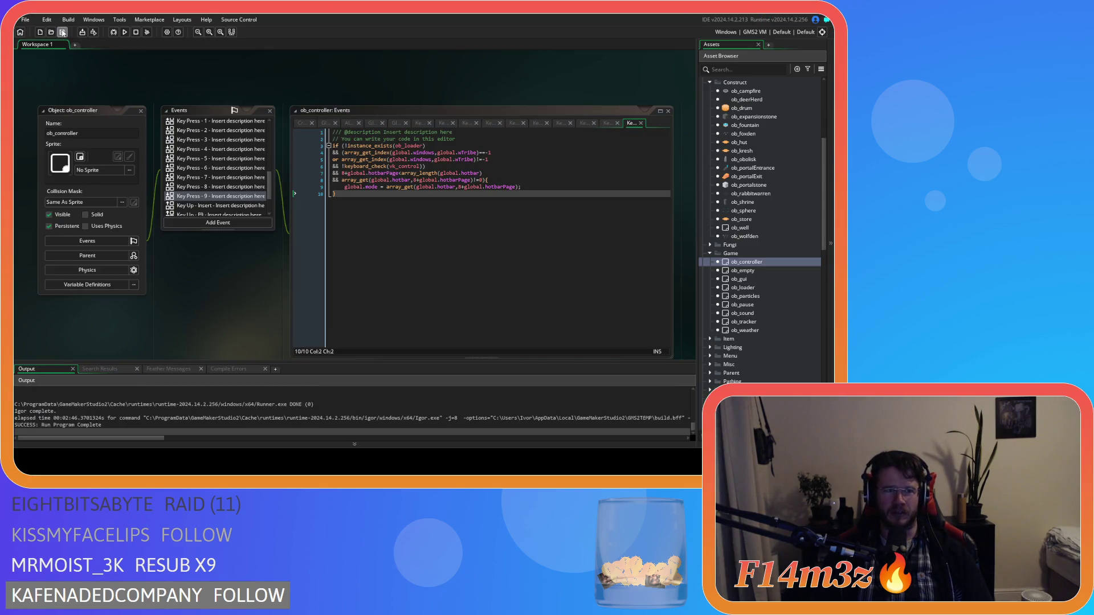
{"action": "right_click", "coordinate": [208, 91]}
{"action": "left_click", "coordinate": [276, 116]}
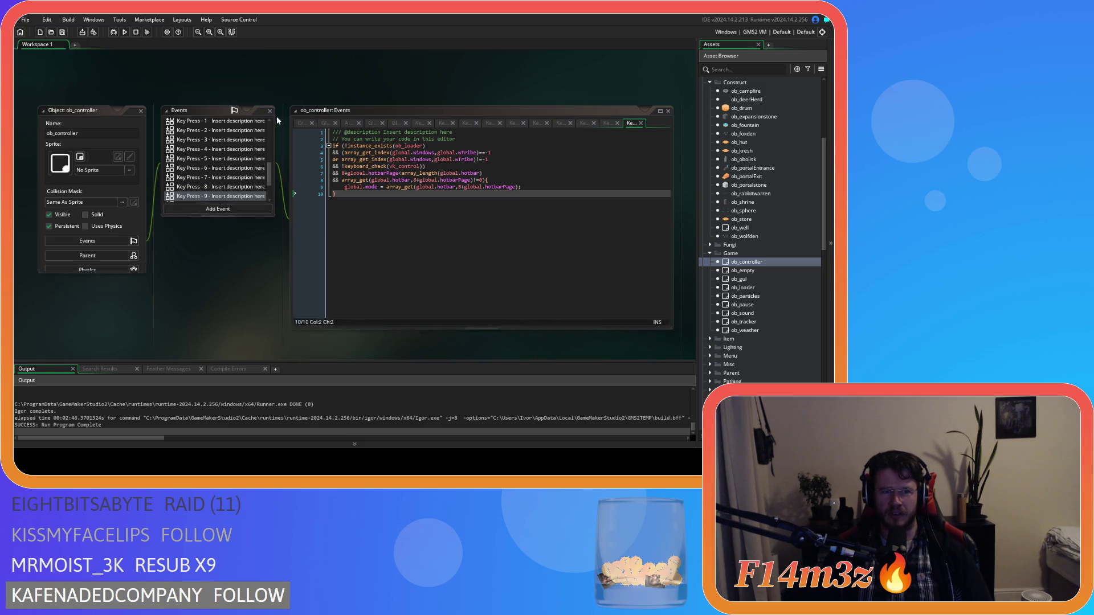
- Collapse the Game, Construct, Animal, Scripts and Objects asset folders
{"action": "left_click", "coordinate": [709, 253]}
{"action": "scroll", "coordinate": [710, 170], "scroll_direction": "up", "scroll_amount": 5}
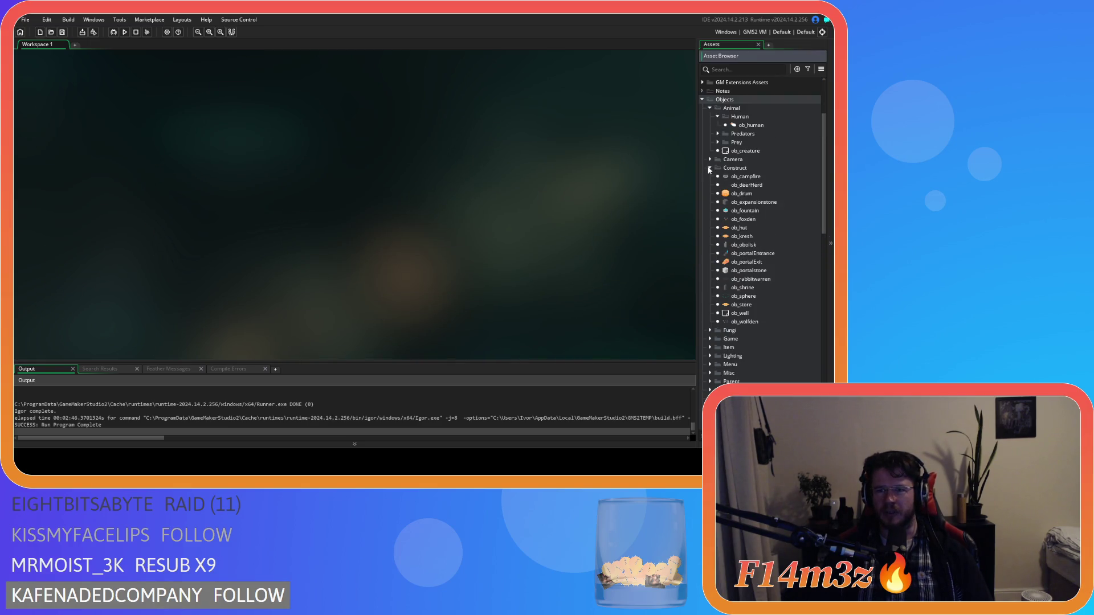
{"action": "left_click", "coordinate": [710, 167]}
{"action": "left_click", "coordinate": [710, 108]}
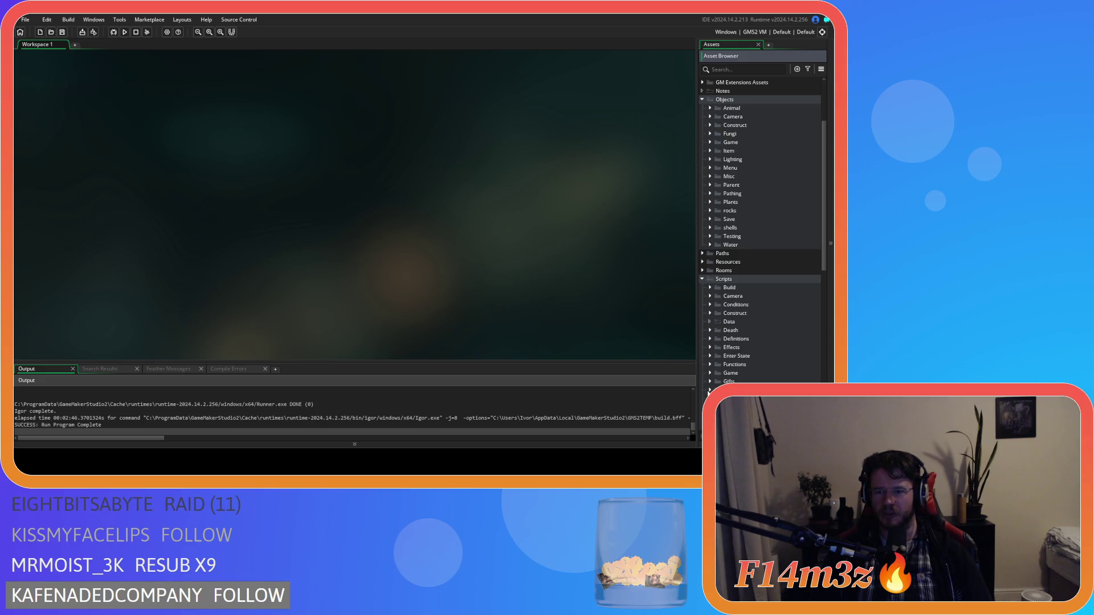
{"action": "scroll", "coordinate": [741, 228], "scroll_direction": "down", "scroll_amount": 2}
{"action": "left_click", "coordinate": [701, 246]}
{"action": "scroll", "coordinate": [699, 248], "scroll_direction": "up", "scroll_amount": 5}
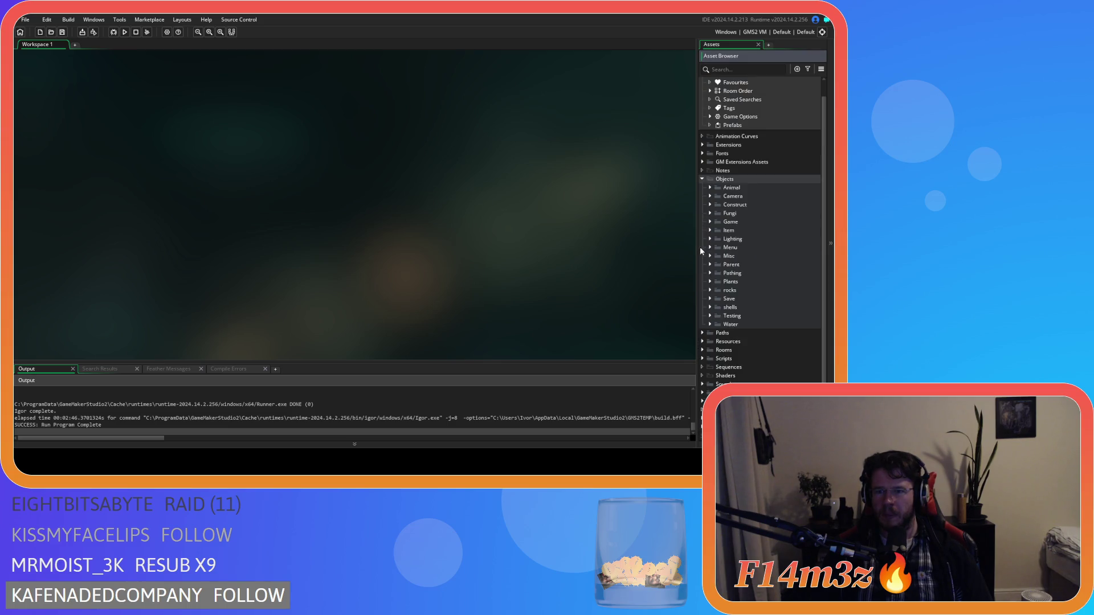
{"action": "left_click", "coordinate": [701, 196]}
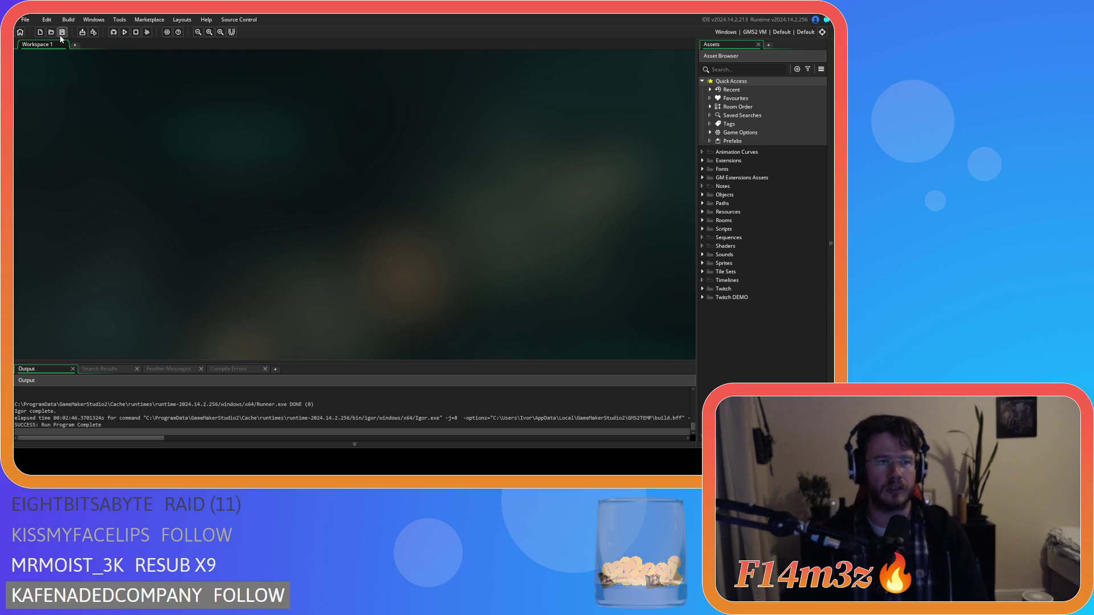
- Set the Windows target to GMS2 YYC and create an executable packaged as a zip
{"action": "left_click", "coordinate": [753, 33]}
{"action": "left_click", "coordinate": [569, 66]}
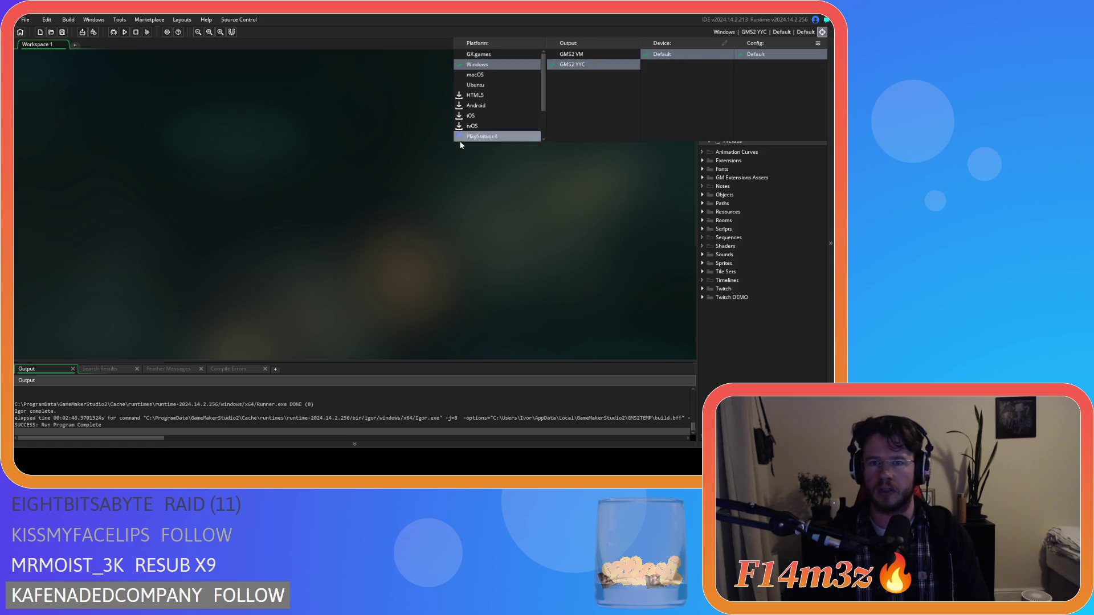
{"action": "left_click", "coordinate": [83, 31]}
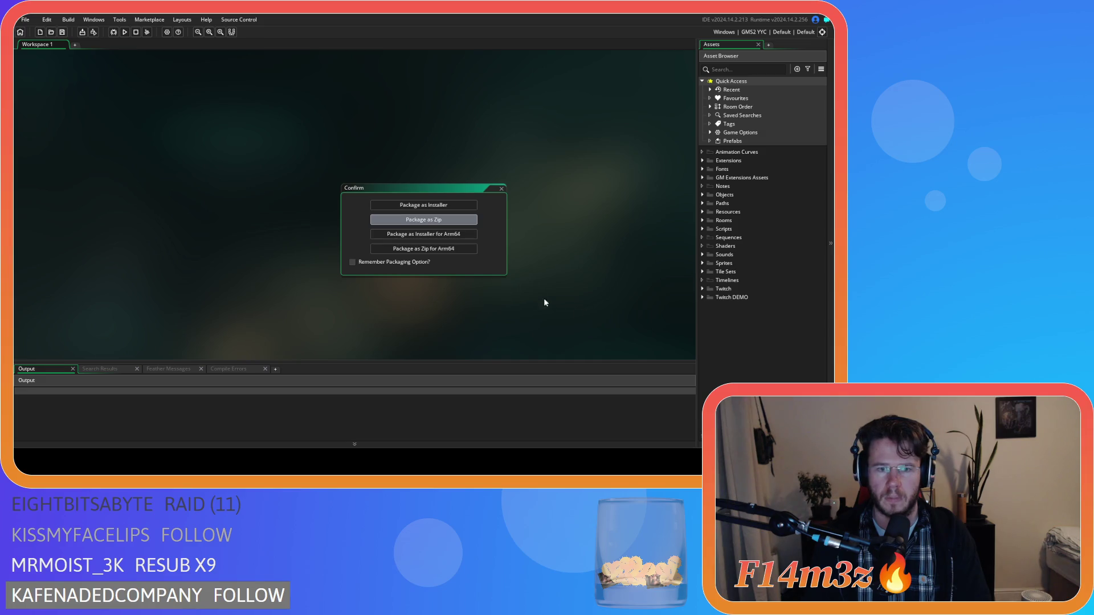
{"action": "left_click", "coordinate": [460, 235]}
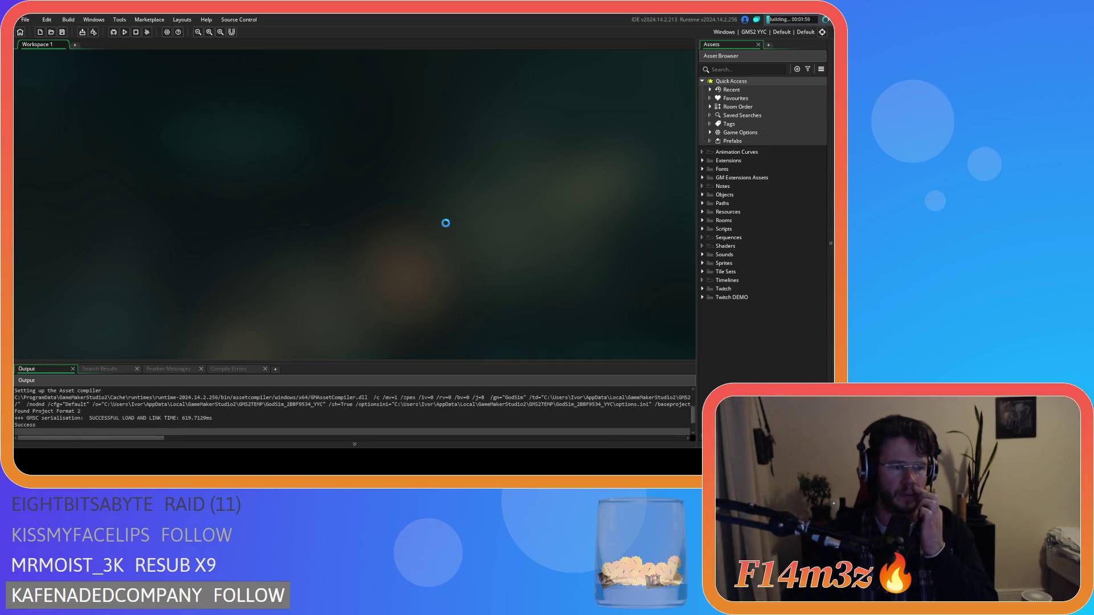
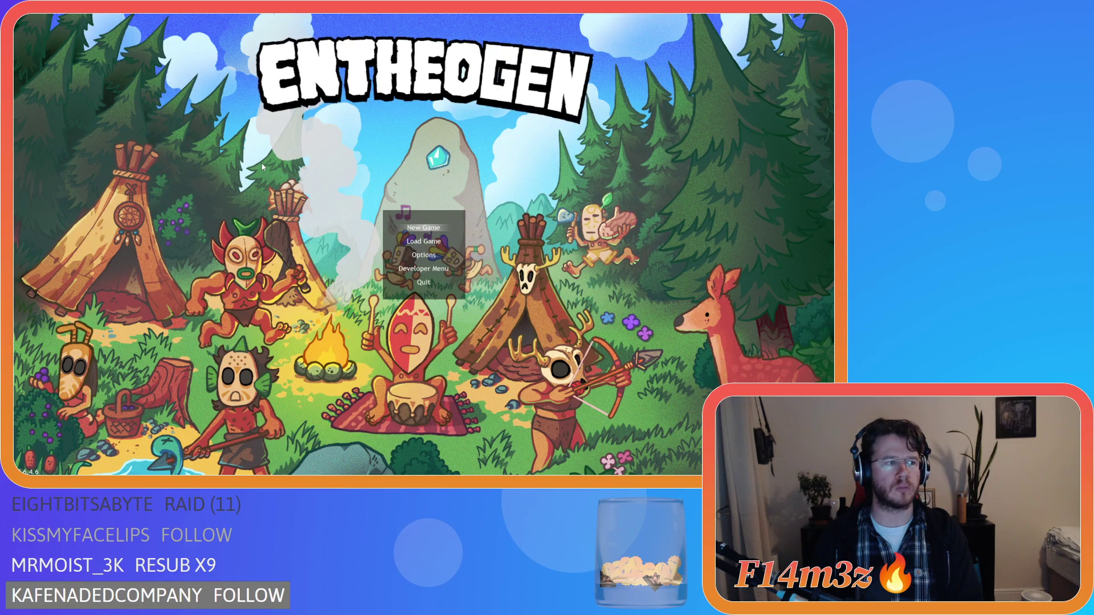
- Start a new game, answer the Beginner Island prompt, and confirm to begin playing
{"action": "key", "text": "Return"}
{"action": "key", "text": "Right"}
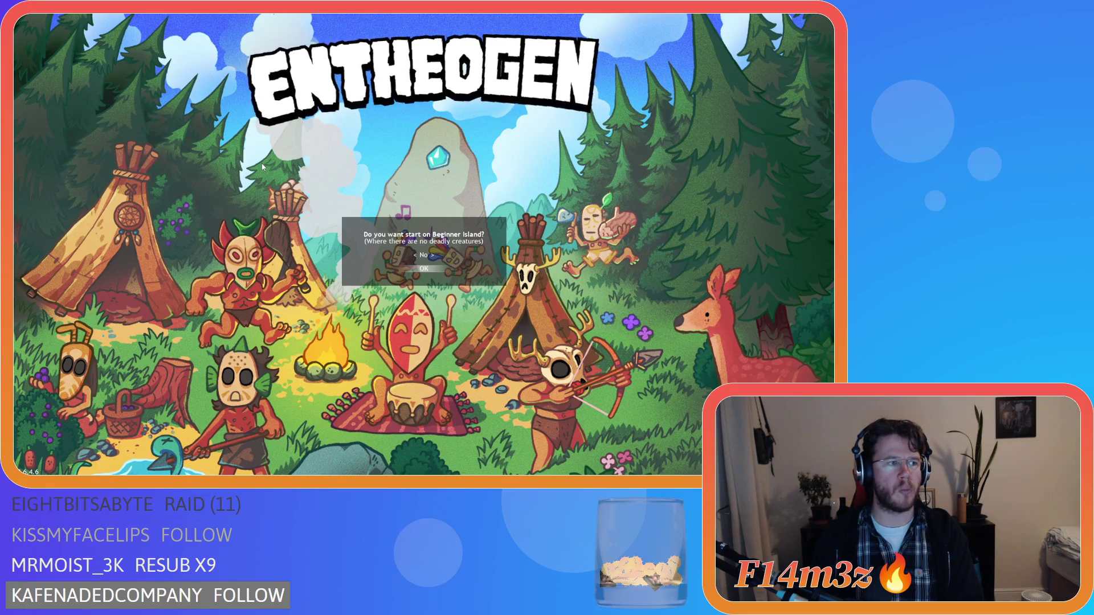
{"action": "key", "text": "Return"}
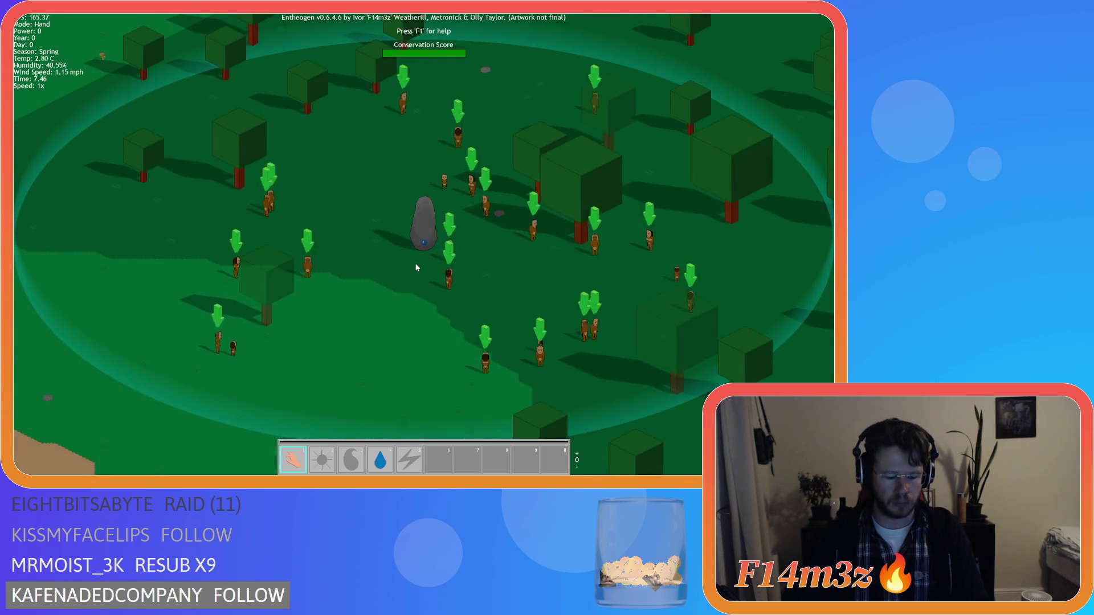
- Filter the Tribe window to ungifted villagers and make several of them Carpenters
{"action": "key", "text": "t"}
{"action": "left_click", "coordinate": [203, 133]}
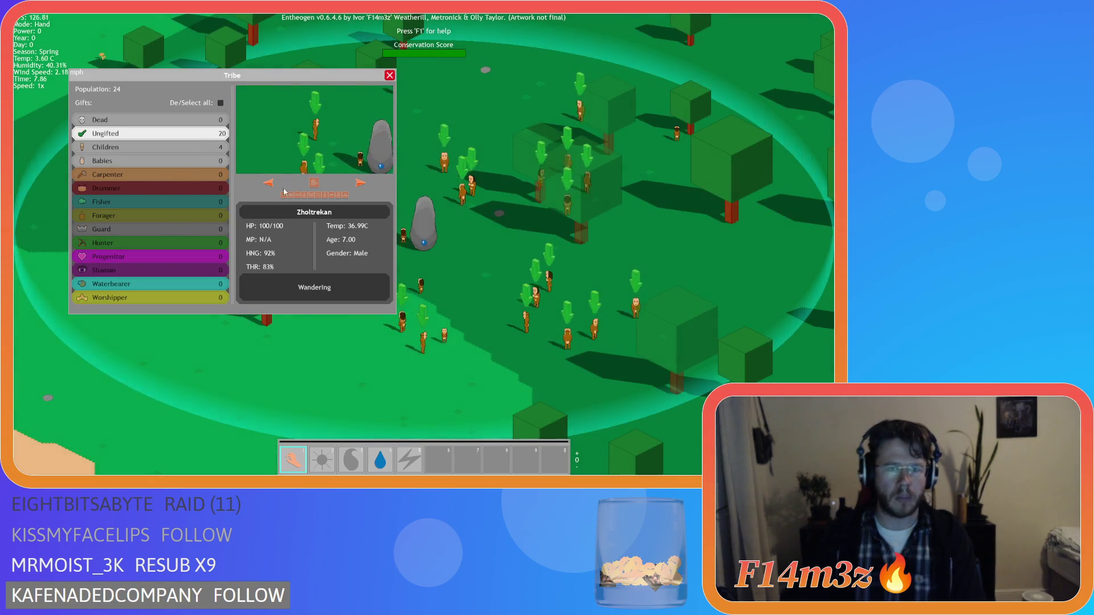
{"action": "left_click", "coordinate": [188, 175]}
{"action": "left_click", "coordinate": [283, 195]}
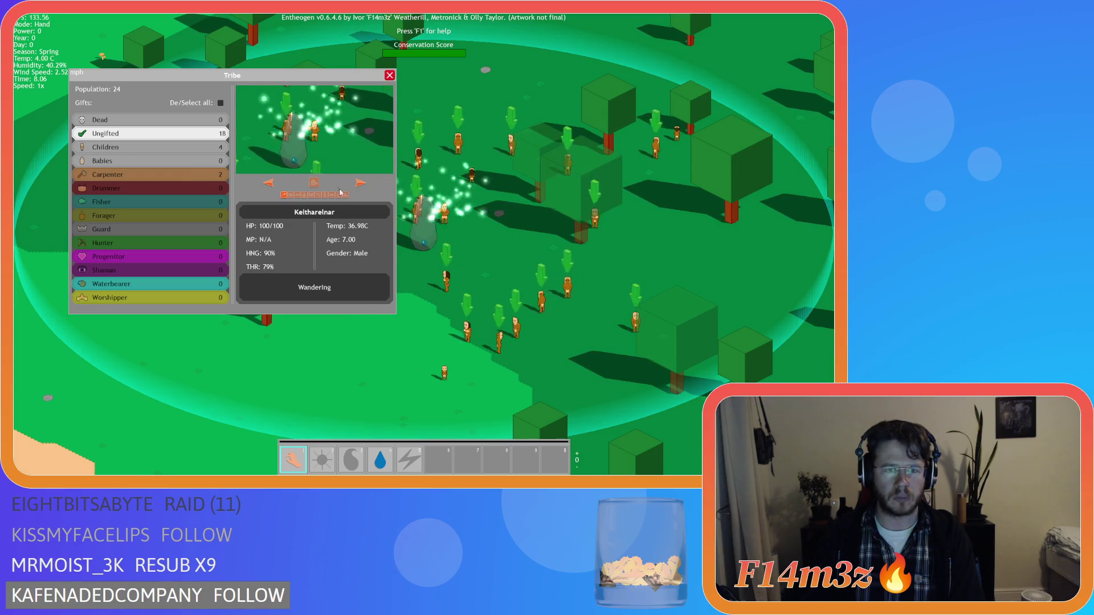
{"action": "left_click", "coordinate": [366, 183]}
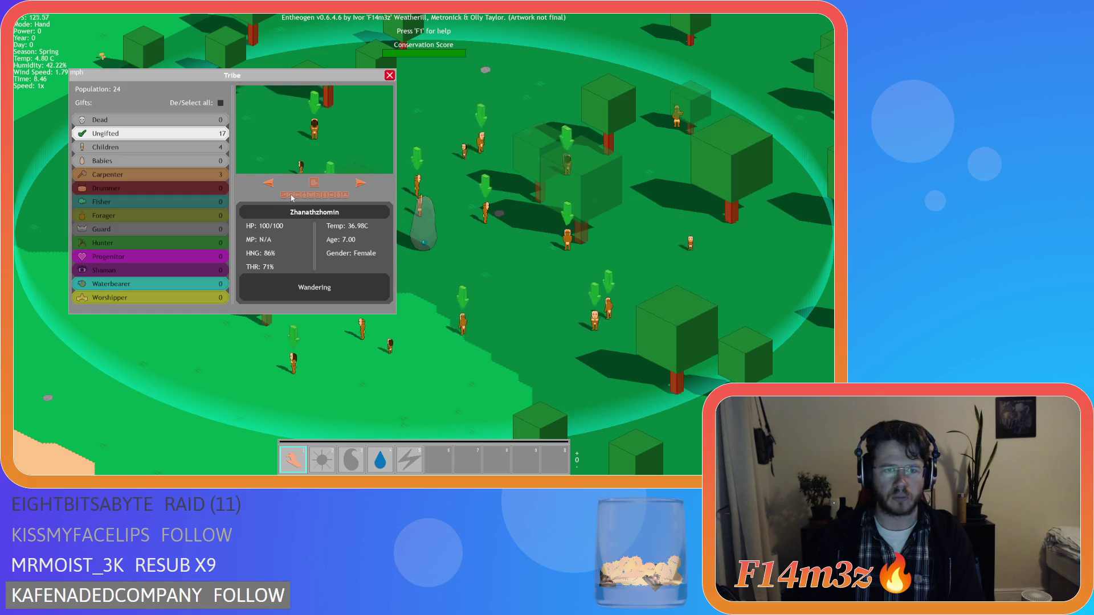
{"action": "left_click", "coordinate": [362, 184]}
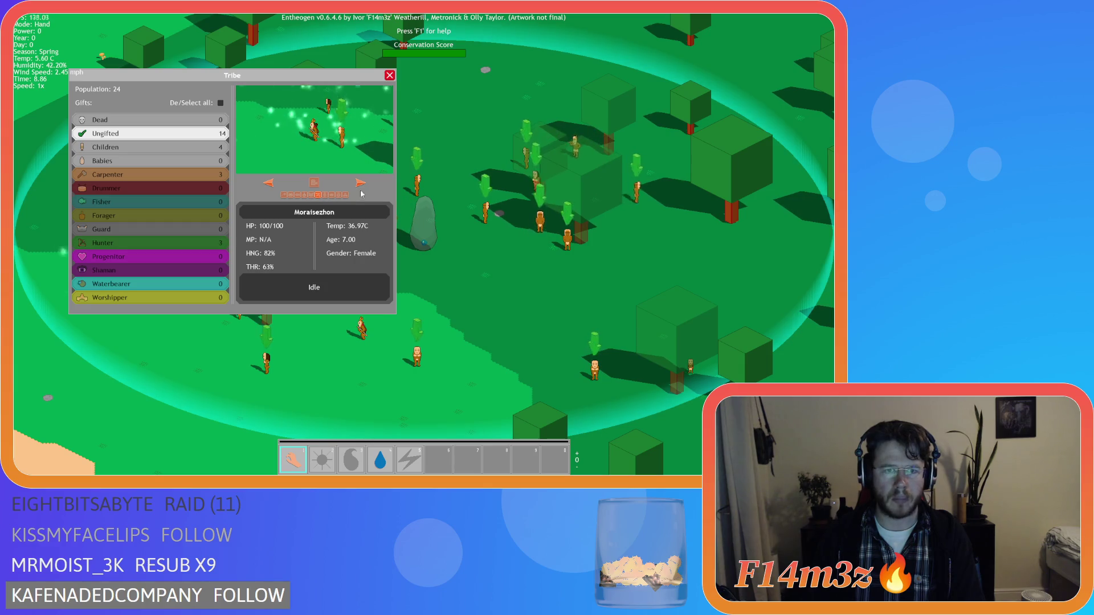
{"action": "left_click", "coordinate": [337, 196]}
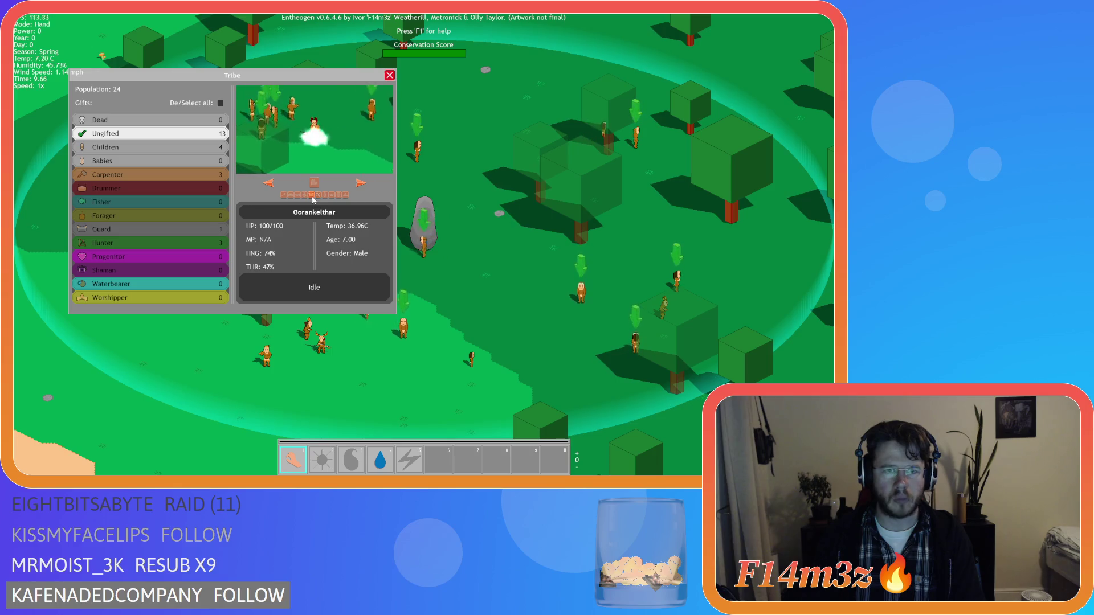
- Gift the next ungifted villagers the Guard and Shaman roles, plus three Worshippers
{"action": "left_click", "coordinate": [364, 181]}
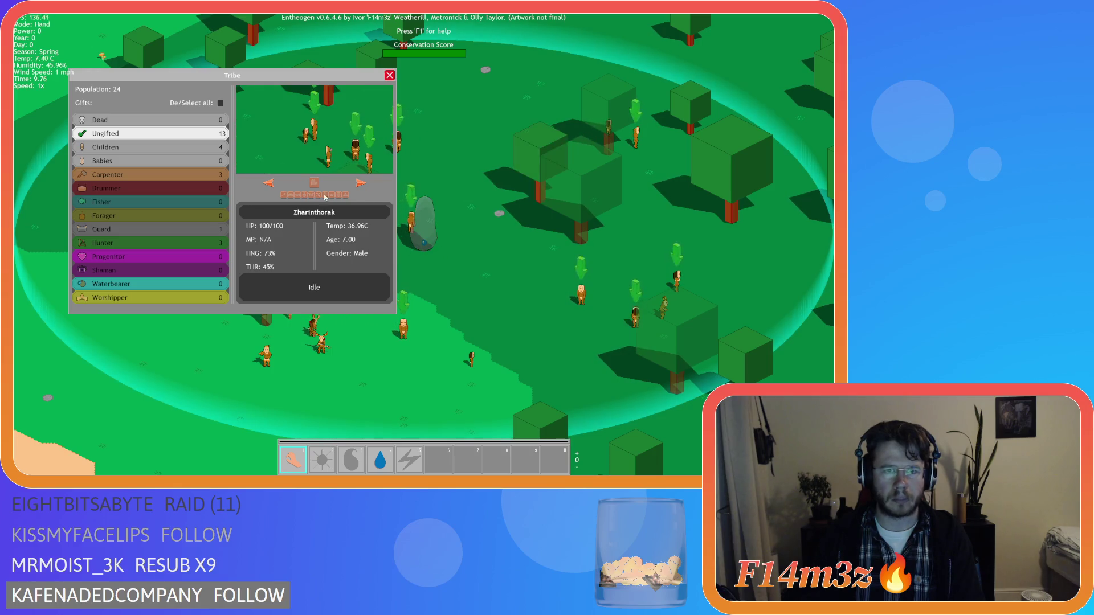
{"action": "left_click", "coordinate": [359, 185]}
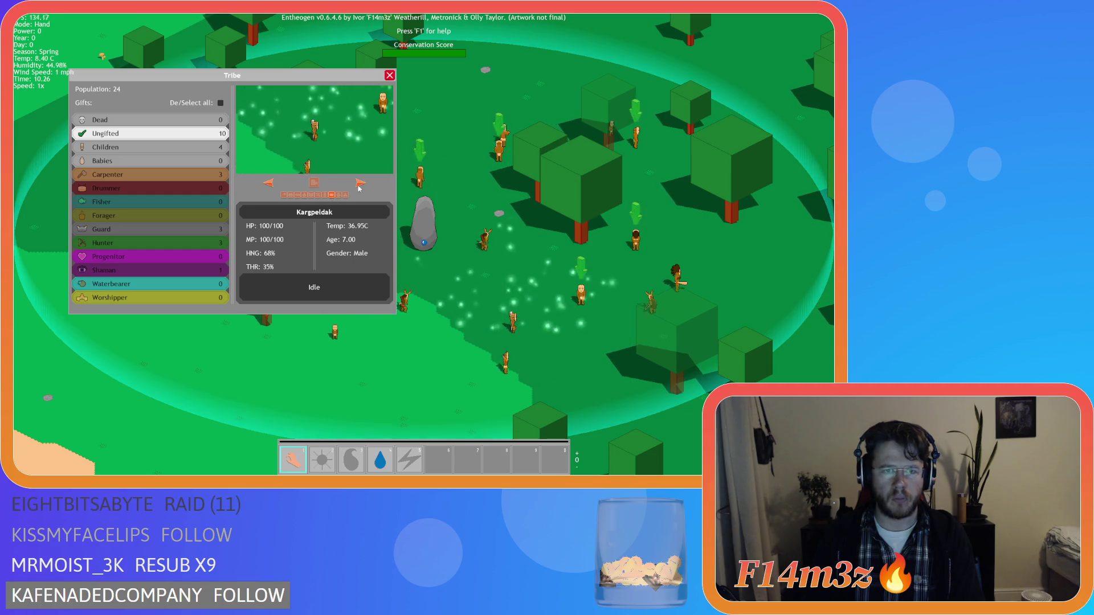
{"action": "left_click", "coordinate": [359, 184]}
{"action": "left_click", "coordinate": [359, 185]}
{"action": "left_click", "coordinate": [349, 200]}
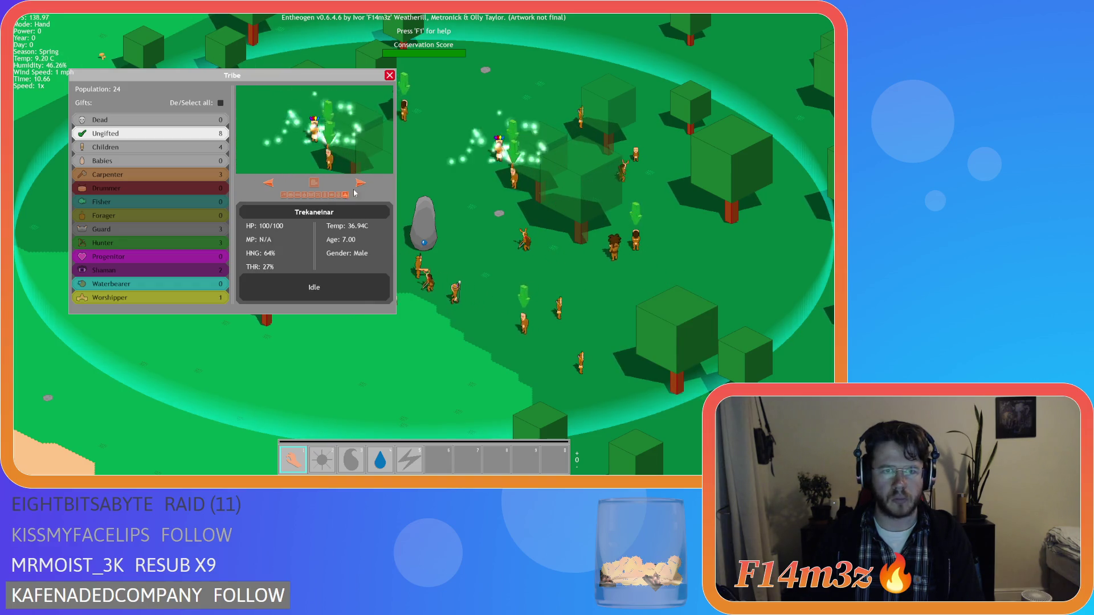
{"action": "left_click", "coordinate": [348, 197]}
{"action": "left_click", "coordinate": [348, 197]}
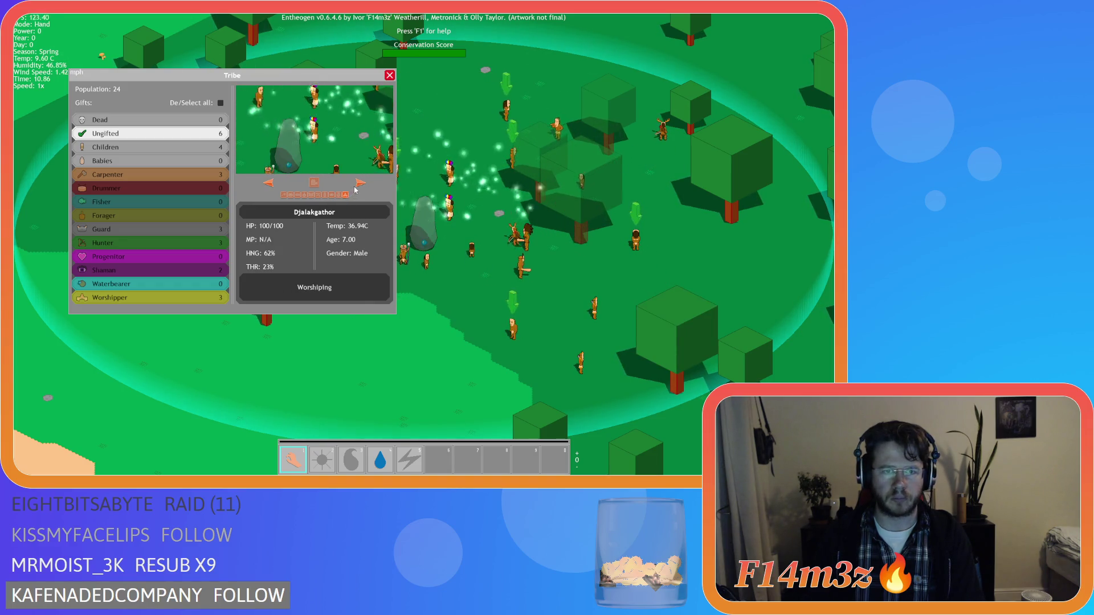
- Make the remaining ungifted villagers a Drummer and a Progenitor
{"action": "key", "text": "a"}
{"action": "left_click", "coordinate": [292, 196]}
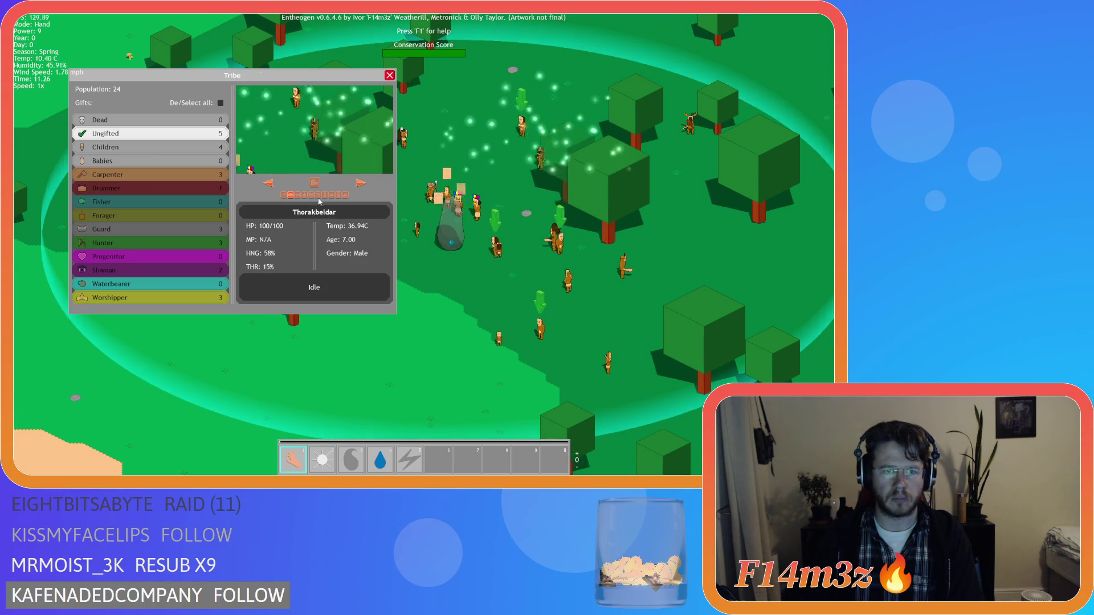
{"action": "left_click", "coordinate": [360, 185]}
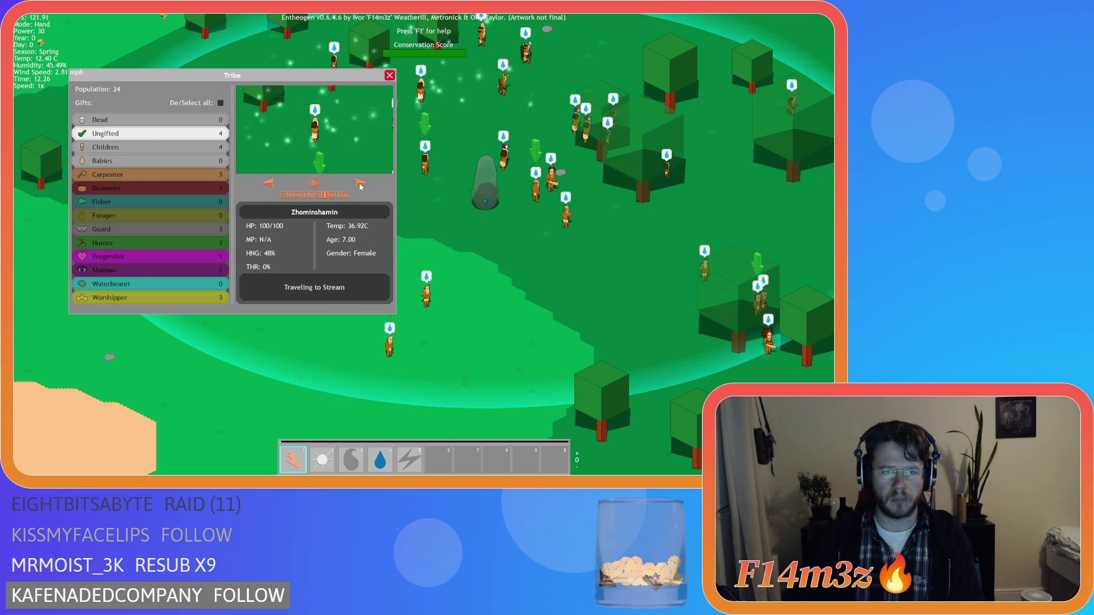
{"action": "left_click", "coordinate": [337, 196]}
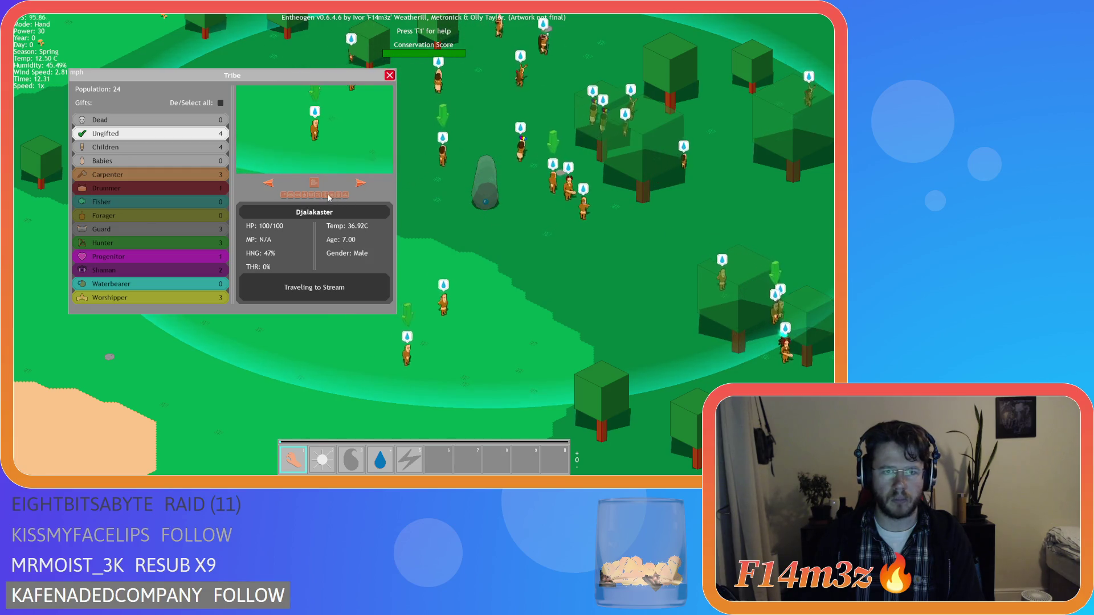
{"action": "left_click", "coordinate": [360, 184]}
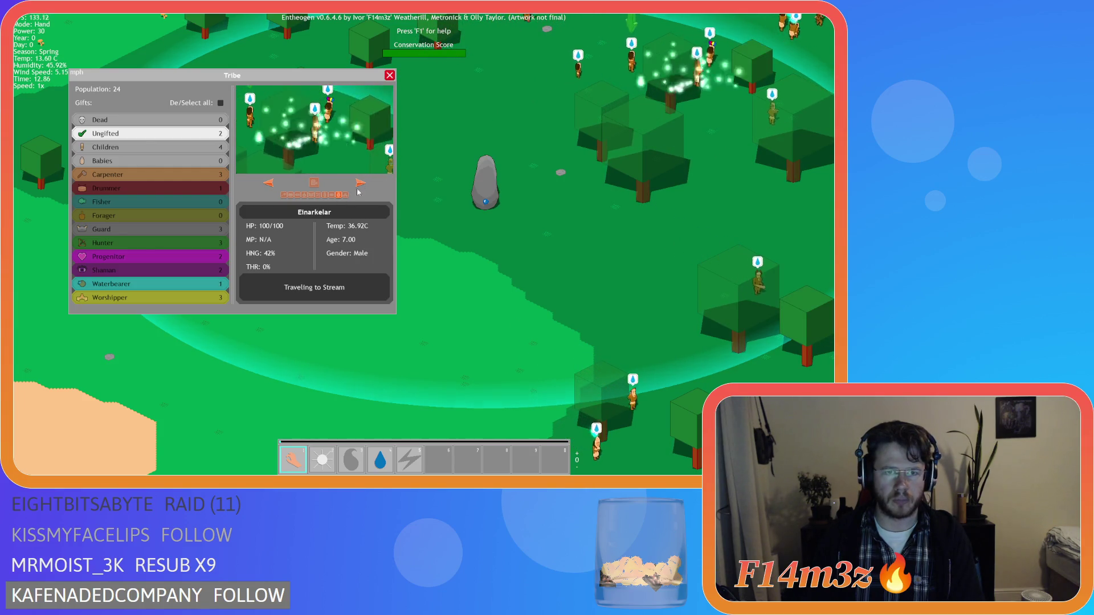
{"action": "scroll", "coordinate": [525, 217], "scroll_direction": "down", "scroll_amount": 5}
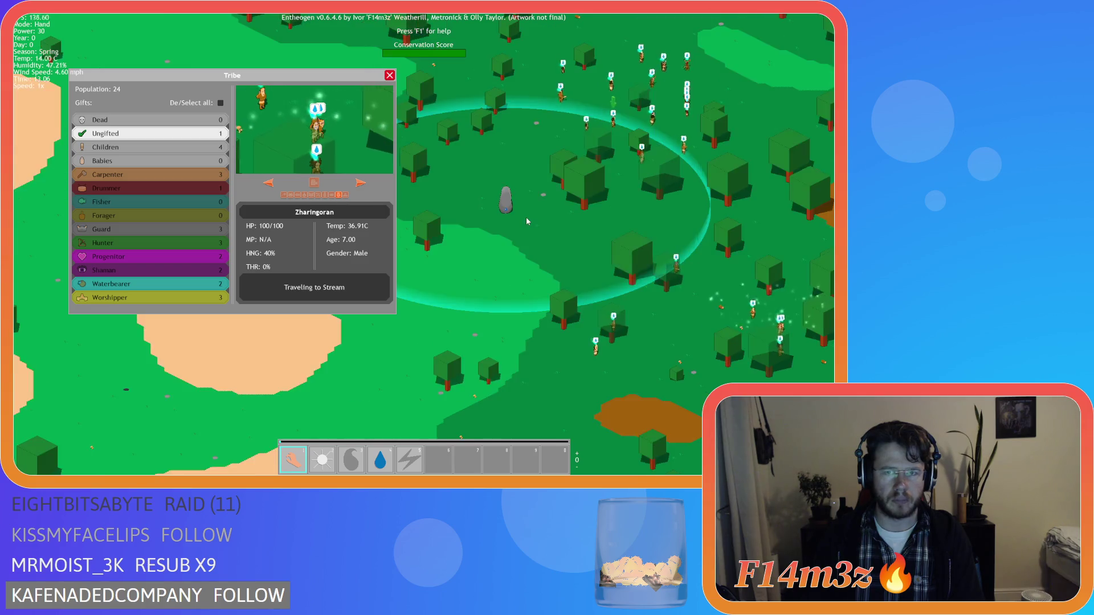
- Close the Tribe window and open the Miracles list from the hotbar's Hand slot
{"action": "left_click", "coordinate": [390, 76]}
{"action": "scroll", "coordinate": [412, 227], "scroll_direction": "up", "scroll_amount": 3}
{"action": "scroll", "coordinate": [412, 228], "scroll_direction": "down", "scroll_amount": 2}
{"action": "scroll", "coordinate": [412, 228], "scroll_direction": "up", "scroll_amount": 3}
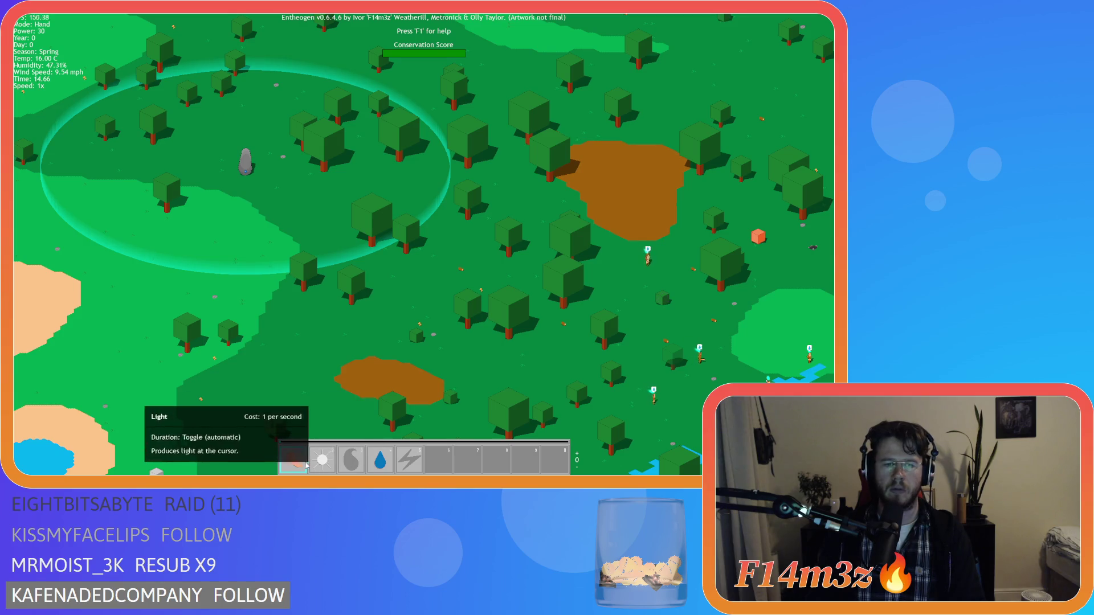
{"action": "left_click", "coordinate": [304, 465]}
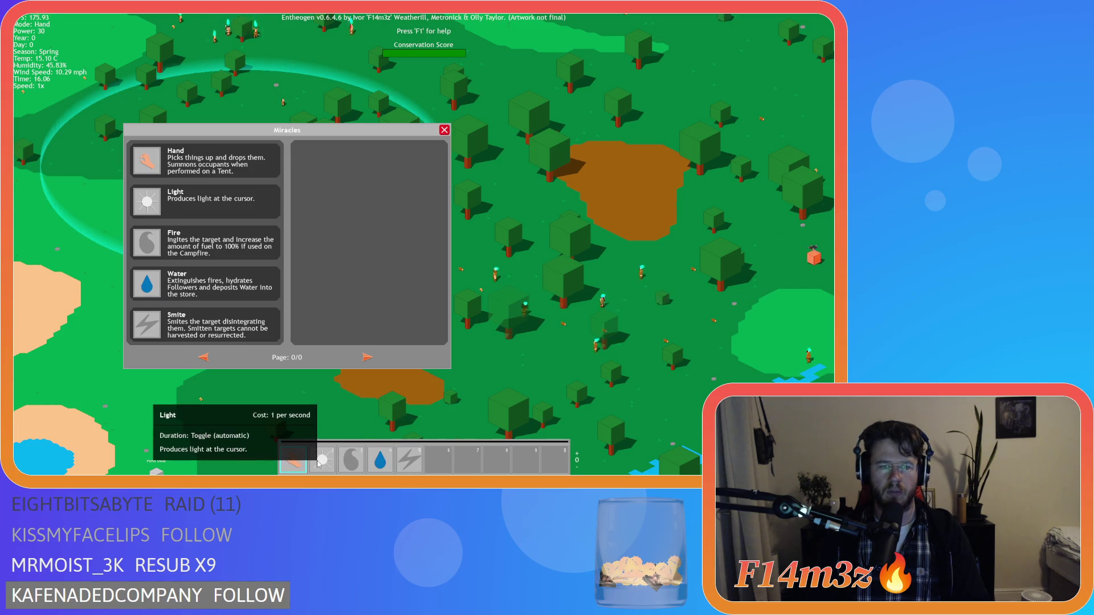
- Close the Miracles list and zoom in on the village around the circled standing stone
{"action": "left_click", "coordinate": [444, 131]}
{"action": "key", "text": "a"}
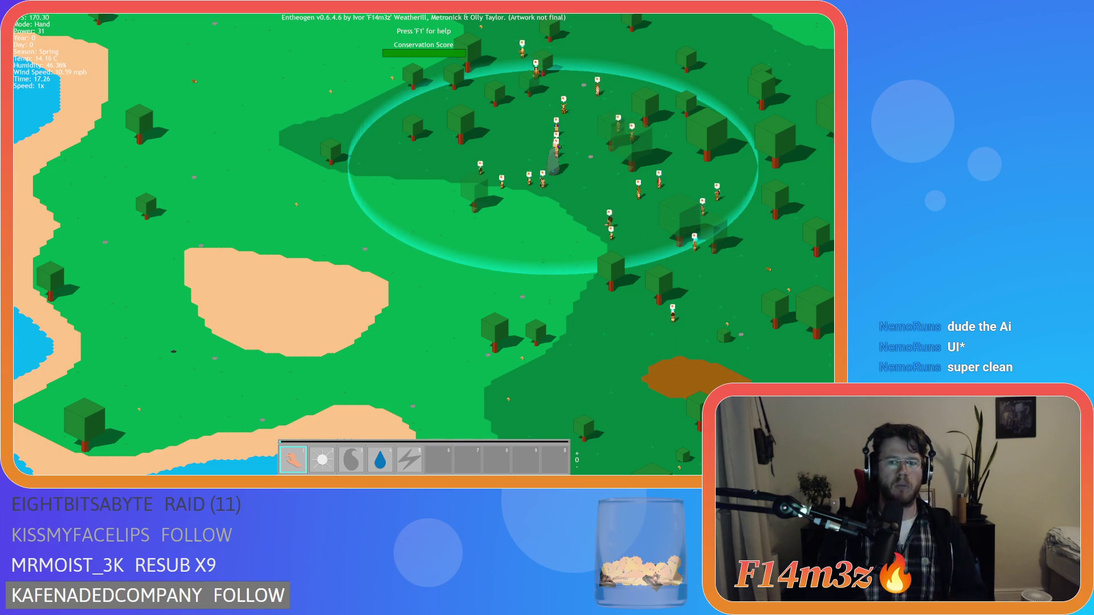
{"action": "scroll", "coordinate": [511, 194], "scroll_direction": "up", "scroll_amount": 3}
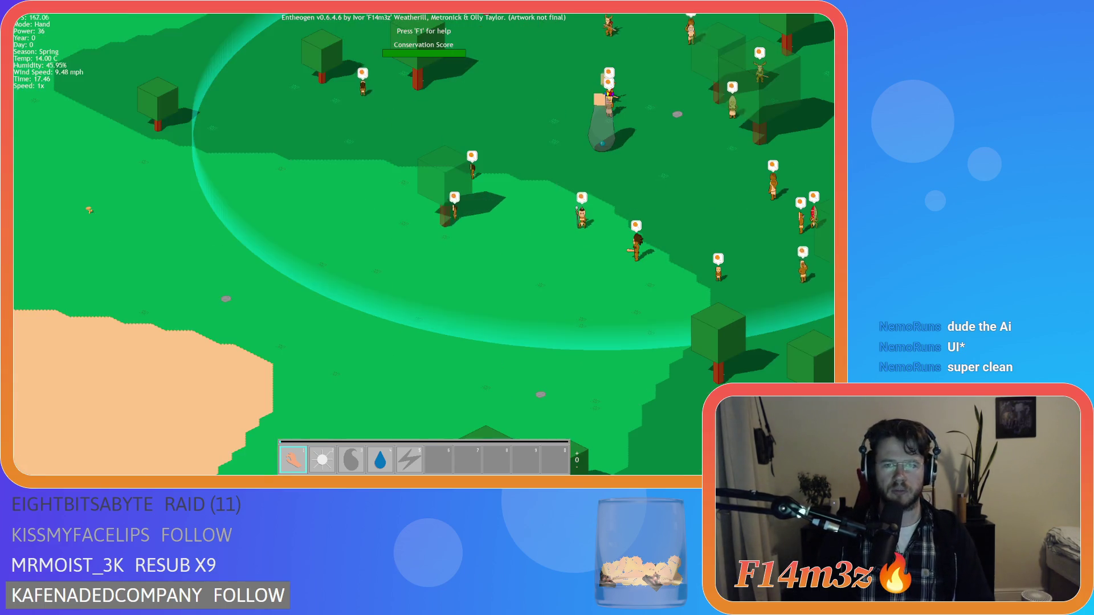
{"action": "scroll", "coordinate": [444, 273], "scroll_direction": "down", "scroll_amount": 3}
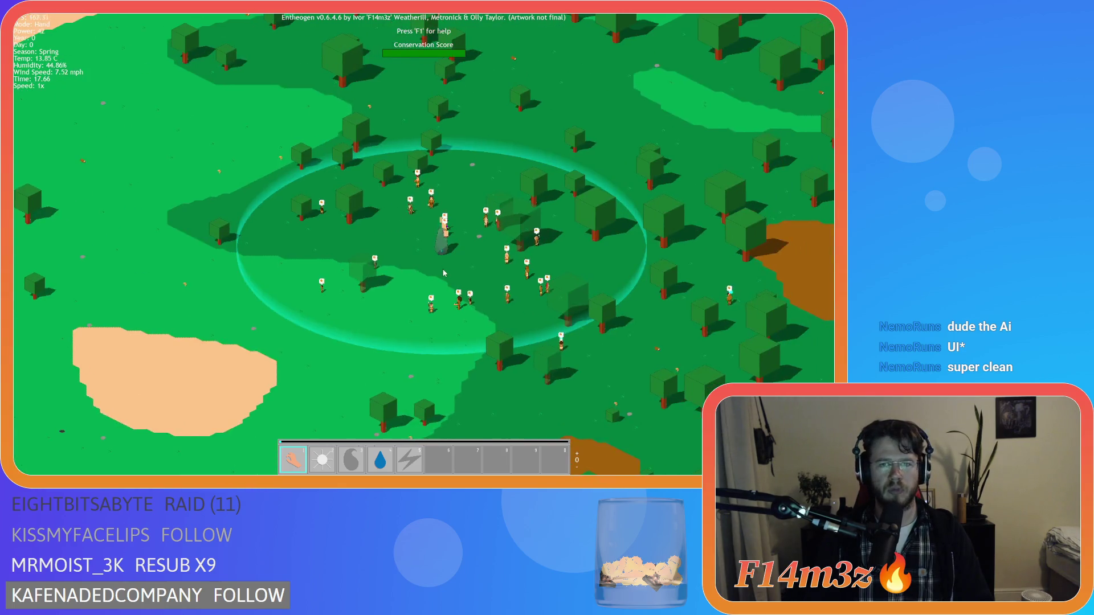
{"action": "scroll", "coordinate": [444, 273], "scroll_direction": "up", "scroll_amount": 4}
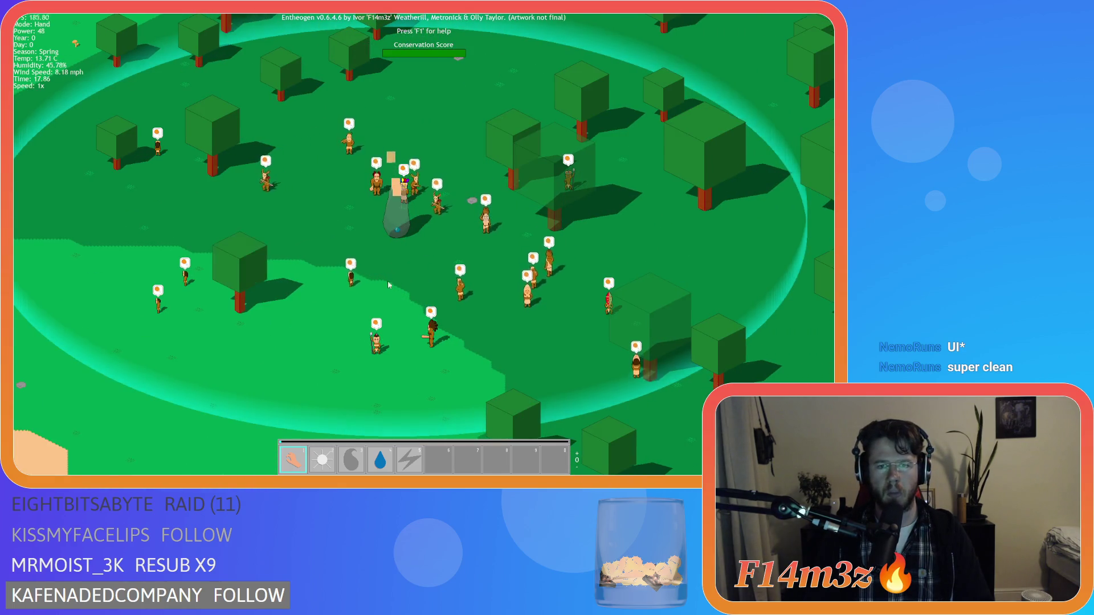
- Place a Store foundation near the top of the village
{"action": "key", "text": "a"}
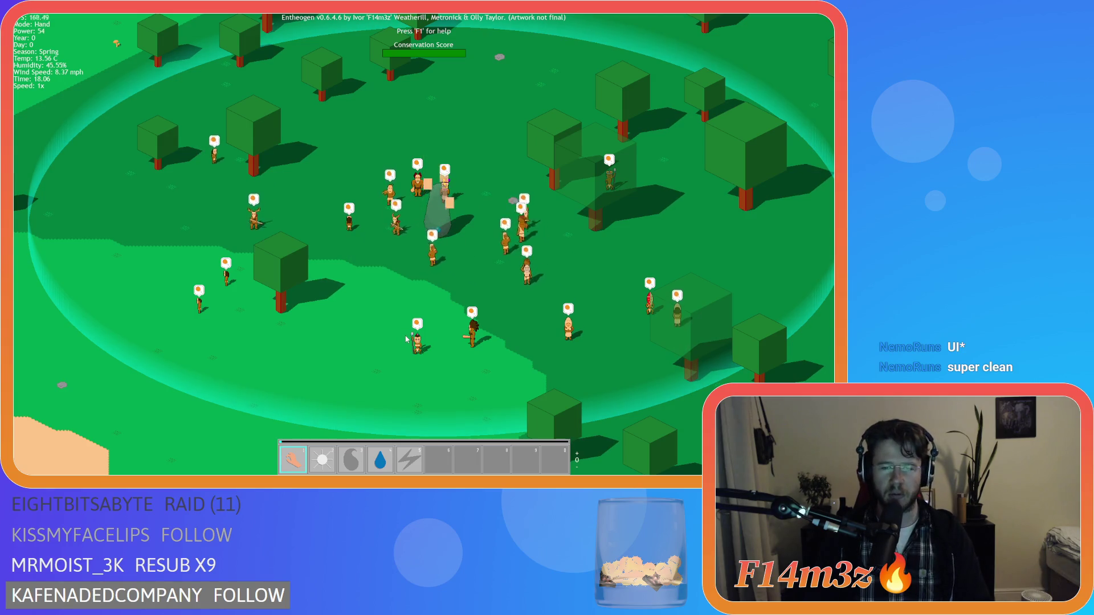
{"action": "key", "text": "b"}
{"action": "key", "text": "a"}
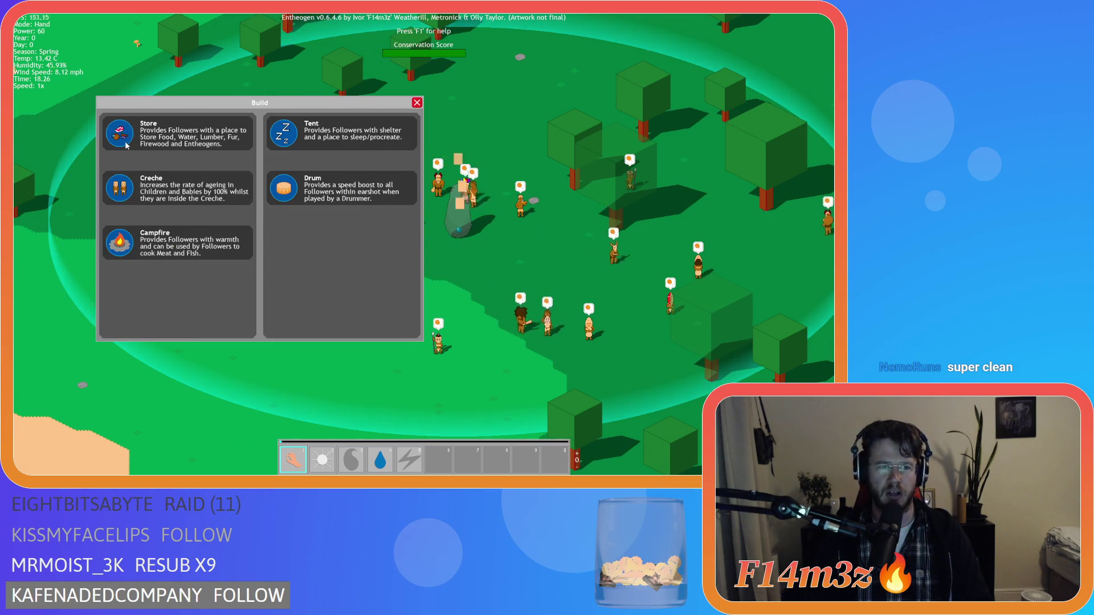
{"action": "left_click", "coordinate": [126, 146]}
{"action": "left_click", "coordinate": [516, 90]}
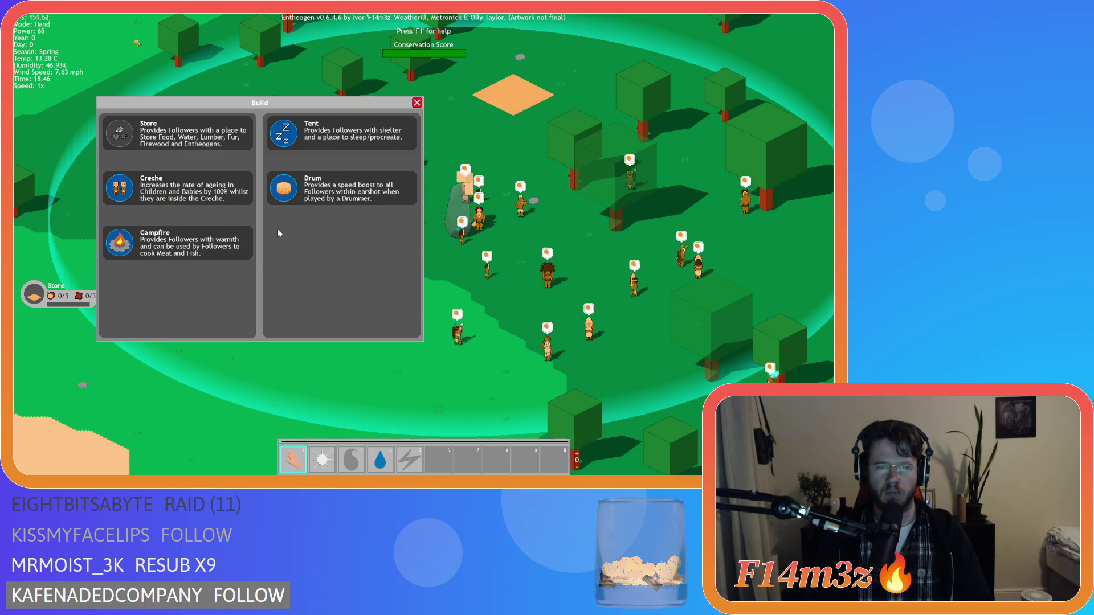
{"action": "mouse_move", "coordinate": [278, 233]}
{"action": "left_mouse_down"}
{"action": "mouse_move", "coordinate": [333, 232]}
{"action": "mouse_move", "coordinate": [323, 224]}
{"action": "left_mouse_up"}
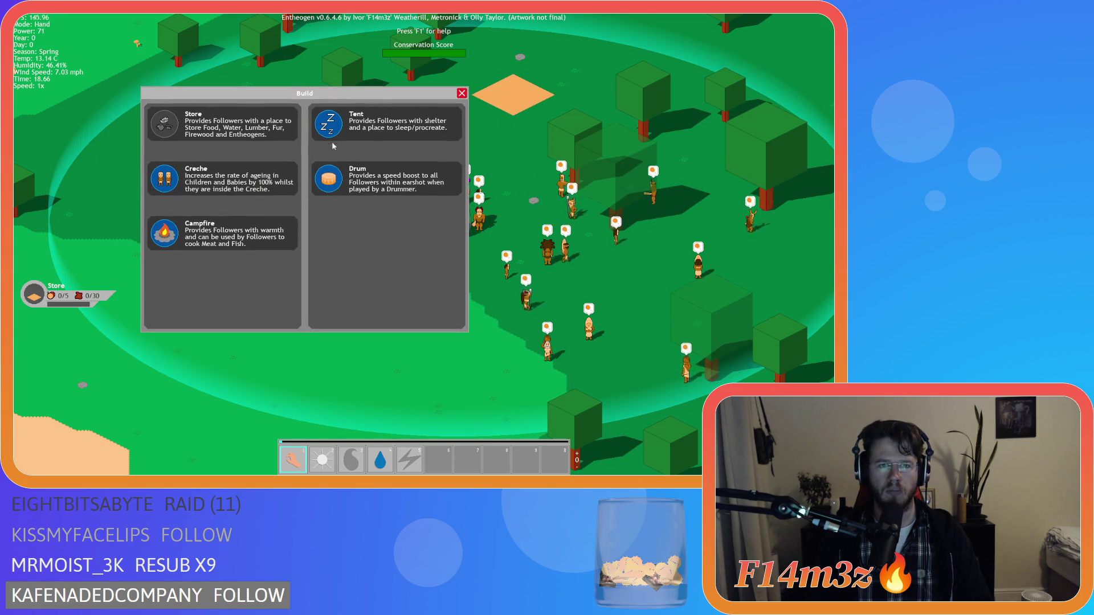
- Place several Tent foundations around the settlement
{"action": "left_click", "coordinate": [334, 137]}
{"action": "key", "text": "a"}
{"action": "left_click", "coordinate": [733, 231]}
{"action": "left_click", "coordinate": [337, 132]}
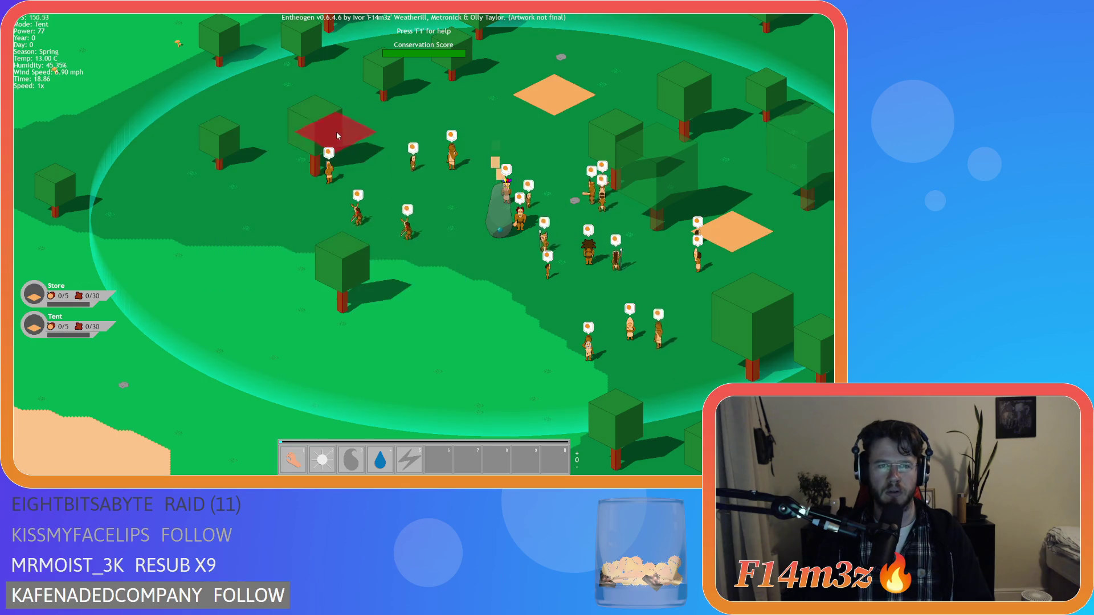
{"action": "key", "text": "a"}
{"action": "left_click", "coordinate": [260, 211]}
{"action": "left_click", "coordinate": [328, 129]}
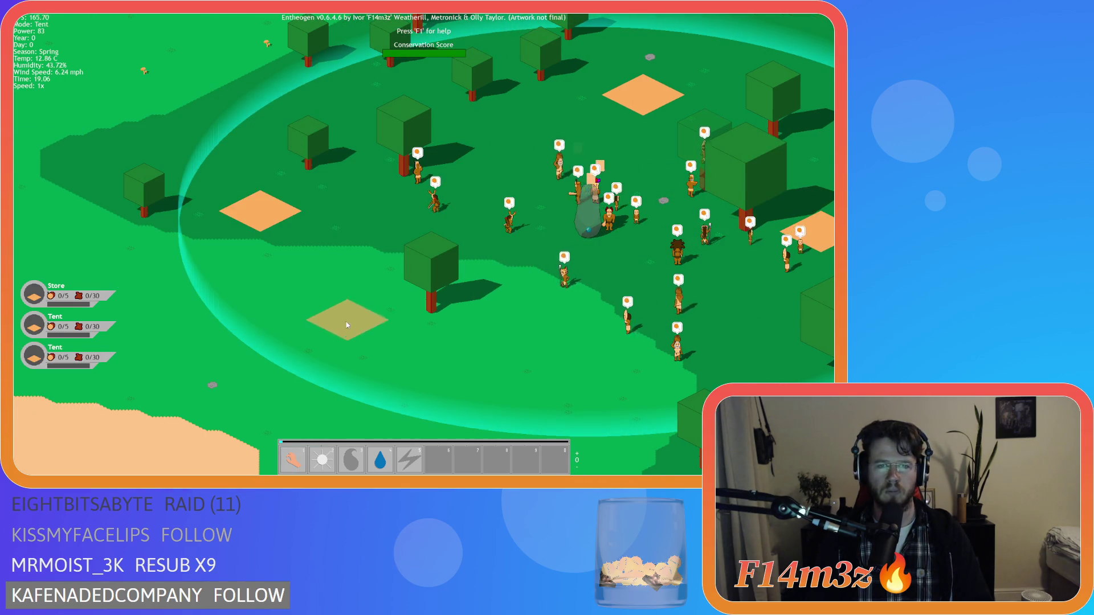
{"action": "left_click", "coordinate": [347, 325]}
{"action": "left_click", "coordinate": [324, 178]}
- Place a Drum among the villagers and lay down a Creche foundation
{"action": "key", "text": "d"}
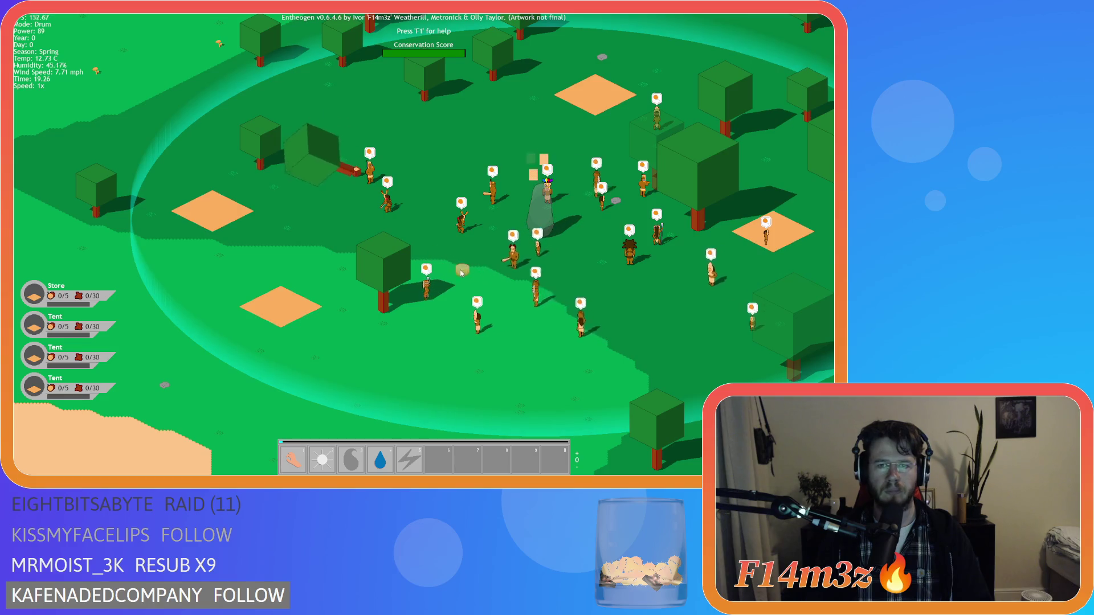
{"action": "left_click", "coordinate": [534, 137]}
{"action": "left_click", "coordinate": [165, 188]}
{"action": "left_click", "coordinate": [638, 333]}
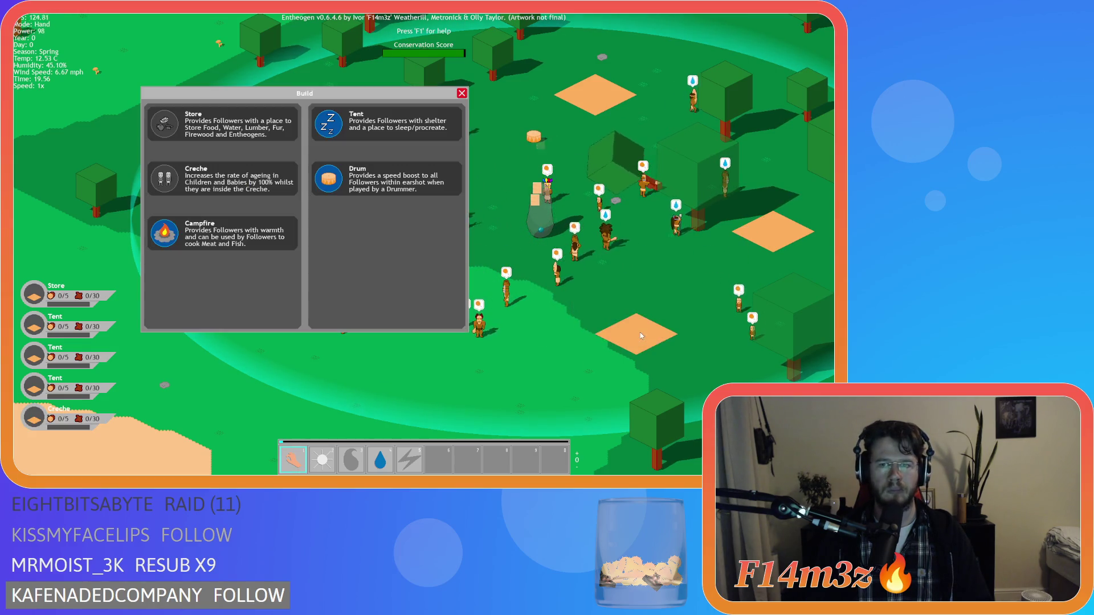
- Place a Campfire near the village centre and one more Tent
{"action": "left_click", "coordinate": [212, 225]}
{"action": "left_click", "coordinate": [419, 155]}
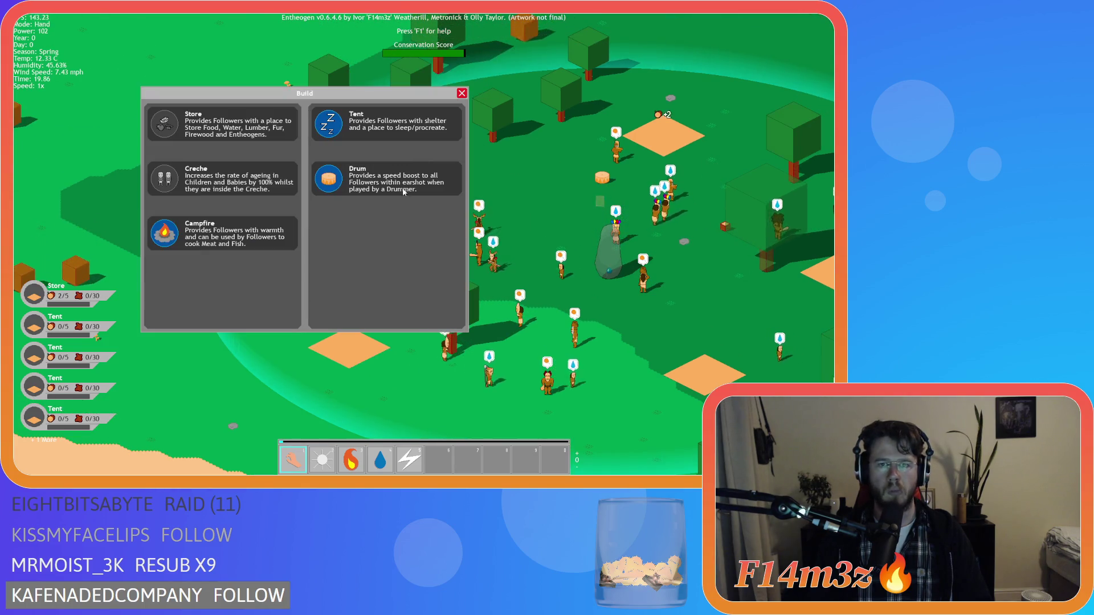
{"action": "left_click", "coordinate": [217, 231]}
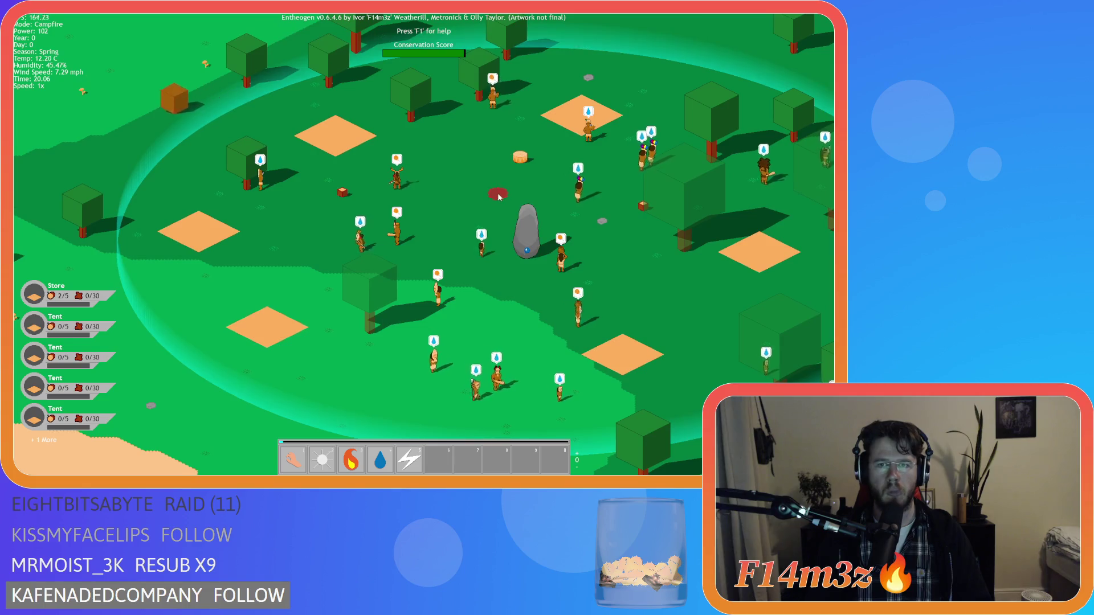
{"action": "left_click", "coordinate": [498, 196]}
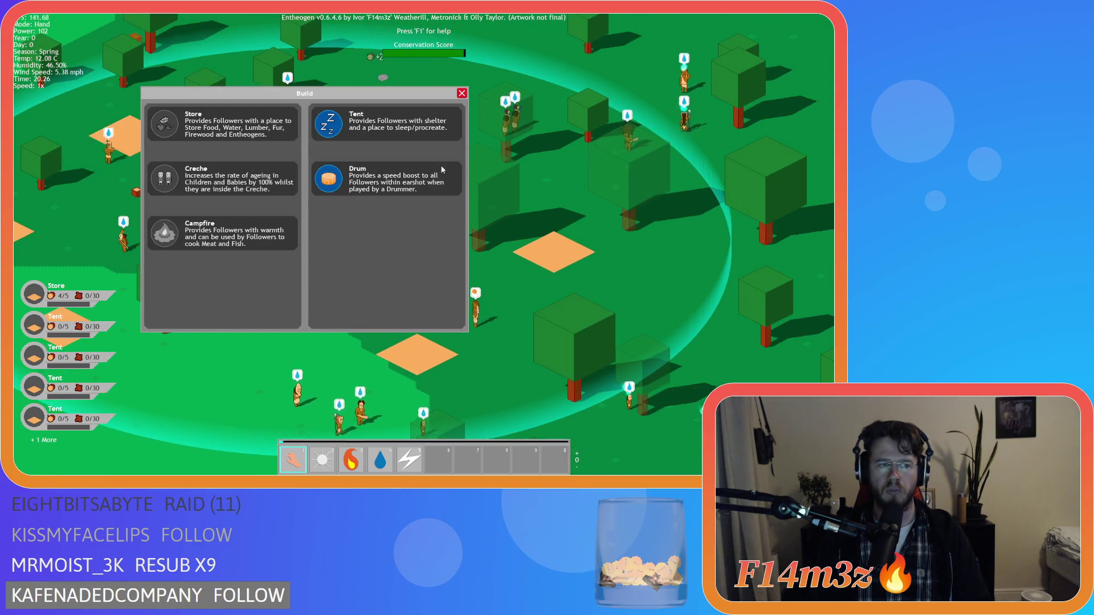
{"action": "left_click", "coordinate": [404, 132]}
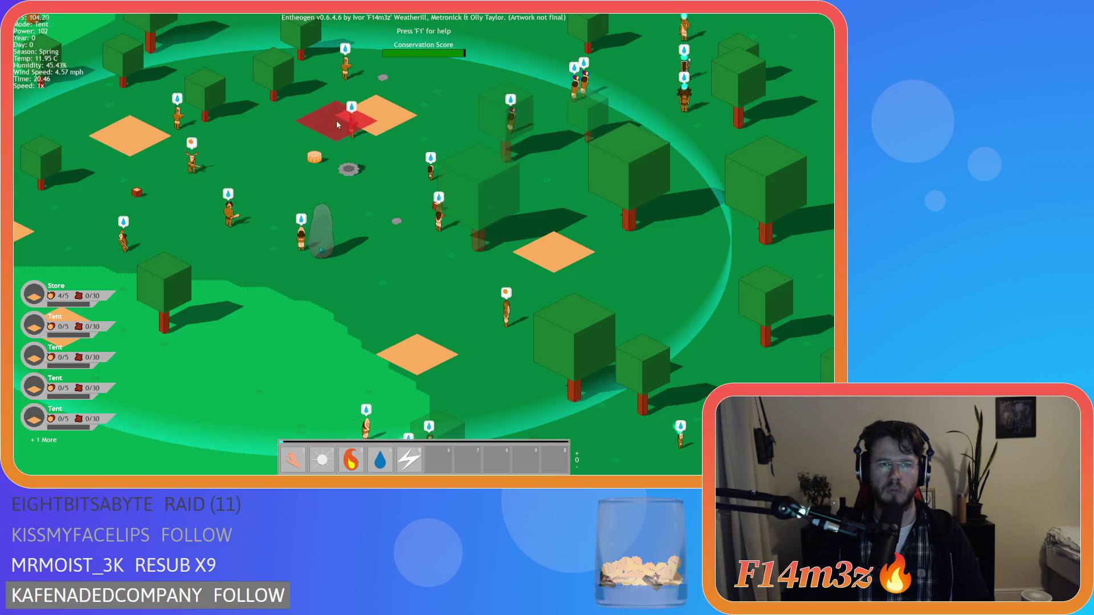
{"action": "left_click", "coordinate": [371, 353]}
{"action": "left_click", "coordinate": [461, 94]}
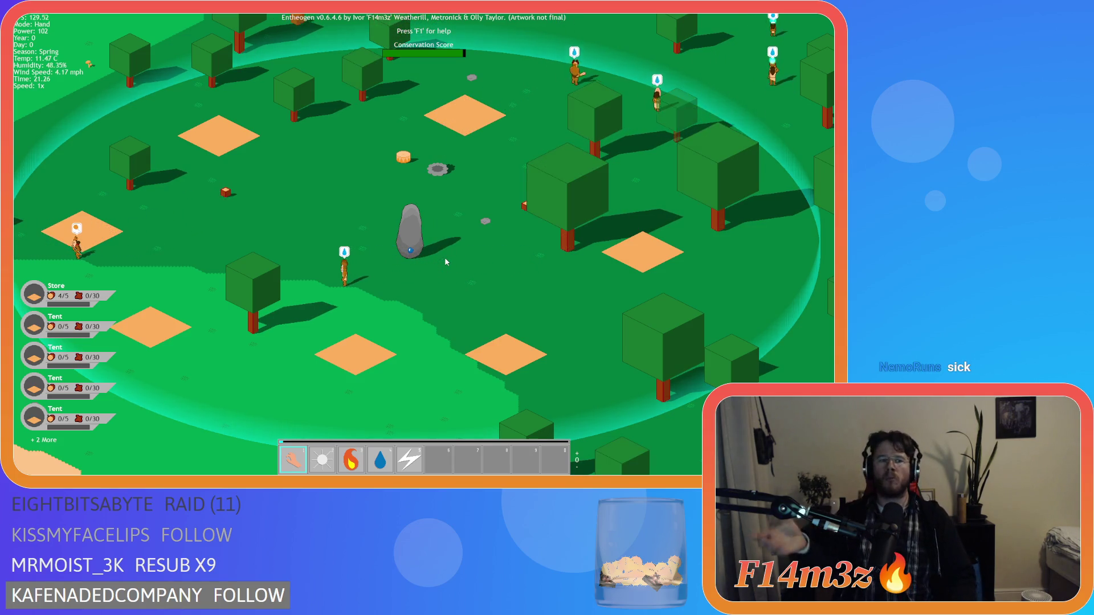
- Zoom and pan across the island to survey the eastern forest and coastline
{"action": "key", "text": "d"}
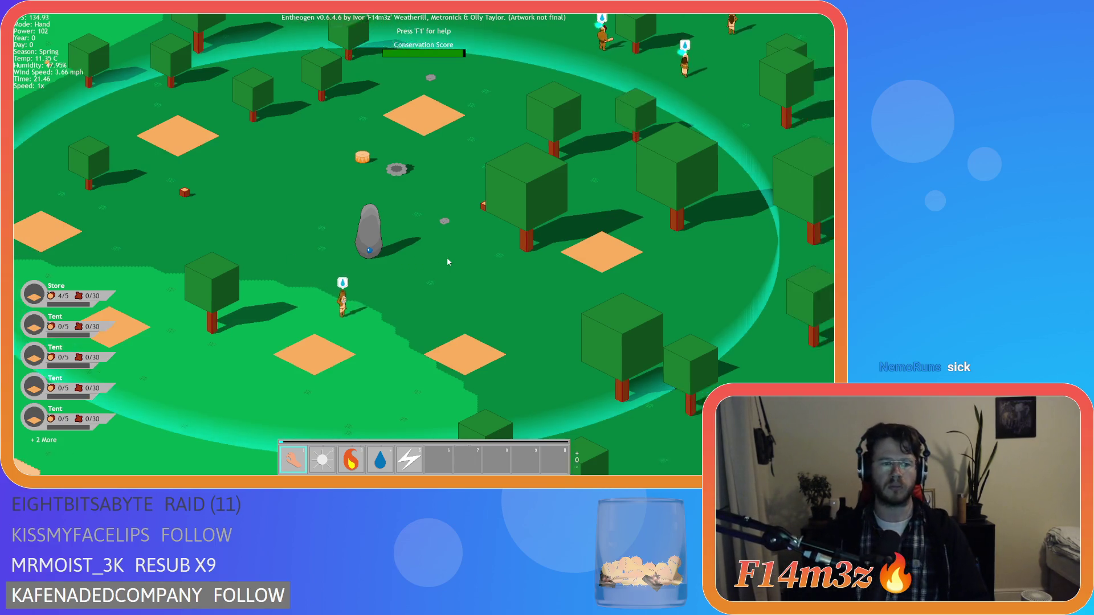
{"action": "scroll", "coordinate": [447, 260], "scroll_direction": "down", "scroll_amount": 10}
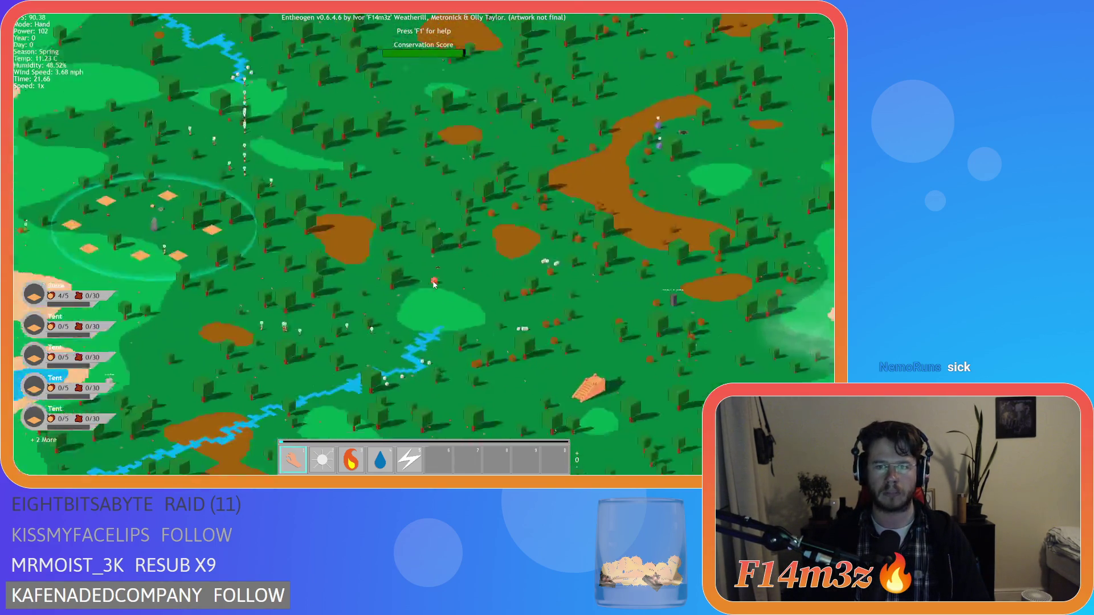
{"action": "scroll", "coordinate": [434, 283], "scroll_direction": "up", "scroll_amount": 5}
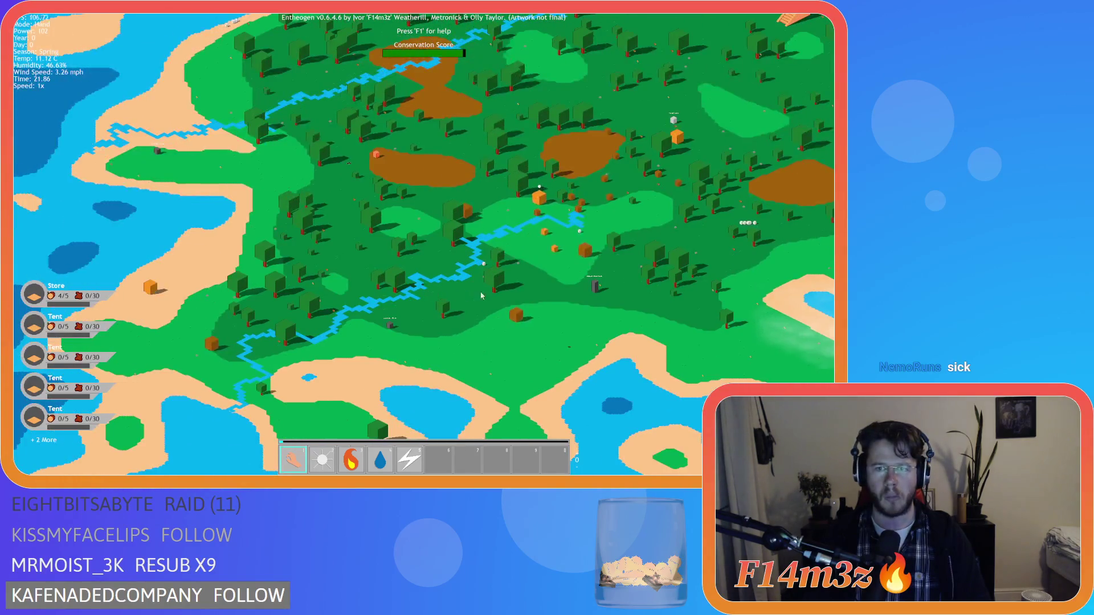
{"action": "scroll", "coordinate": [481, 296], "scroll_direction": "up", "scroll_amount": 5}
{"action": "scroll", "coordinate": [496, 301], "scroll_direction": "down", "scroll_amount": 5}
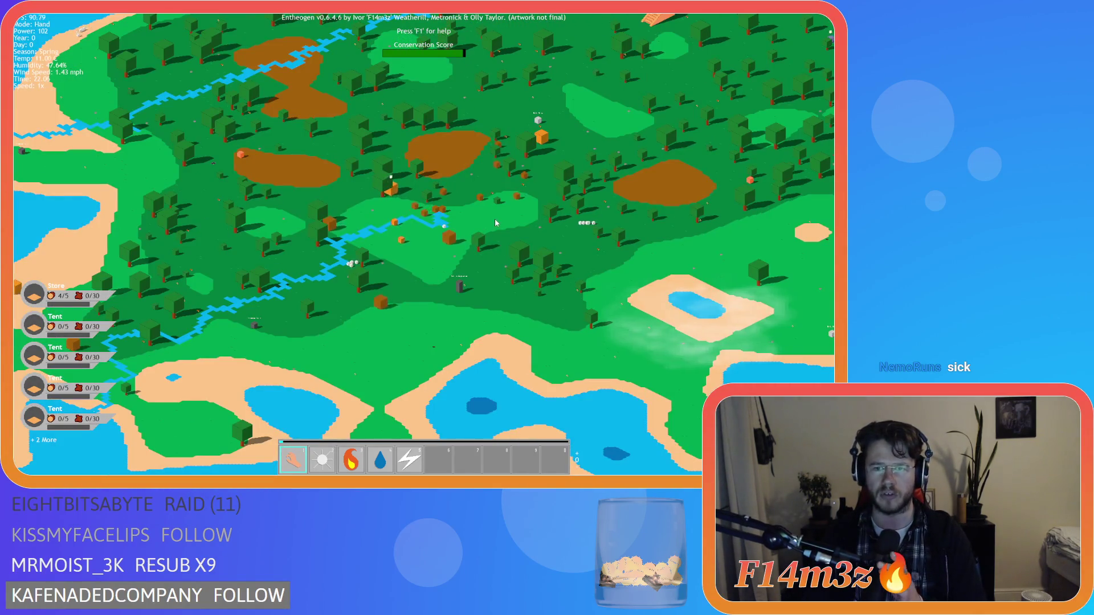
{"action": "key", "text": "d"}
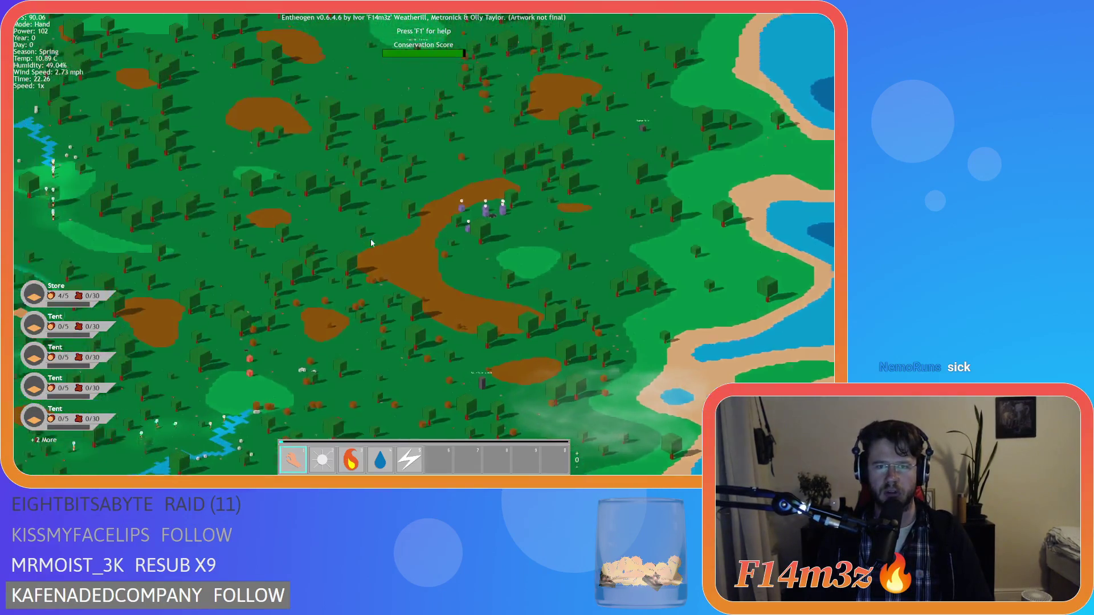
{"action": "key", "text": "a"}
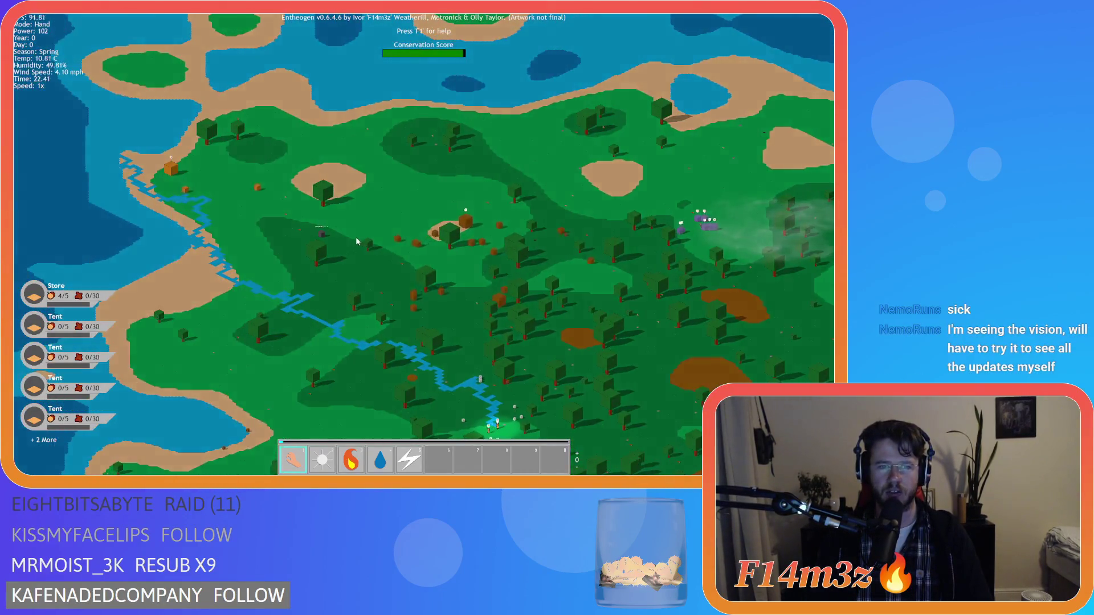
{"action": "scroll", "coordinate": [355, 238], "scroll_direction": "down", "scroll_amount": 5}
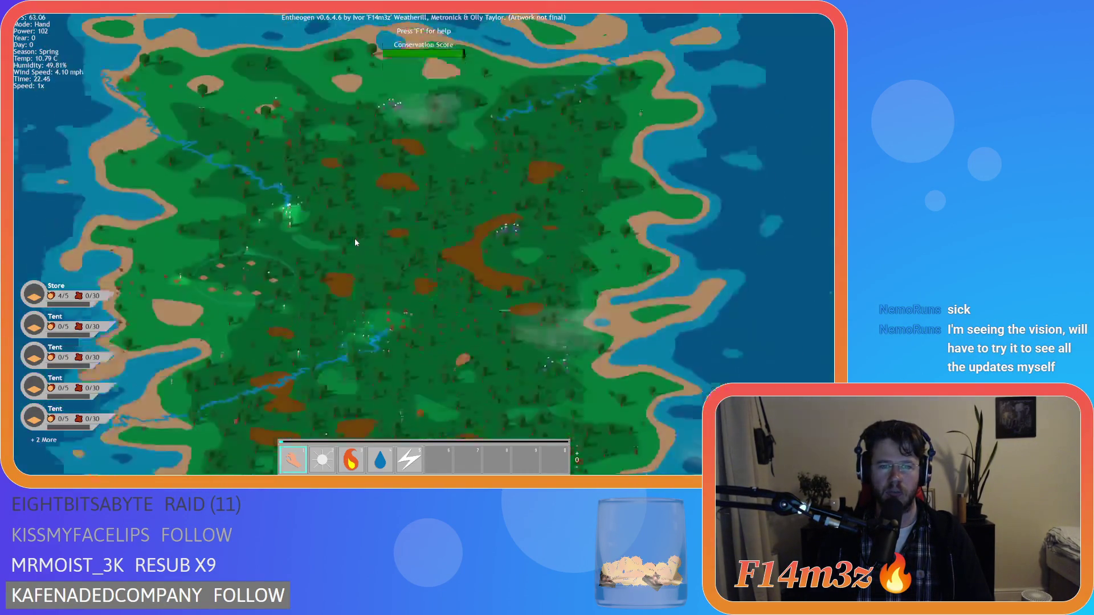
{"action": "scroll", "coordinate": [590, 241], "scroll_direction": "up", "scroll_amount": 5}
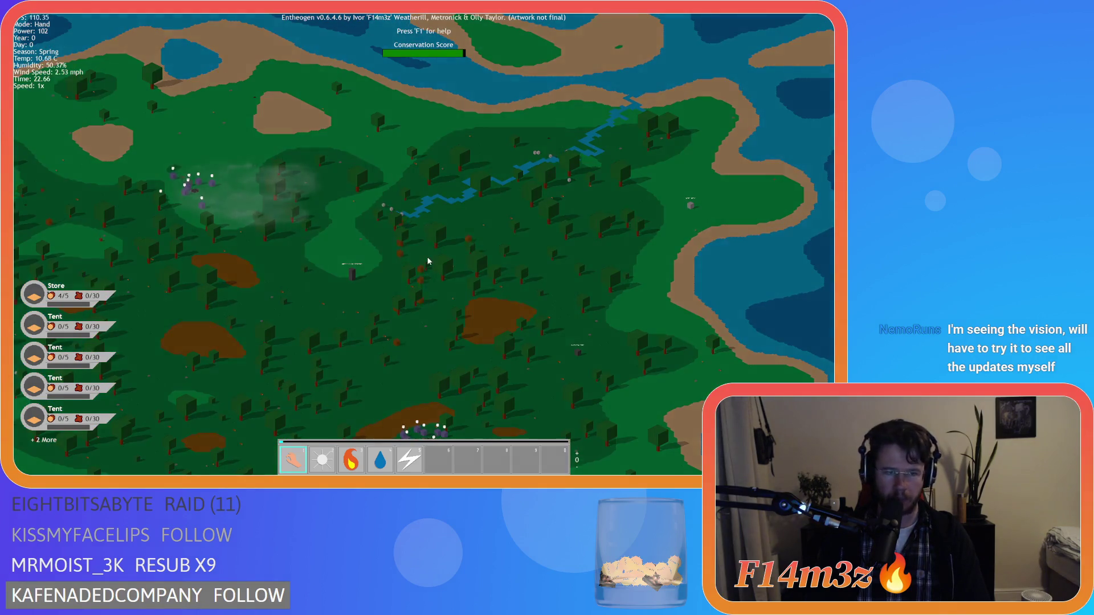
{"action": "scroll", "coordinate": [371, 272], "scroll_direction": "up", "scroll_amount": 4}
{"action": "scroll", "coordinate": [371, 272], "scroll_direction": "down", "scroll_amount": 5}
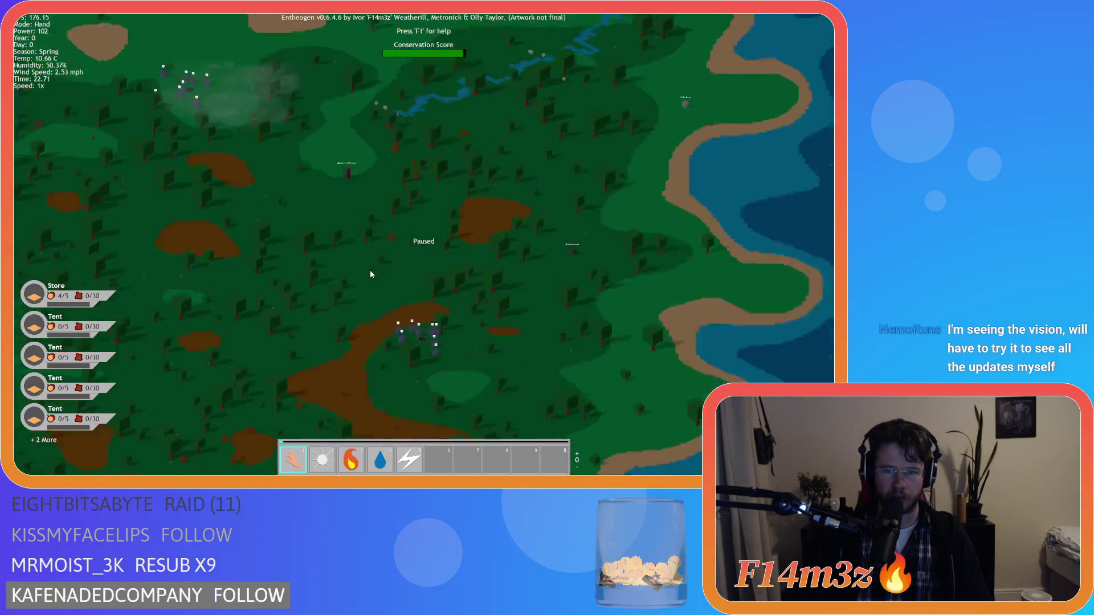
- Zoom over different parts of the island to inspect the Divine Intervention, Resurrection and Herd miracle stones
{"action": "scroll", "coordinate": [371, 273], "scroll_direction": "up", "scroll_amount": 3}
{"action": "scroll", "coordinate": [445, 258], "scroll_direction": "down", "scroll_amount": 5}
{"action": "scroll", "coordinate": [435, 262], "scroll_direction": "up", "scroll_amount": 5}
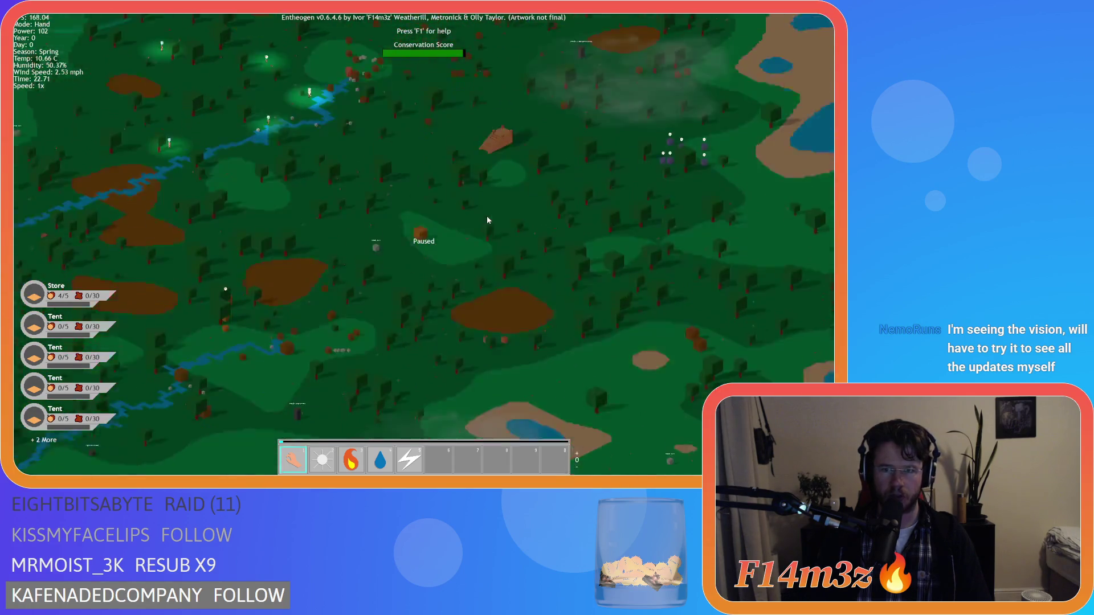
{"action": "scroll", "coordinate": [476, 223], "scroll_direction": "down", "scroll_amount": 3}
{"action": "scroll", "coordinate": [398, 268], "scroll_direction": "up", "scroll_amount": 4}
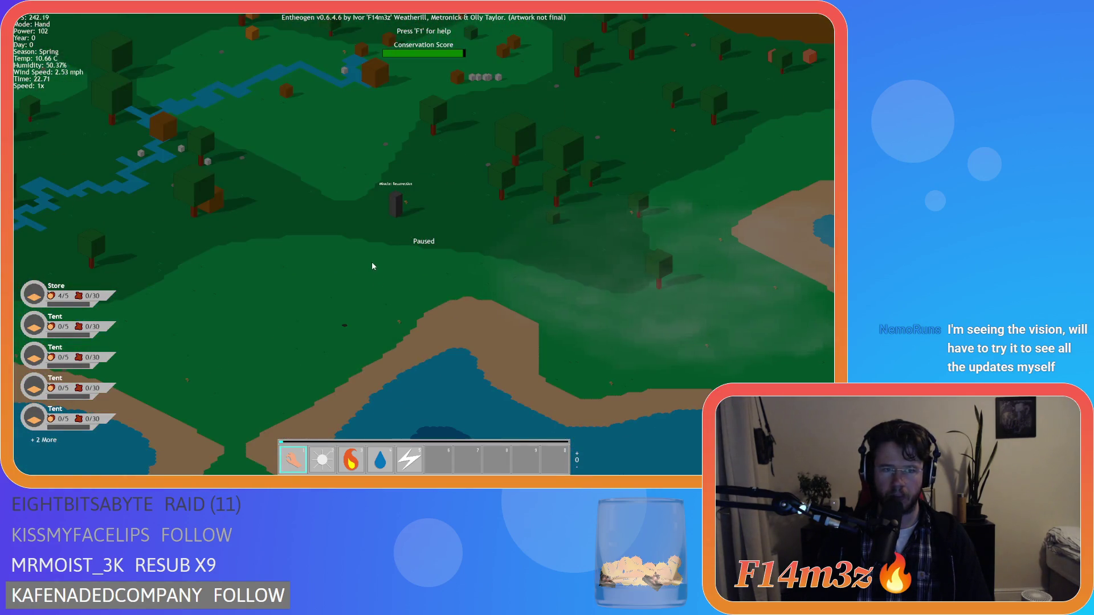
{"action": "scroll", "coordinate": [372, 263], "scroll_direction": "down", "scroll_amount": 2}
{"action": "scroll", "coordinate": [372, 266], "scroll_direction": "down", "scroll_amount": 3}
{"action": "scroll", "coordinate": [483, 274], "scroll_direction": "up", "scroll_amount": 4}
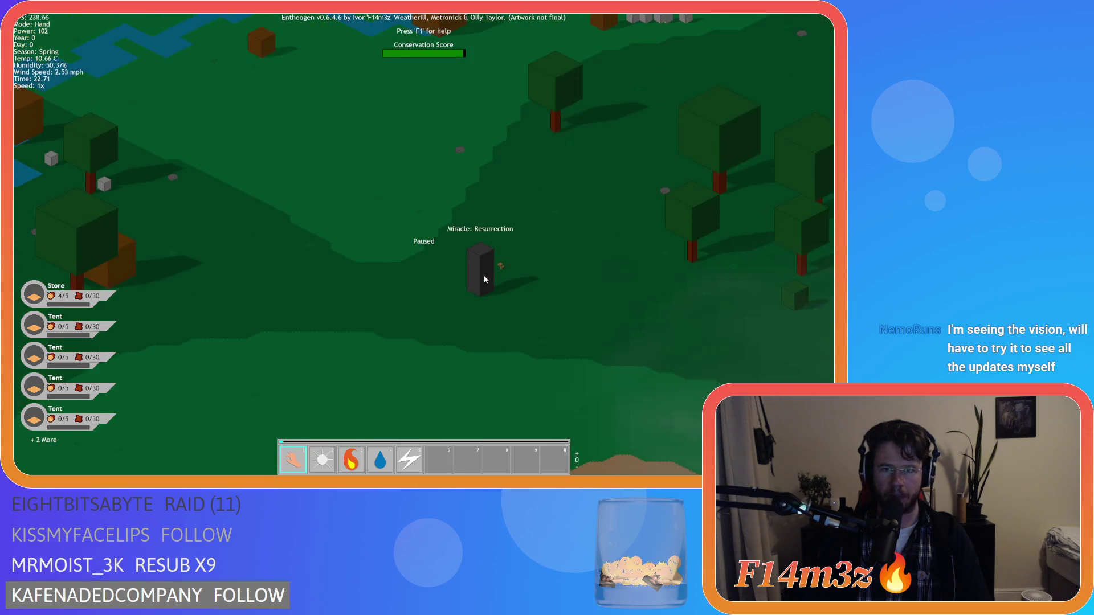
{"action": "scroll", "coordinate": [485, 280], "scroll_direction": "down", "scroll_amount": 2}
{"action": "scroll", "coordinate": [485, 279], "scroll_direction": "down", "scroll_amount": 4}
{"action": "scroll", "coordinate": [604, 287], "scroll_direction": "up", "scroll_amount": 5}
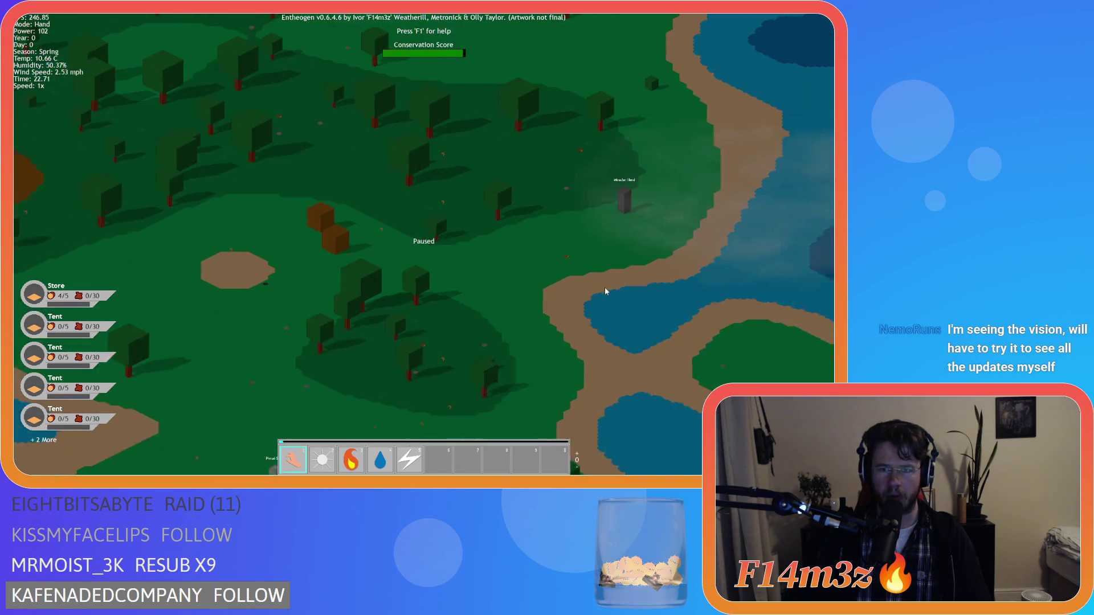
{"action": "scroll", "coordinate": [569, 250], "scroll_direction": "up", "scroll_amount": 2}
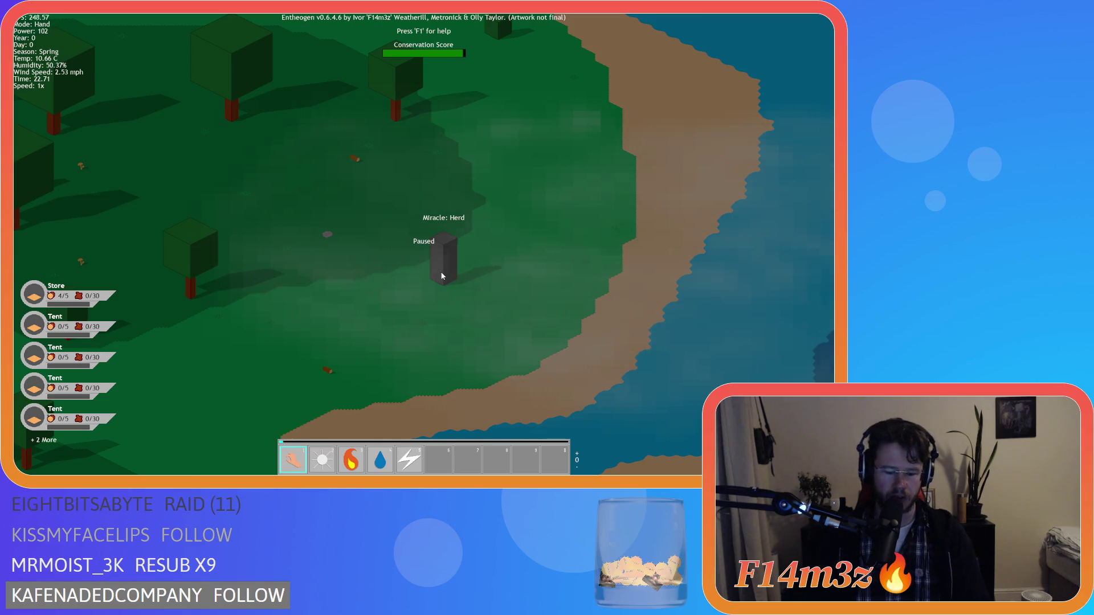
{"action": "scroll", "coordinate": [442, 275], "scroll_direction": "down", "scroll_amount": 5}
{"action": "scroll", "coordinate": [273, 251], "scroll_direction": "up", "scroll_amount": 3}
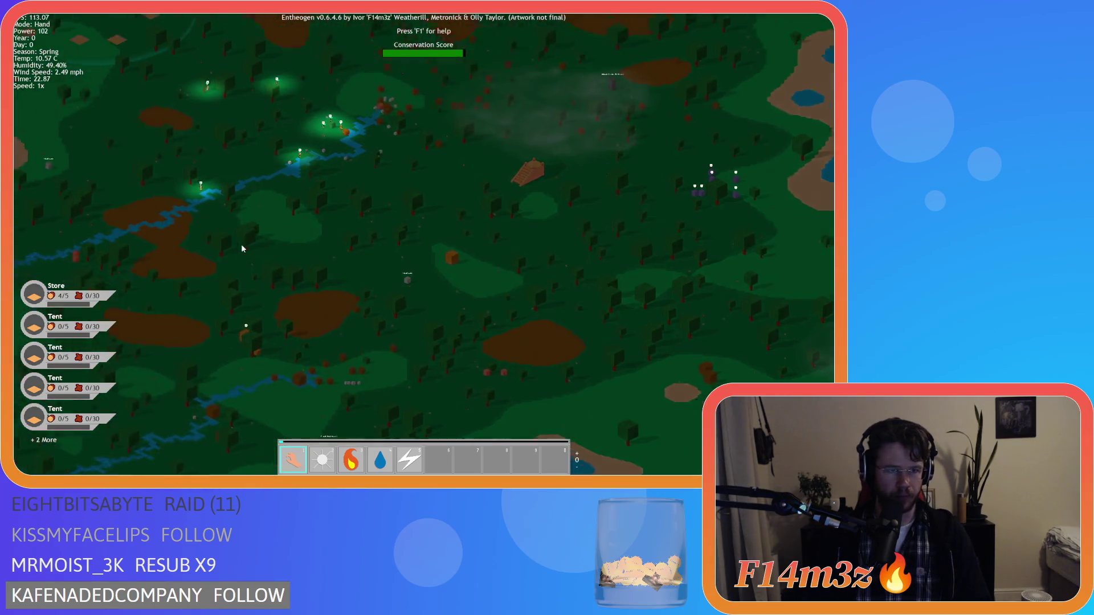
- Zoom in and pan north along the coastline to the small settlement by the glowing miracle stone
{"action": "scroll", "coordinate": [341, 248], "scroll_direction": "up", "scroll_amount": 2}
{"action": "scroll", "coordinate": [384, 268], "scroll_direction": "up", "scroll_amount": 2}
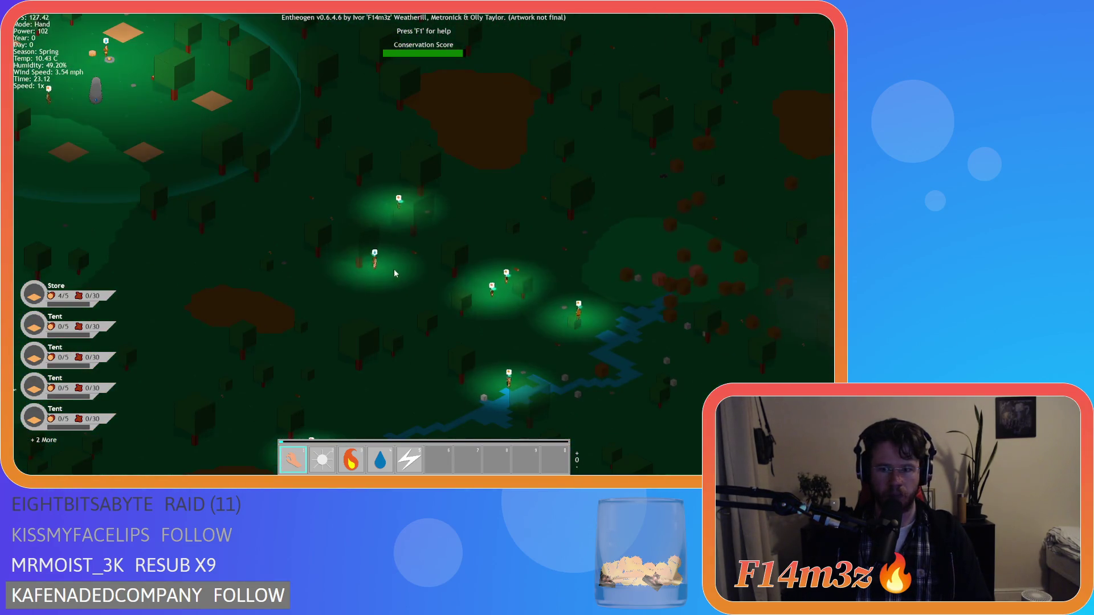
{"action": "key", "text": "a"}
{"action": "key", "text": "w"}
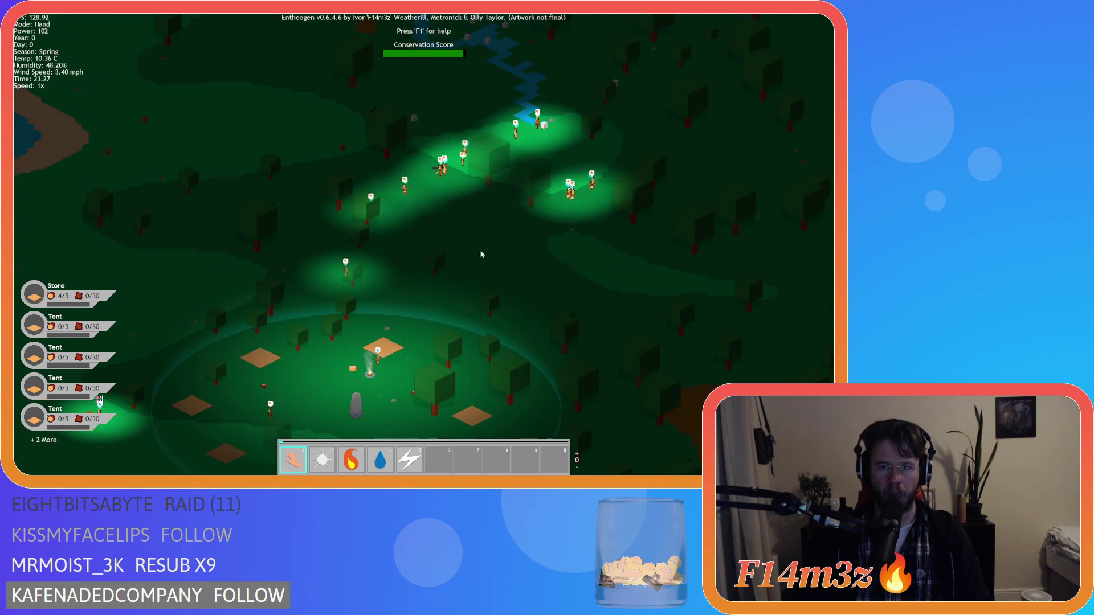
{"action": "scroll", "coordinate": [525, 208], "scroll_direction": "down", "scroll_amount": 5}
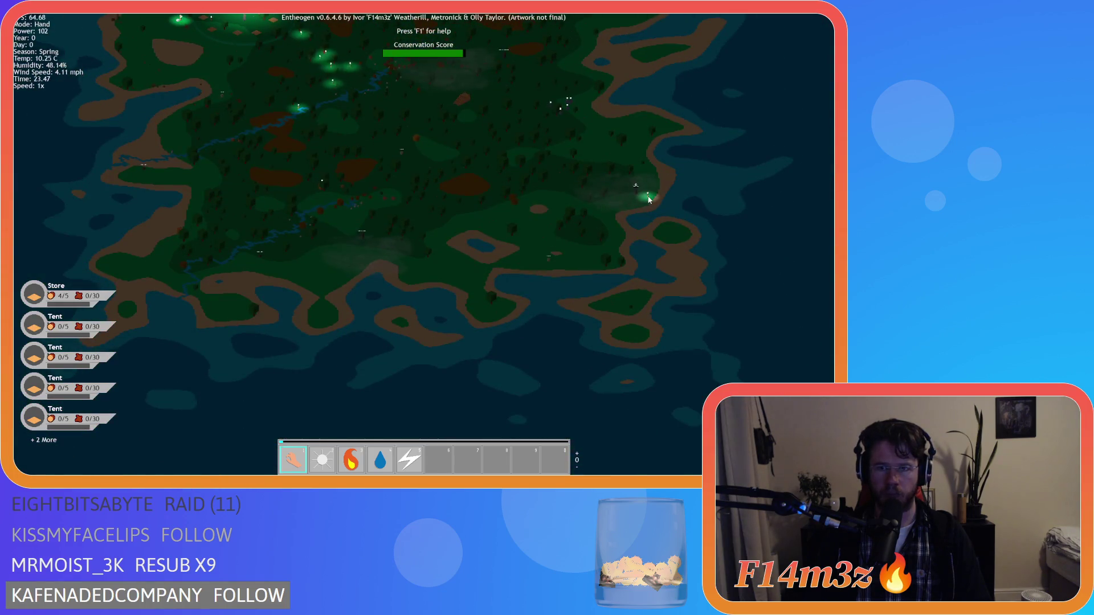
{"action": "scroll", "coordinate": [649, 199], "scroll_direction": "up", "scroll_amount": 5}
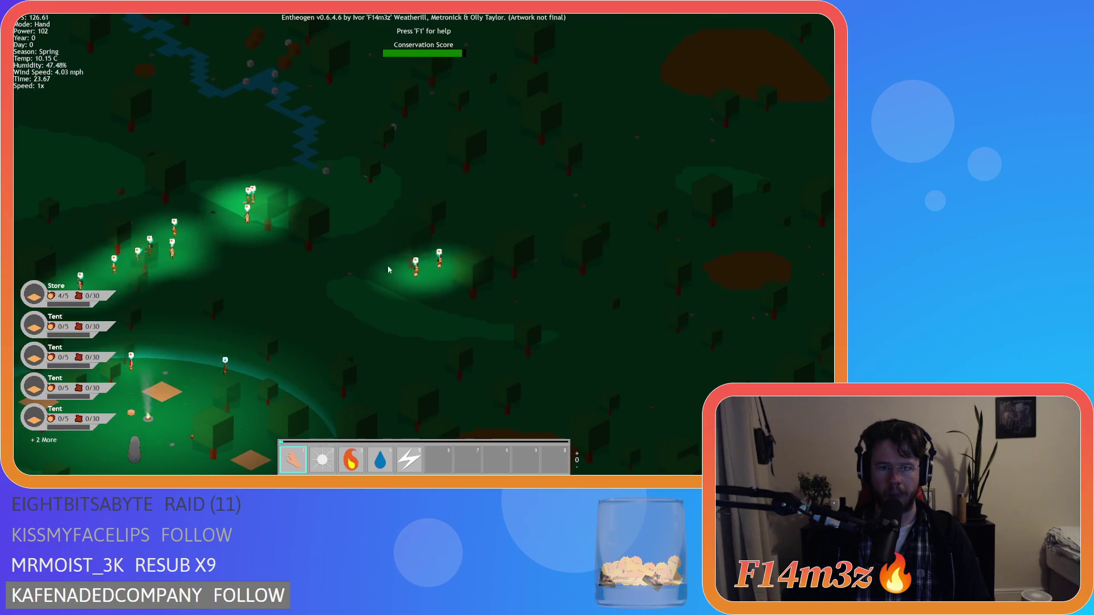
{"action": "scroll", "coordinate": [597, 287], "scroll_direction": "down", "scroll_amount": 5}
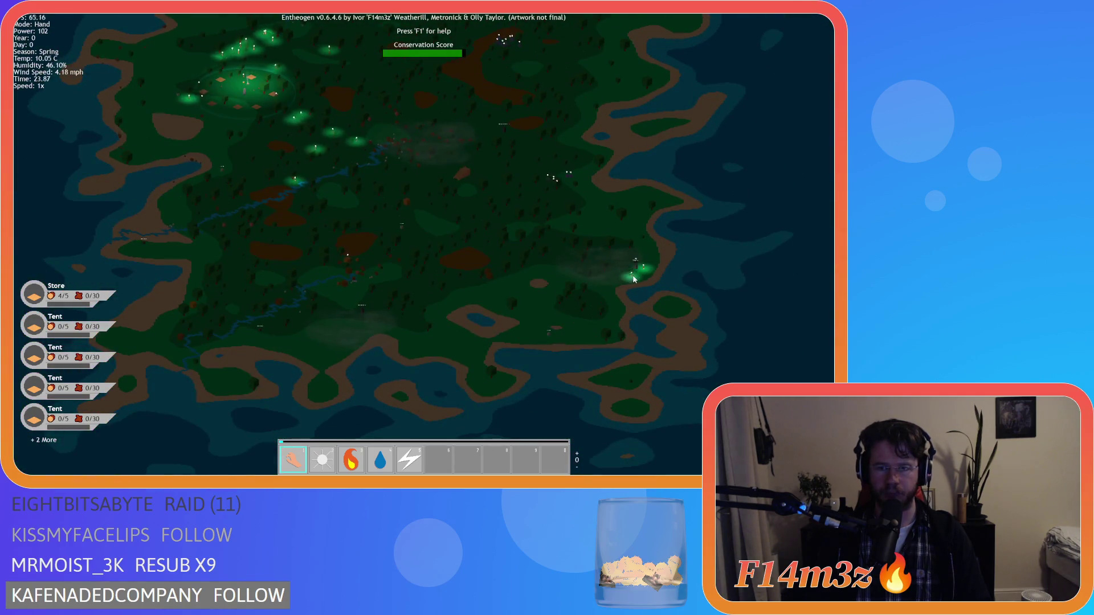
{"action": "scroll", "coordinate": [547, 253], "scroll_direction": "up", "scroll_amount": 3}
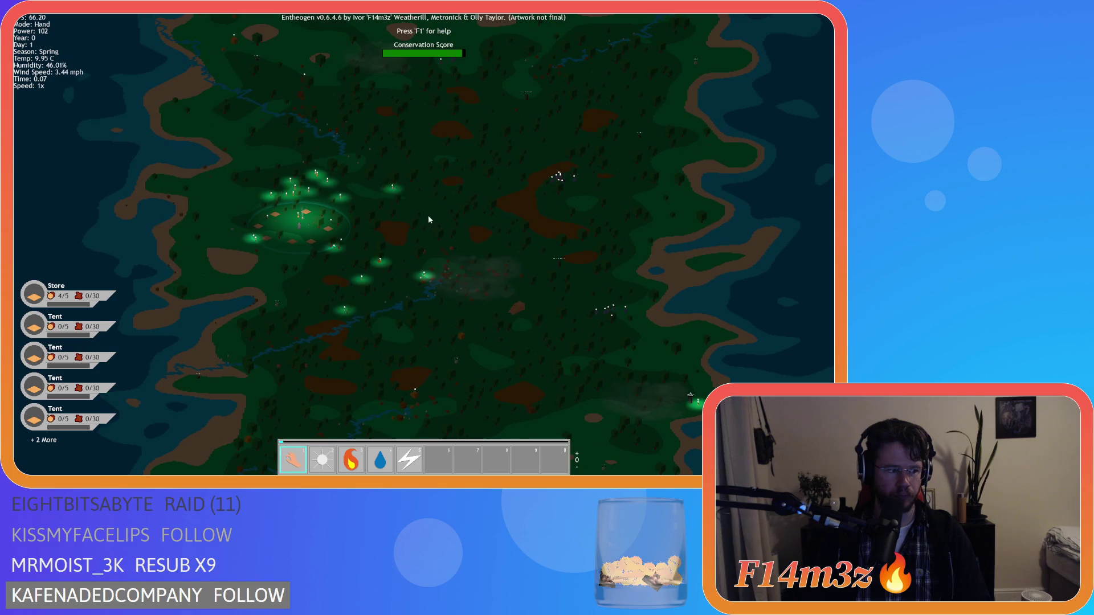
{"action": "scroll", "coordinate": [375, 204], "scroll_direction": "up", "scroll_amount": 3}
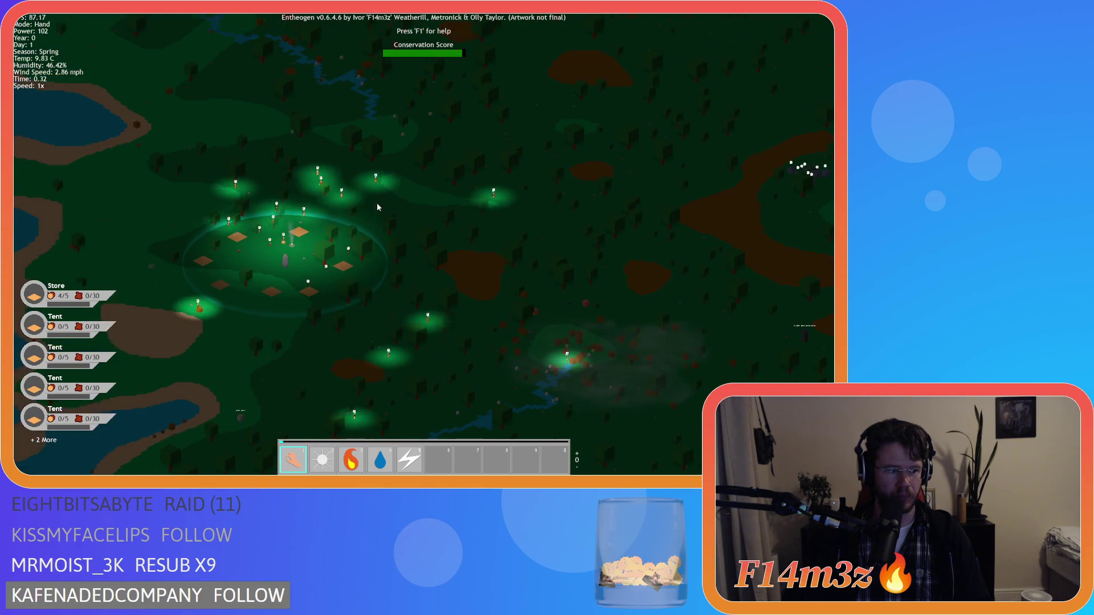
{"action": "key", "text": "w"}
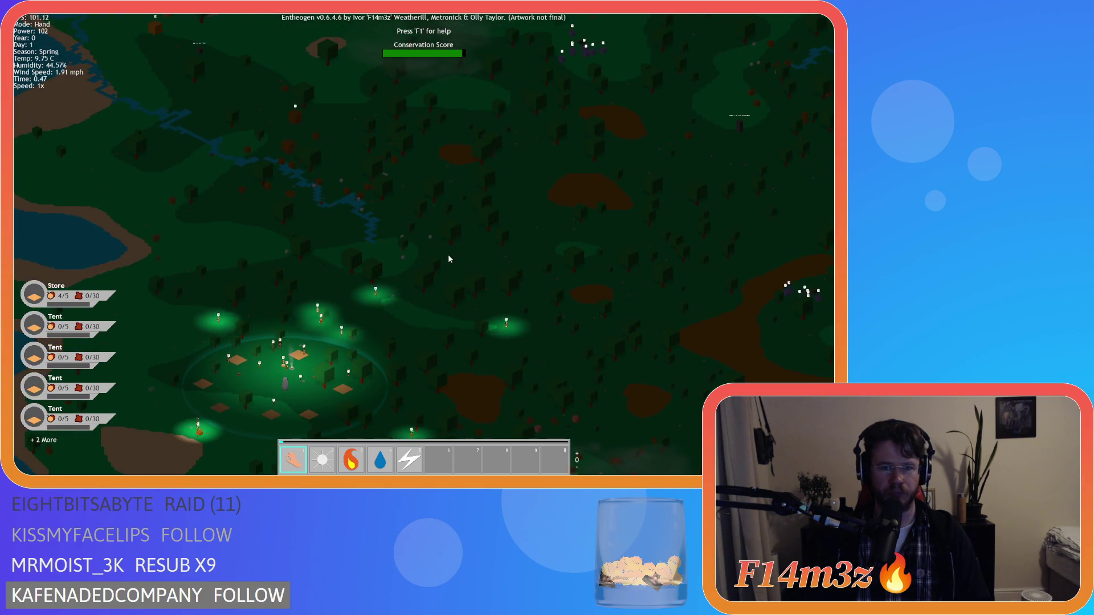
{"action": "scroll", "coordinate": [513, 300], "scroll_direction": "down", "scroll_amount": 4}
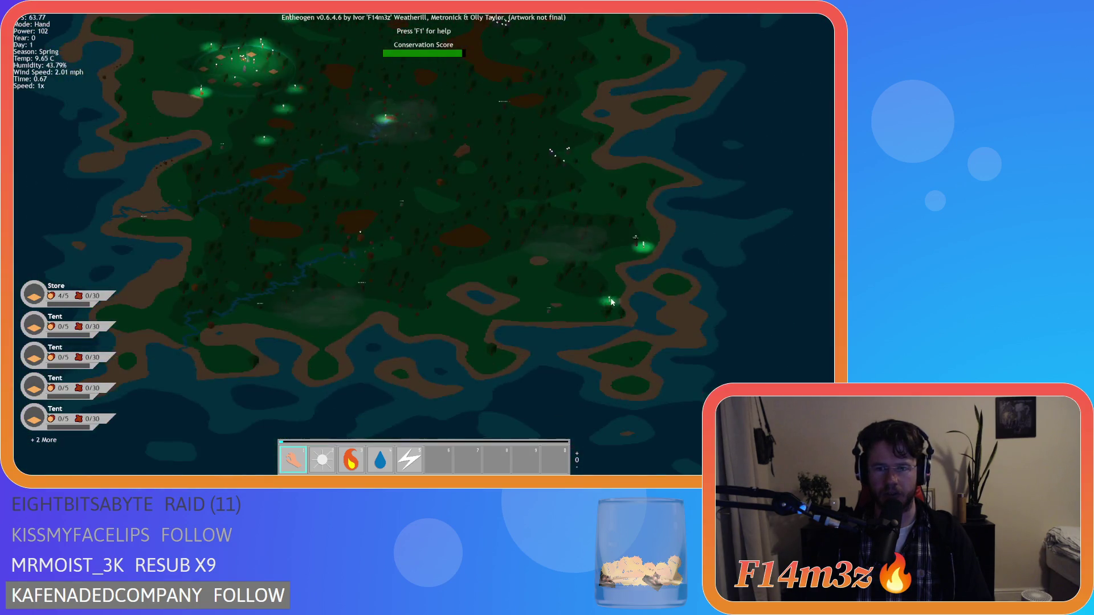
{"action": "scroll", "coordinate": [623, 287], "scroll_direction": "up", "scroll_amount": 4}
{"action": "key", "text": "w"}
{"action": "scroll", "coordinate": [525, 308], "scroll_direction": "up", "scroll_amount": 3}
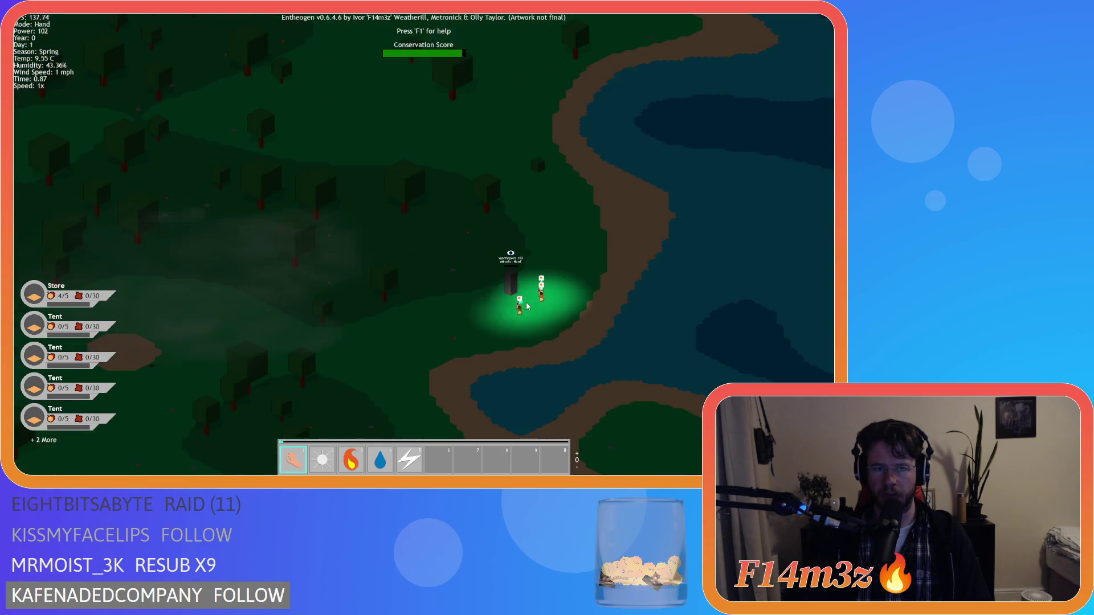
{"action": "key", "text": "d"}
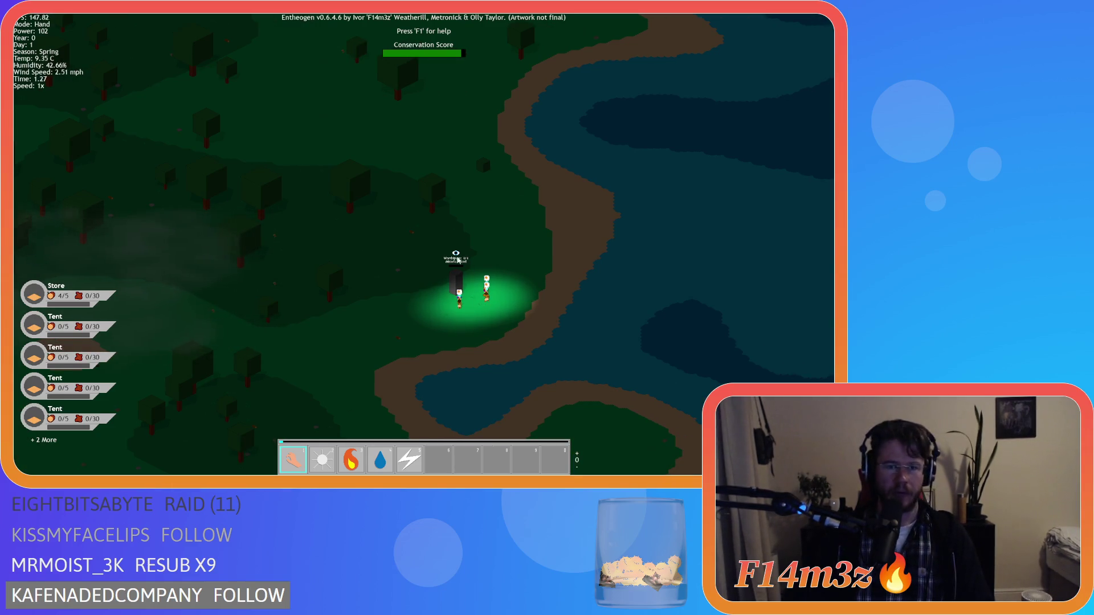
- Bring up the Miracles list, move it higher on screen, and switch the active miracle with hotkey 4
{"action": "key", "text": "m"}
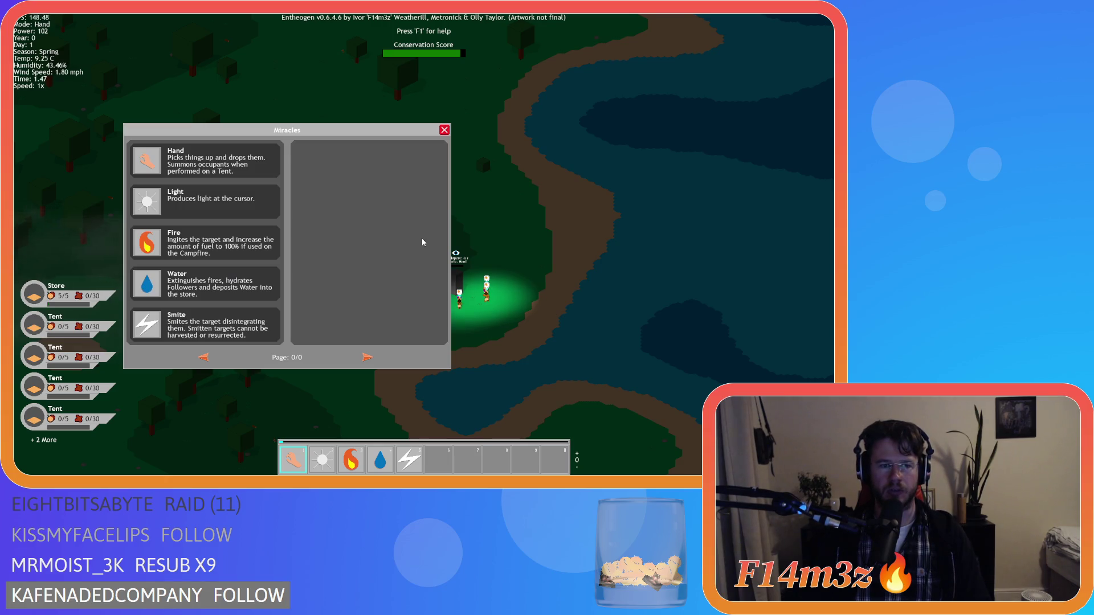
{"action": "key", "text": "a"}
{"action": "mouse_move", "coordinate": [320, 126]}
{"action": "left_mouse_down"}
{"action": "mouse_move", "coordinate": [344, 114]}
{"action": "mouse_move", "coordinate": [336, 87]}
{"action": "left_mouse_up"}
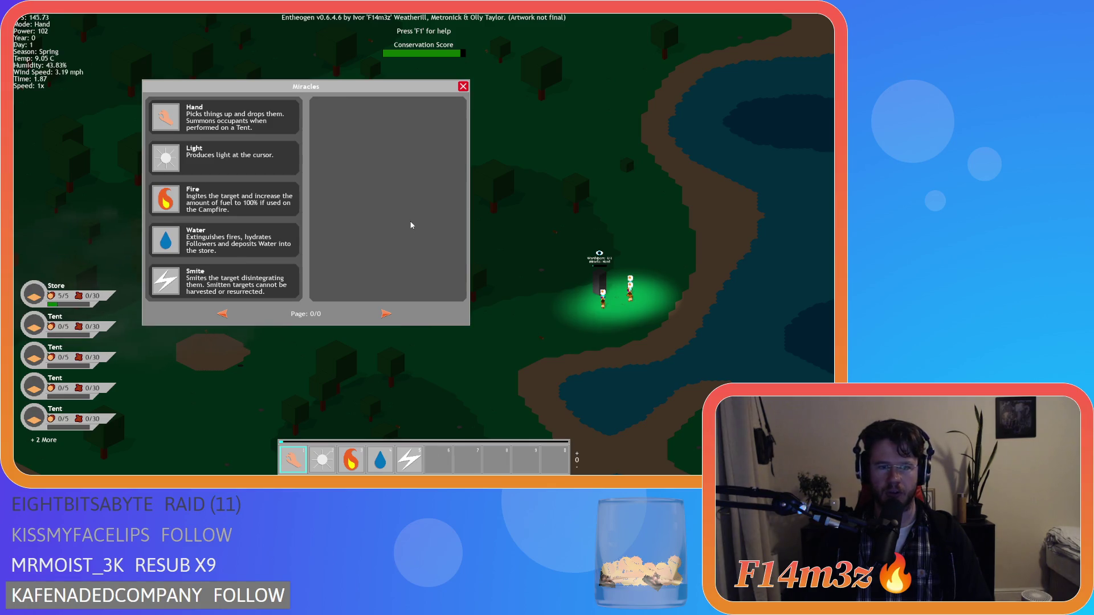
{"action": "key", "text": "m"}
{"action": "key", "text": "m"}
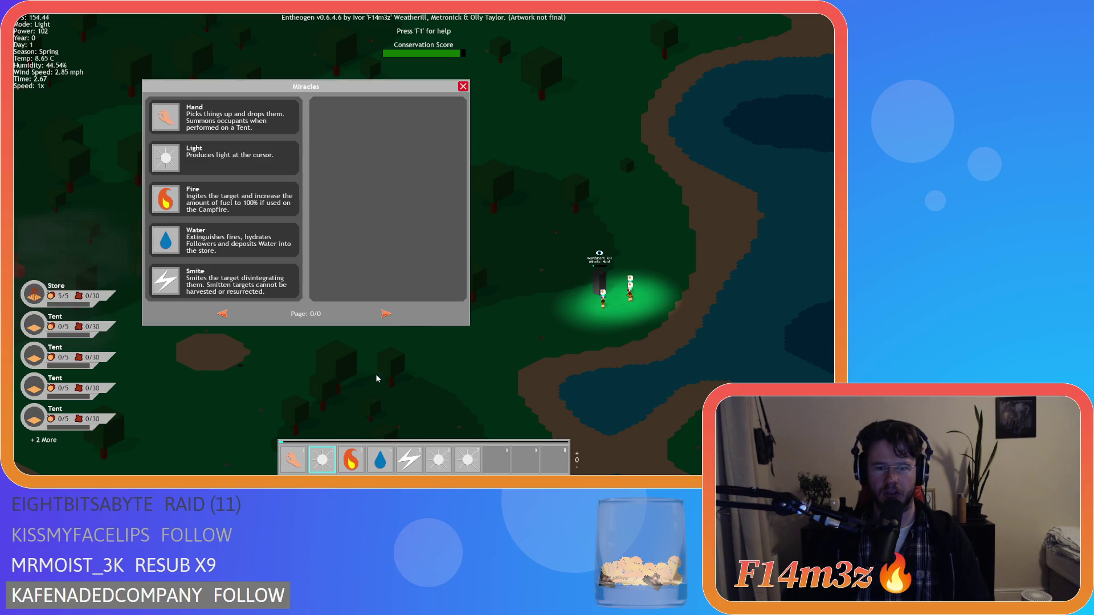
{"action": "key", "text": "a"}
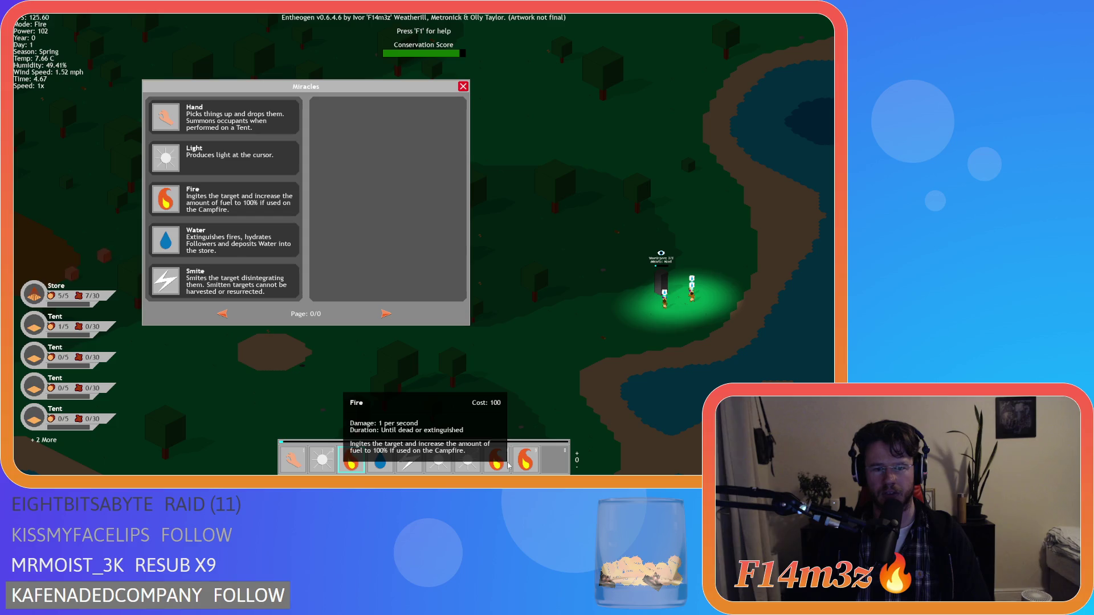
{"action": "key", "text": "4"}
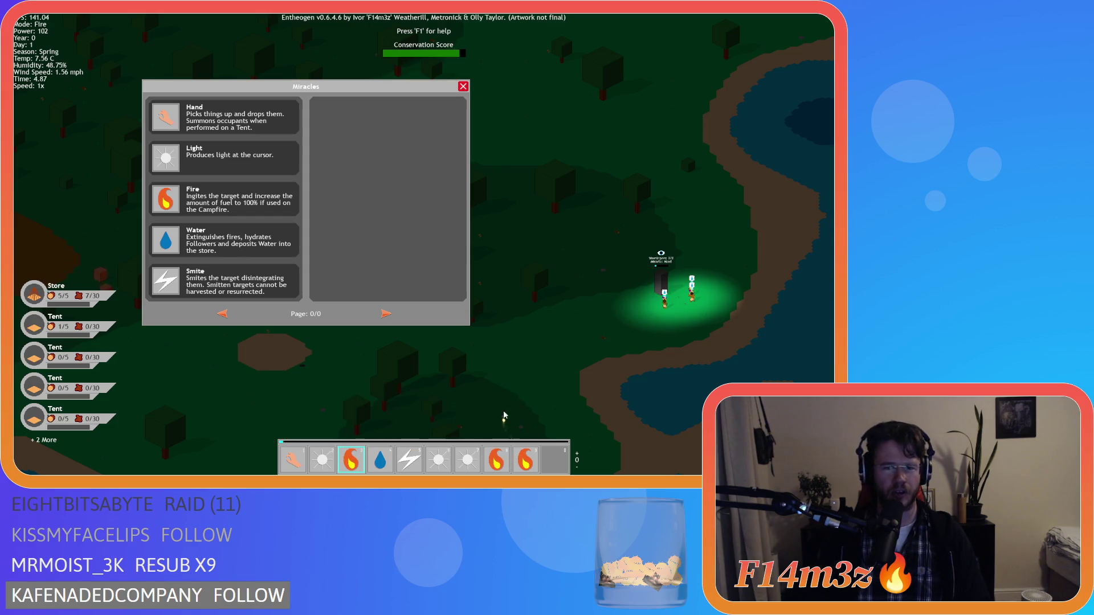
{"action": "key", "text": "s"}
{"action": "scroll", "coordinate": [501, 390], "scroll_direction": "down", "scroll_amount": 4}
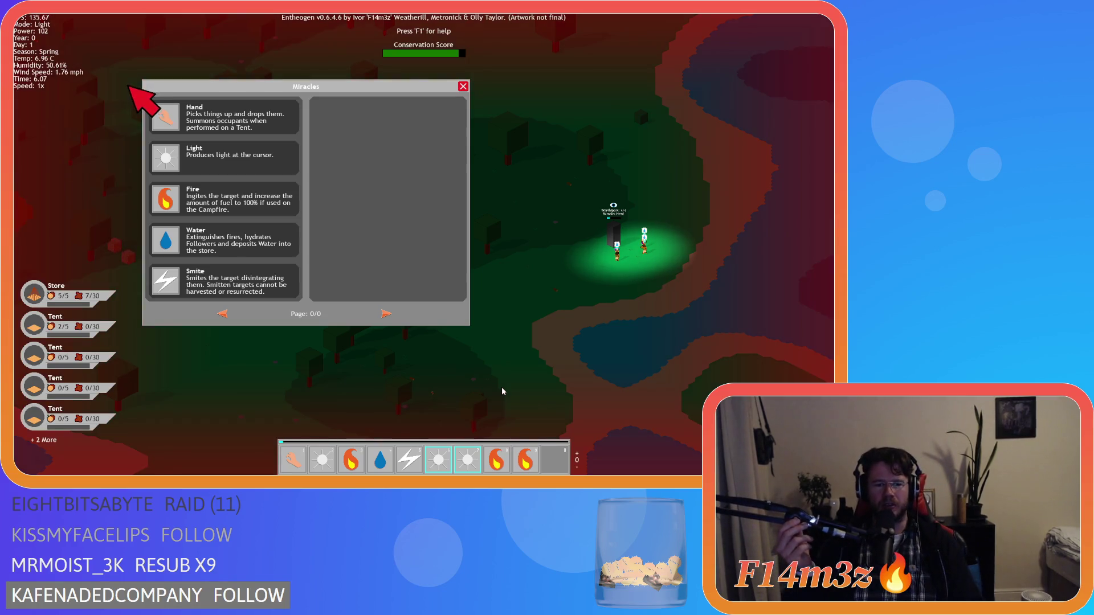
- Pan around the settlement and drag the extra Fire miracle out of the hotbar's end slot
{"action": "key", "text": "s"}
{"action": "key", "text": "w"}
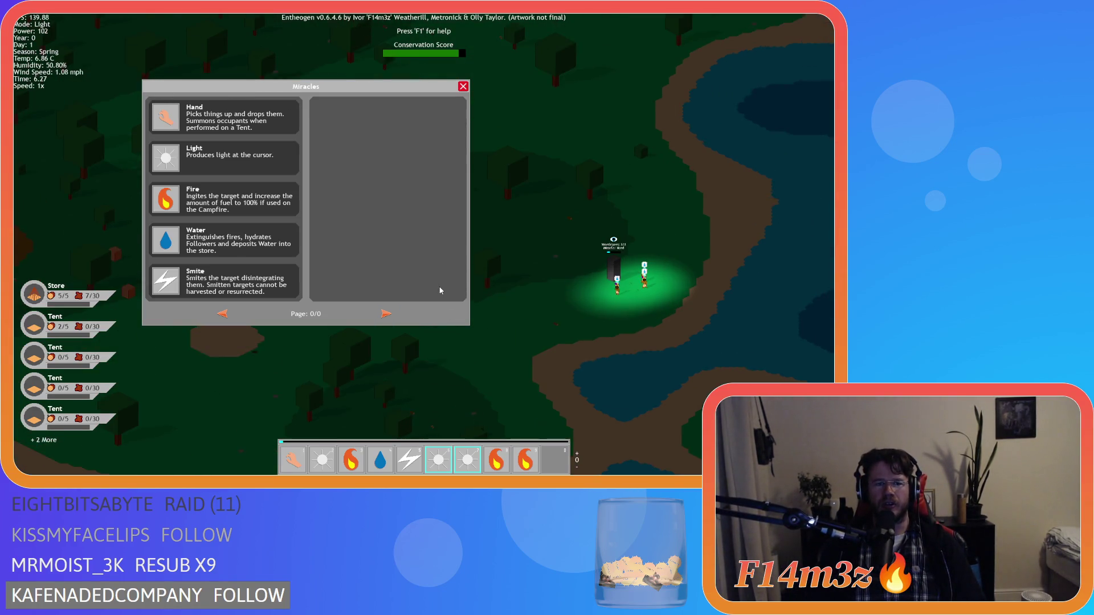
{"action": "key", "text": "a"}
{"action": "key", "text": "s"}
{"action": "key", "text": "d"}
{"action": "key", "text": "w"}
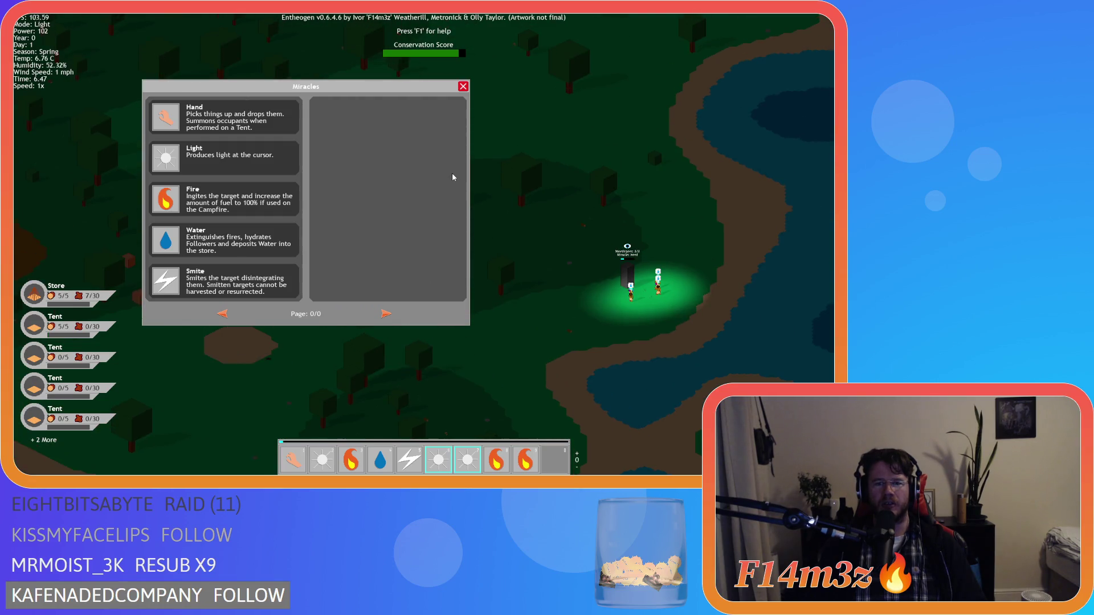
{"action": "key", "text": "d"}
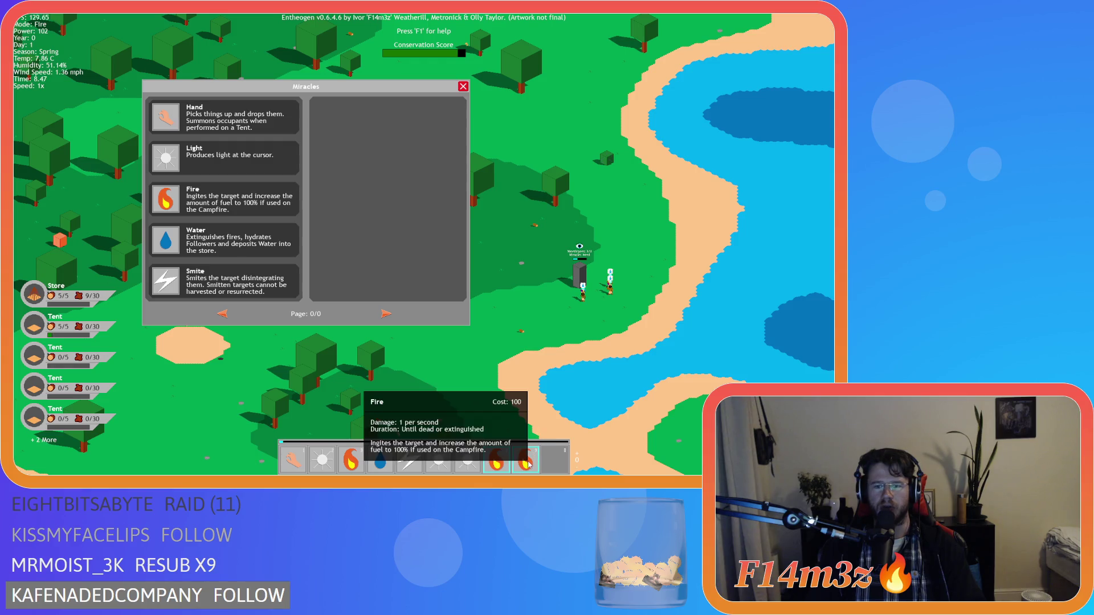
{"action": "mouse_move", "coordinate": [524, 459]}
{"action": "left_mouse_down"}
{"action": "mouse_move", "coordinate": [525, 386]}
{"action": "mouse_move", "coordinate": [499, 466]}
{"action": "left_mouse_up"}
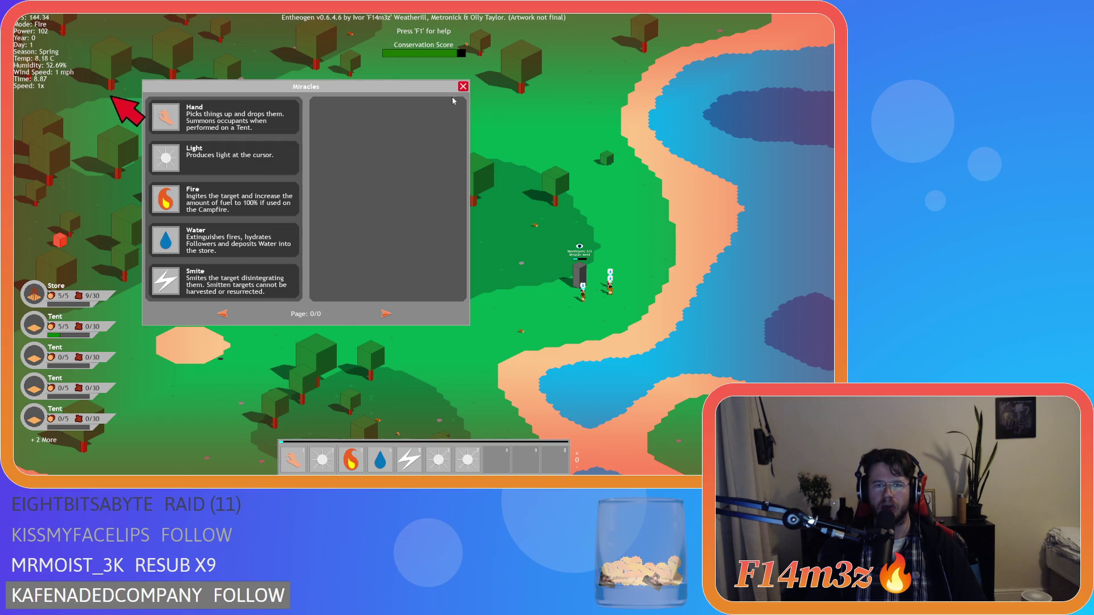
- Close the Miracles list, move to the coastal monolith, and drag the extra Light off the hotbar
{"action": "left_click", "coordinate": [463, 86]}
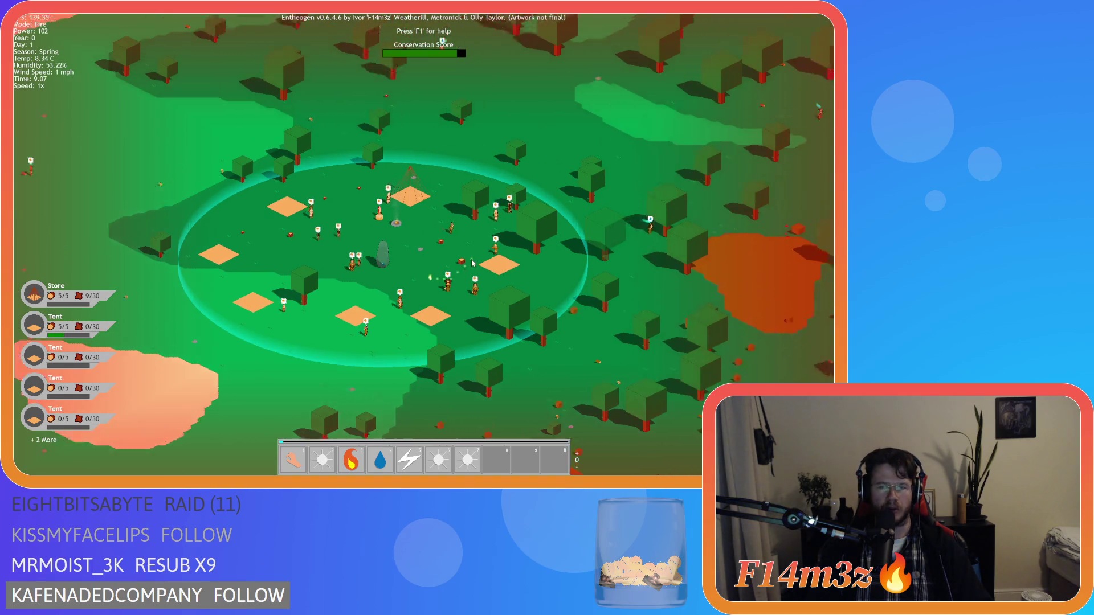
{"action": "key", "text": "w"}
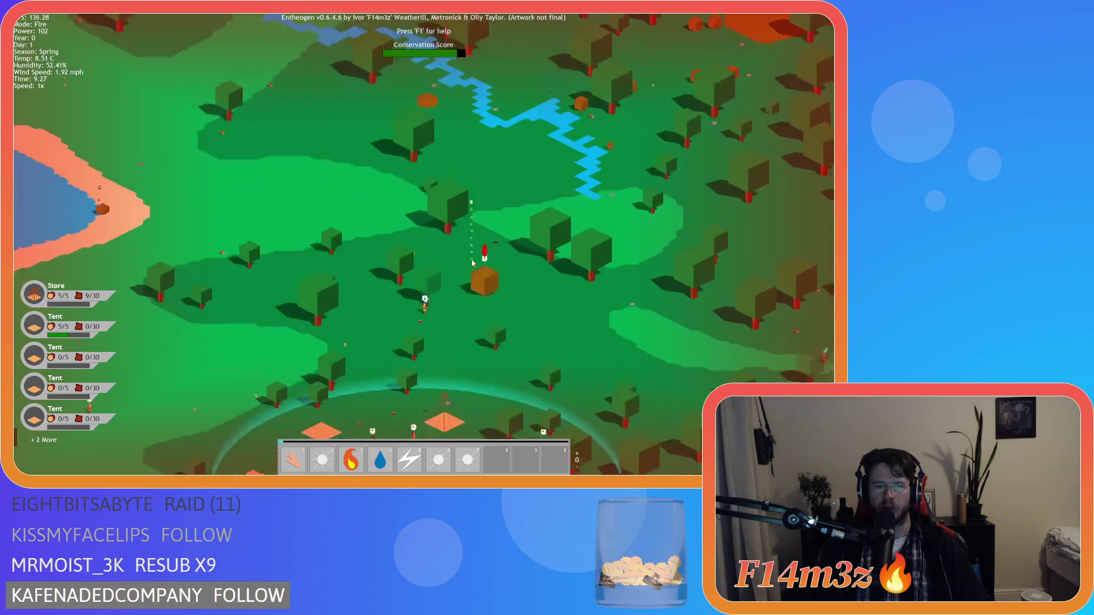
{"action": "key", "text": "s"}
{"action": "key", "text": "1"}
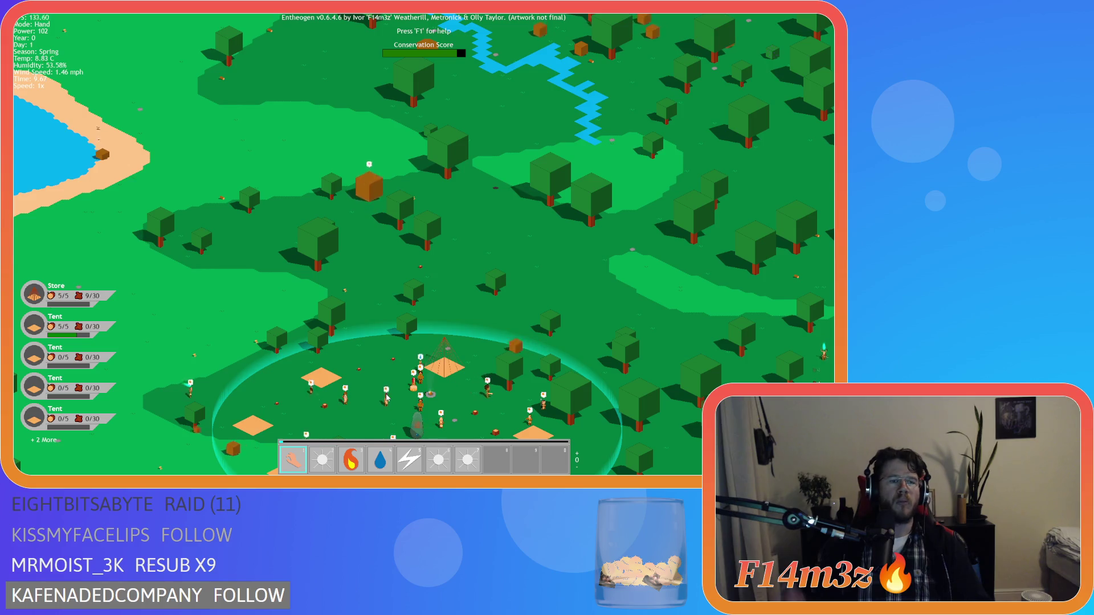
{"action": "scroll", "coordinate": [386, 397], "scroll_direction": "down", "scroll_amount": 5}
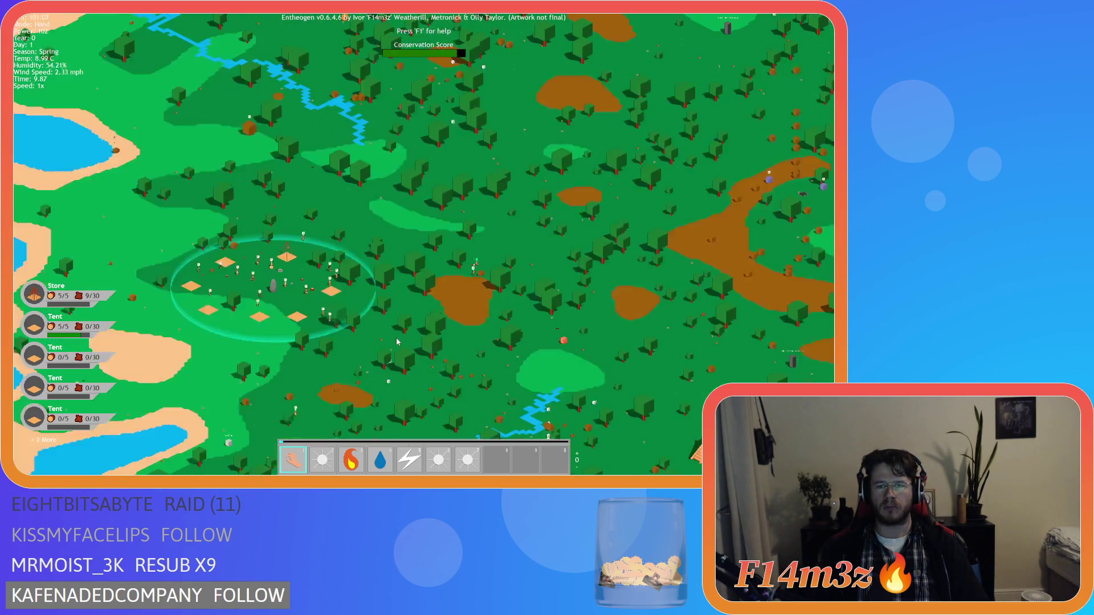
{"action": "key", "text": "d"}
{"action": "scroll", "coordinate": [465, 313], "scroll_direction": "up", "scroll_amount": 5}
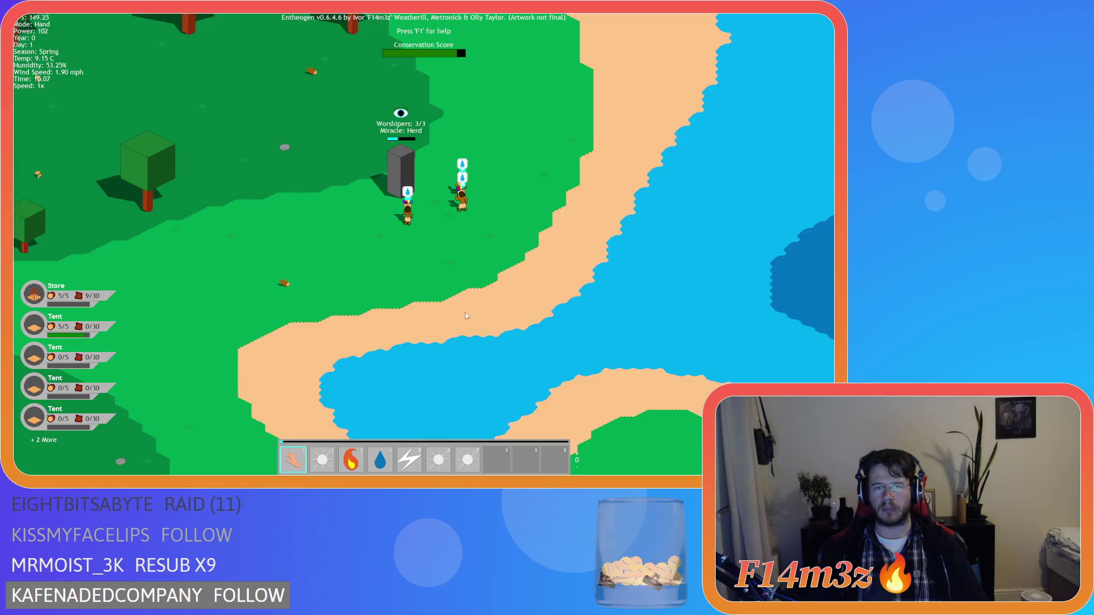
{"action": "key", "text": "w"}
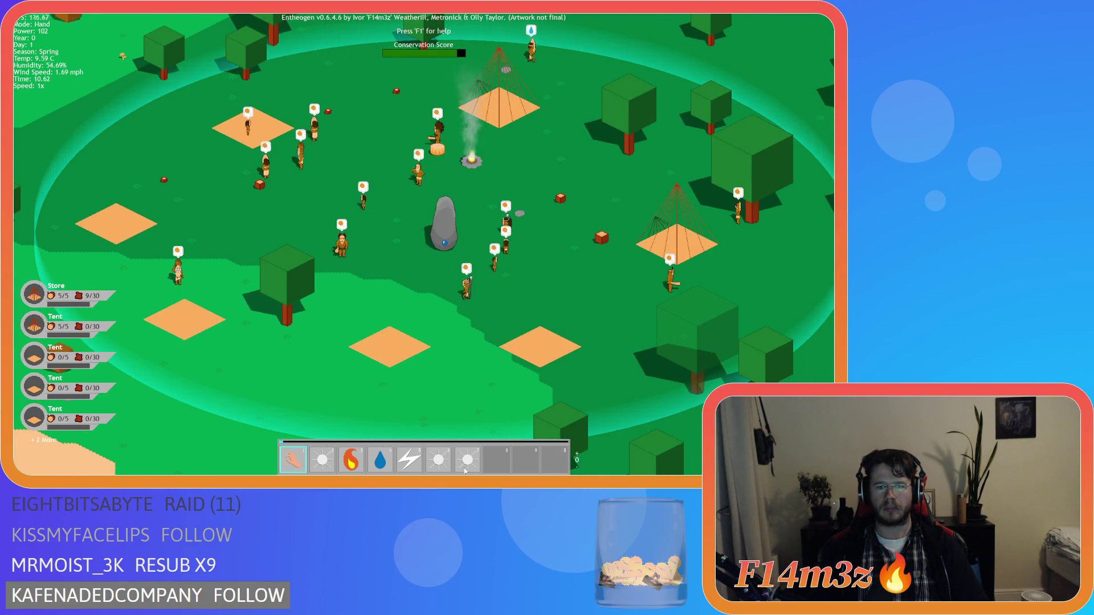
{"action": "left_click_drag", "start_coordinate": [467, 459], "coordinate": [455, 386]}
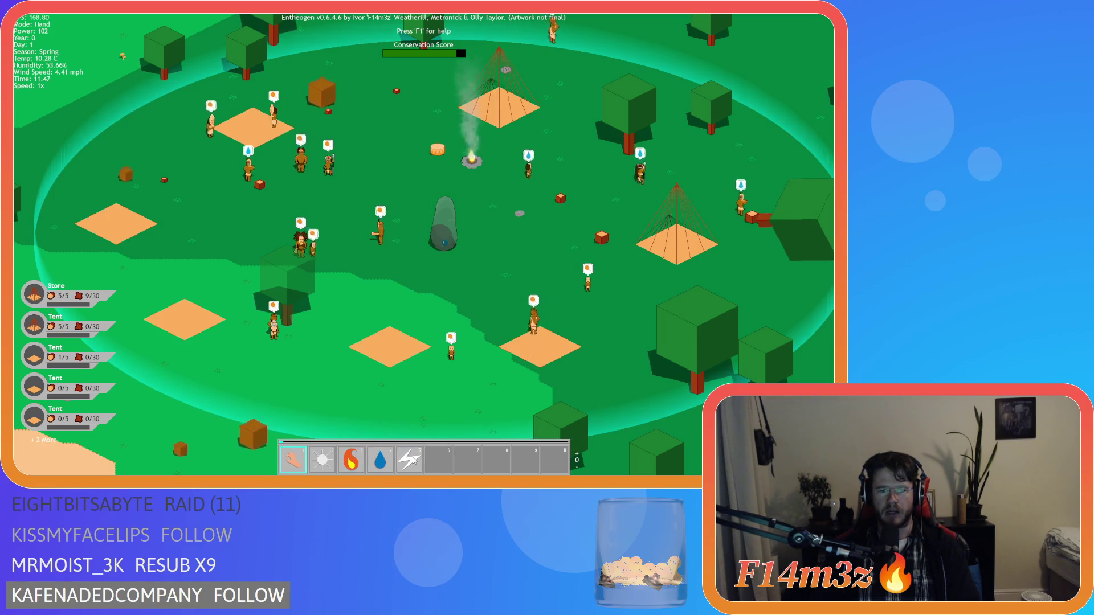
- Lift the Smite miracle off hotbar slot 5, carry it over the village and back
{"action": "mouse_move", "coordinate": [414, 460]}
{"action": "left_mouse_down"}
{"action": "mouse_move", "coordinate": [461, 425]}
{"action": "mouse_move", "coordinate": [405, 472]}
{"action": "mouse_move", "coordinate": [477, 402]}
{"action": "mouse_move", "coordinate": [405, 471]}
{"action": "left_mouse_up"}
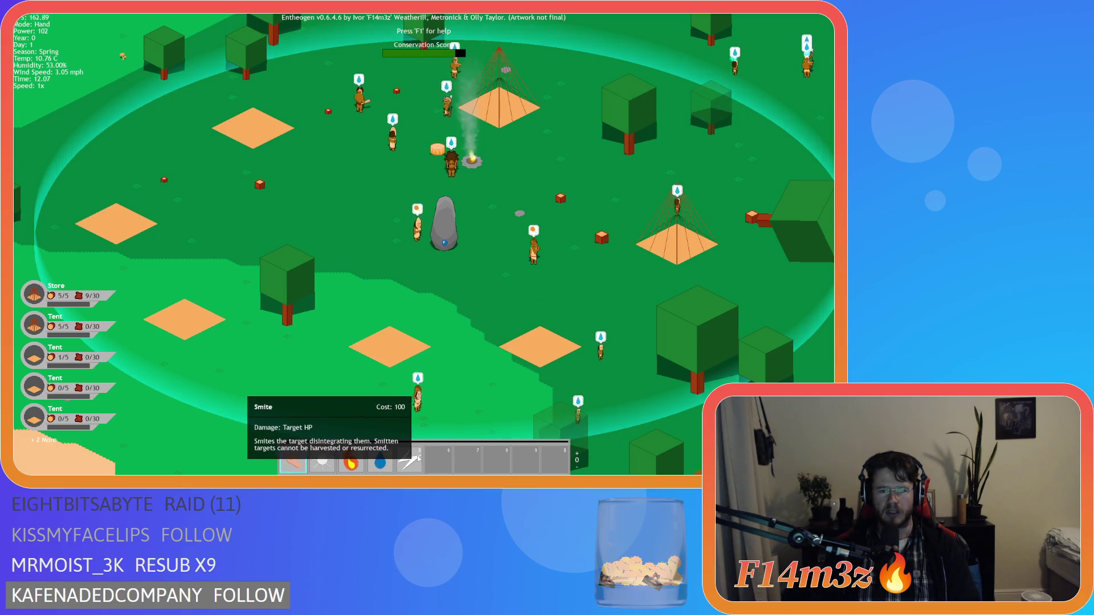
{"action": "mouse_move", "coordinate": [414, 460]}
{"action": "left_mouse_down"}
{"action": "mouse_move", "coordinate": [521, 300]}
{"action": "mouse_move", "coordinate": [422, 448]}
{"action": "mouse_move", "coordinate": [447, 454]}
{"action": "mouse_move", "coordinate": [537, 290]}
{"action": "left_mouse_up"}
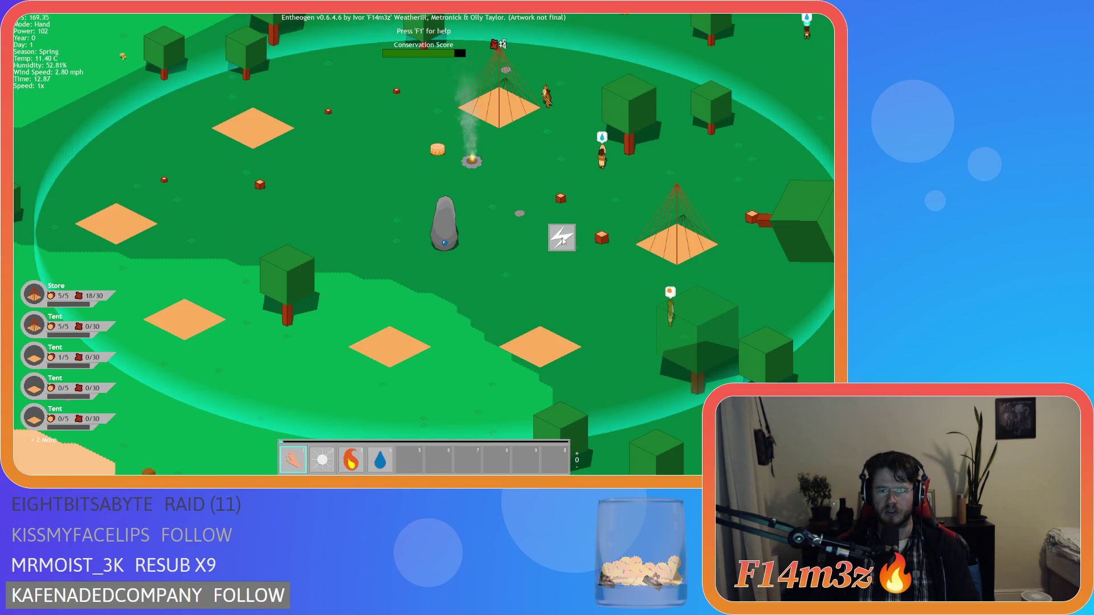
{"action": "mouse_move", "coordinate": [562, 241]}
{"action": "left_mouse_down"}
{"action": "mouse_move", "coordinate": [401, 462]}
{"action": "mouse_move", "coordinate": [581, 115]}
{"action": "mouse_move", "coordinate": [409, 453]}
{"action": "mouse_move", "coordinate": [315, 144]}
{"action": "mouse_move", "coordinate": [373, 436]}
{"action": "mouse_move", "coordinate": [392, 456]}
{"action": "mouse_move", "coordinate": [406, 464]}
{"action": "mouse_move", "coordinate": [577, 251]}
{"action": "mouse_move", "coordinate": [412, 468]}
{"action": "mouse_move", "coordinate": [622, 337]}
{"action": "mouse_move", "coordinate": [481, 453]}
{"action": "mouse_move", "coordinate": [259, 262]}
{"action": "mouse_move", "coordinate": [408, 460]}
{"action": "mouse_move", "coordinate": [413, 451]}
{"action": "left_mouse_up"}
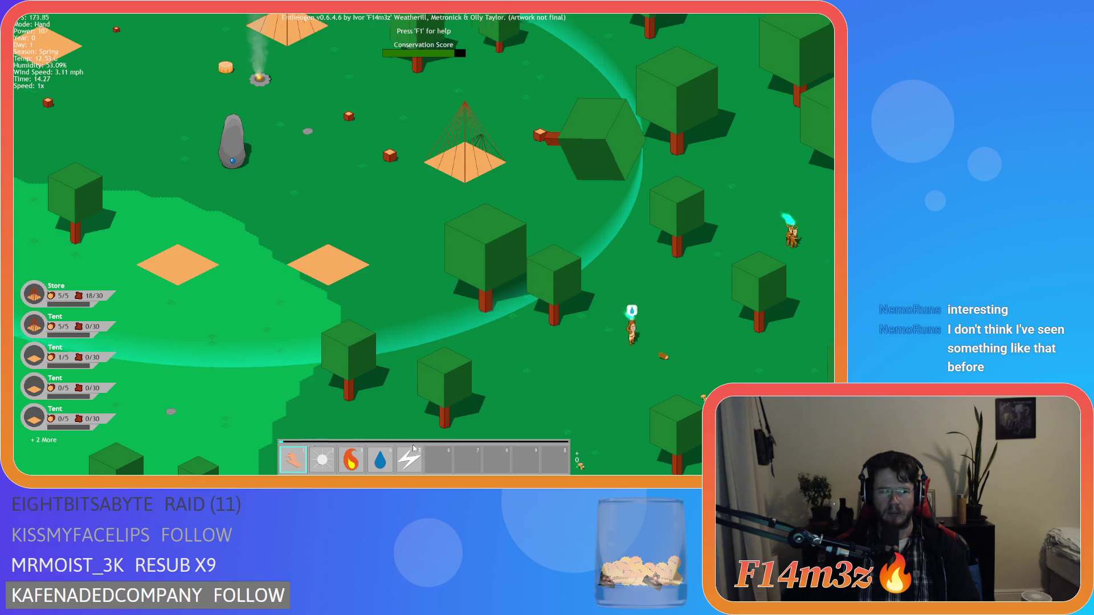
{"action": "key", "text": "a"}
{"action": "key", "text": "s"}
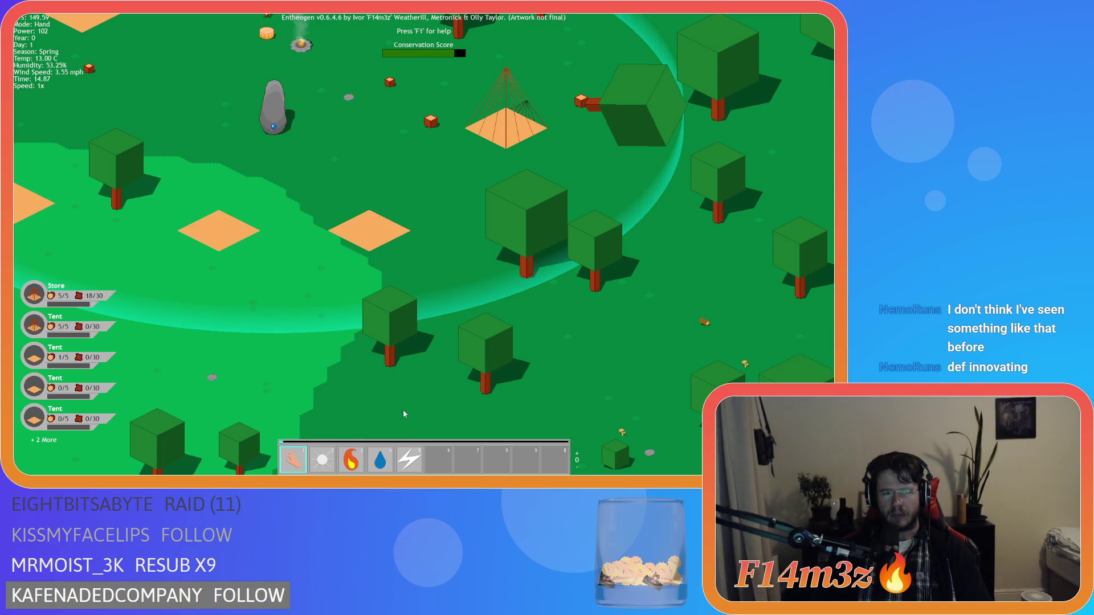
{"action": "key", "text": "s"}
{"action": "key", "text": "d"}
- Place Smite ahead of Water (Hand, Light, Fire, Smite, Water) and reopen the Miracles list with F1
{"action": "mouse_move", "coordinate": [410, 459]}
{"action": "left_mouse_down"}
{"action": "mouse_move", "coordinate": [523, 332]}
{"action": "mouse_move", "coordinate": [393, 456]}
{"action": "left_mouse_up"}
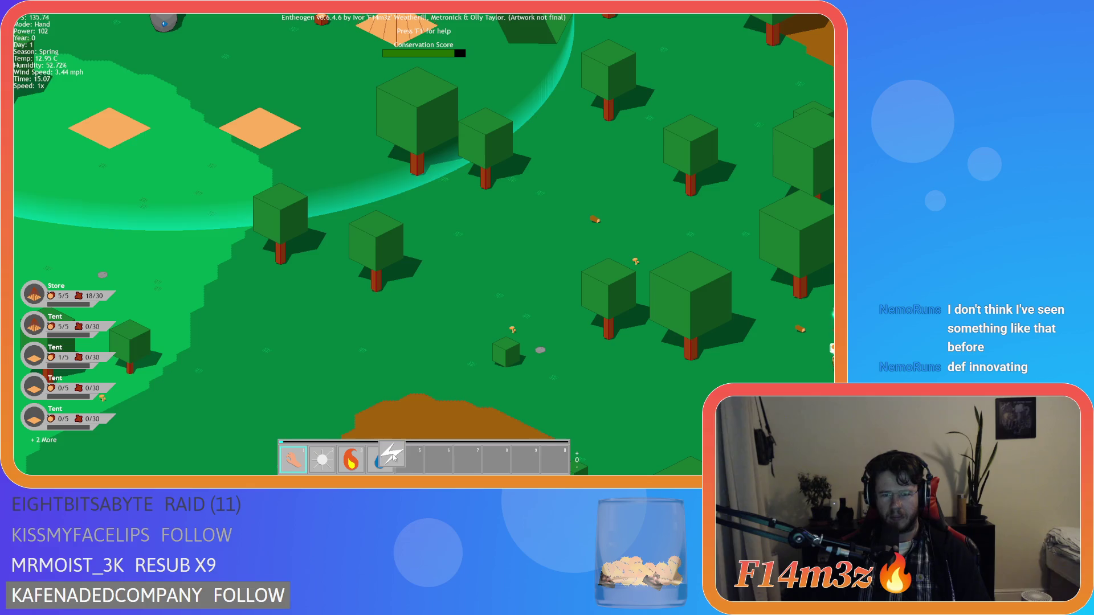
{"action": "key", "text": "d"}
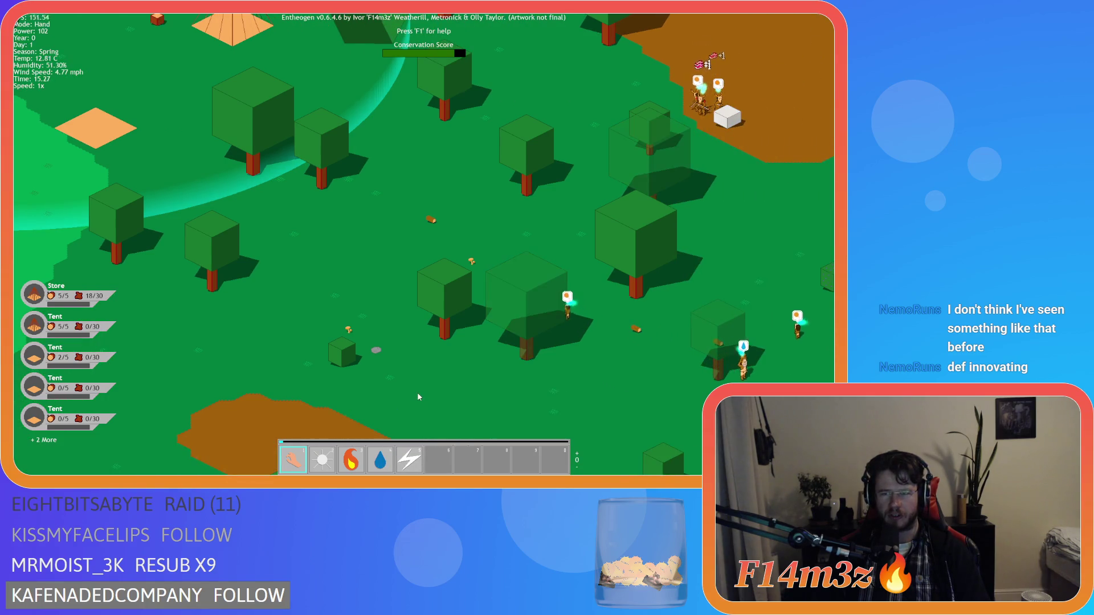
{"action": "key", "text": "s"}
{"action": "key", "text": "w"}
{"action": "key", "text": "d"}
{"action": "key", "text": "s"}
{"action": "mouse_move", "coordinate": [409, 459]}
{"action": "left_mouse_down"}
{"action": "mouse_move", "coordinate": [463, 325]}
{"action": "mouse_move", "coordinate": [403, 456]}
{"action": "mouse_move", "coordinate": [422, 371]}
{"action": "mouse_move", "coordinate": [416, 461]}
{"action": "left_mouse_up"}
{"action": "key", "text": "w"}
{"action": "key", "text": "d"}
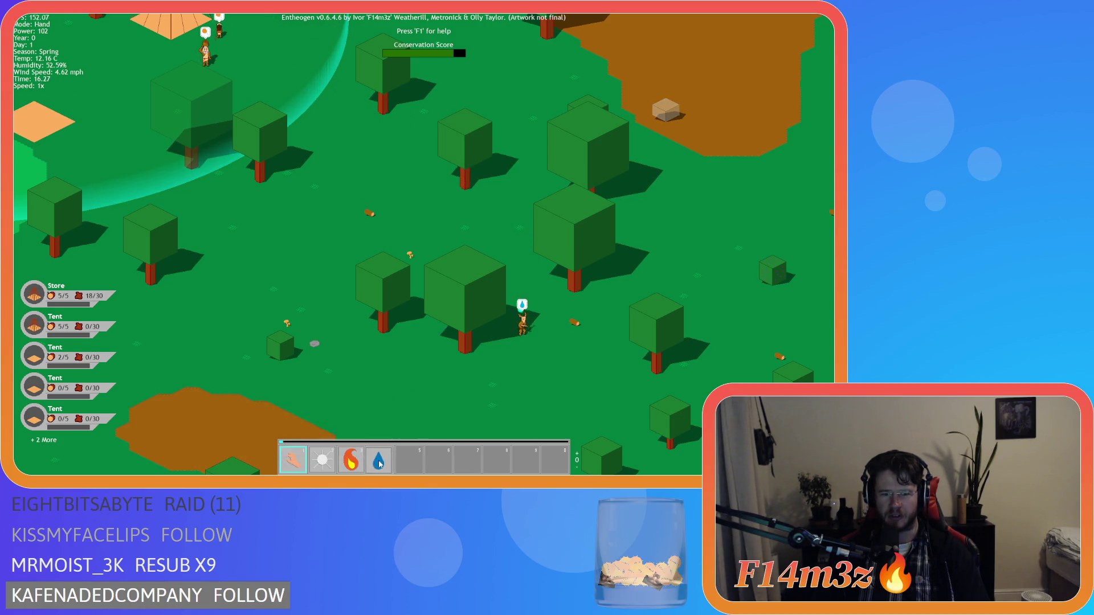
{"action": "left_click_drag", "start_coordinate": [419, 460], "coordinate": [380, 460]}
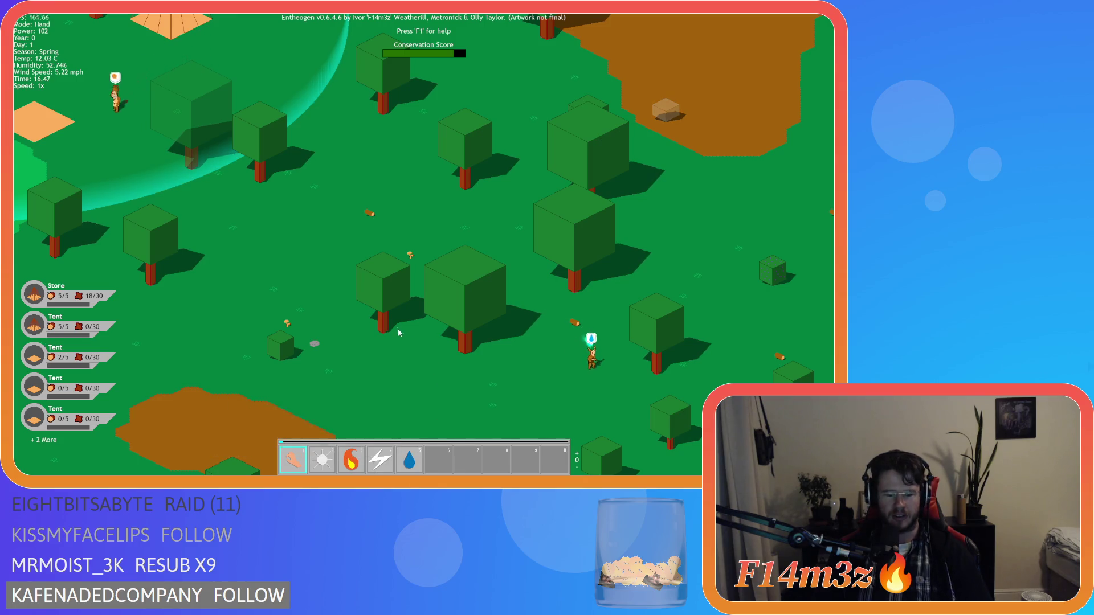
{"action": "key", "text": "F1"}
{"action": "mouse_move", "coordinate": [167, 206]}
{"action": "left_mouse_down"}
{"action": "mouse_move", "coordinate": [295, 311]}
{"action": "mouse_move", "coordinate": [419, 458]}
{"action": "left_mouse_up"}
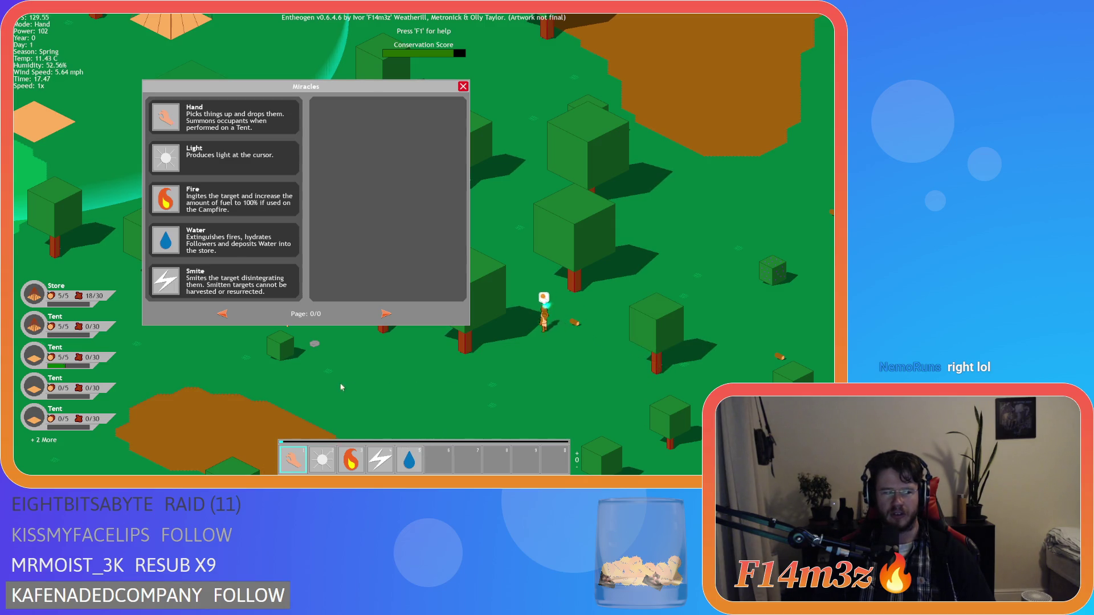
{"action": "key", "text": "a"}
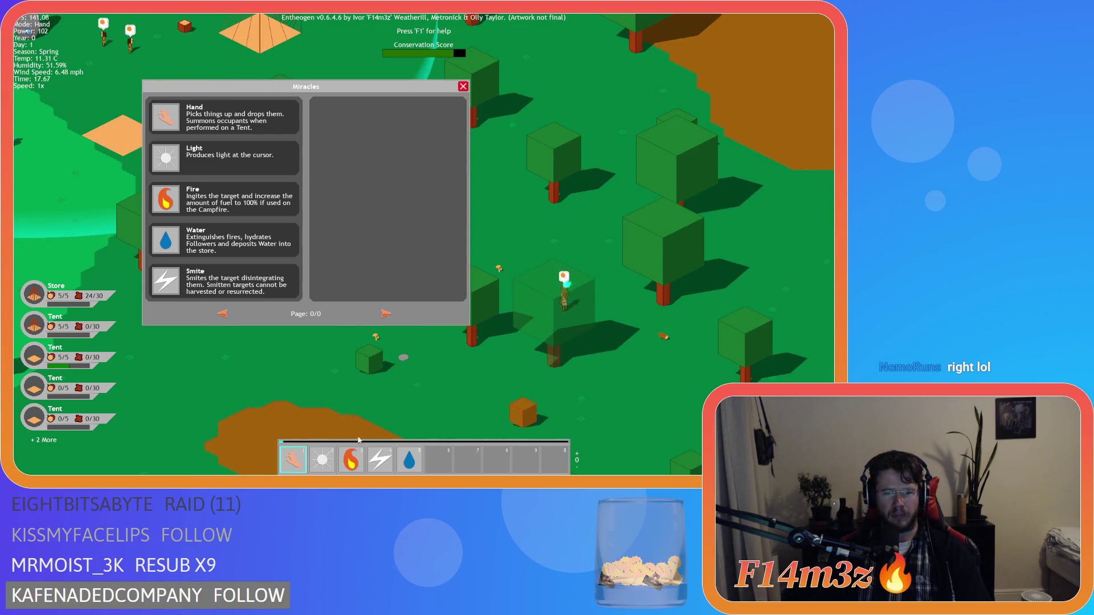
{"action": "key", "text": "a"}
{"action": "mouse_move", "coordinate": [166, 240]}
{"action": "left_mouse_down"}
{"action": "mouse_move", "coordinate": [268, 353]}
{"action": "mouse_move", "coordinate": [421, 434]}
{"action": "mouse_move", "coordinate": [428, 424]}
{"action": "mouse_move", "coordinate": [412, 459]}
{"action": "left_mouse_up"}
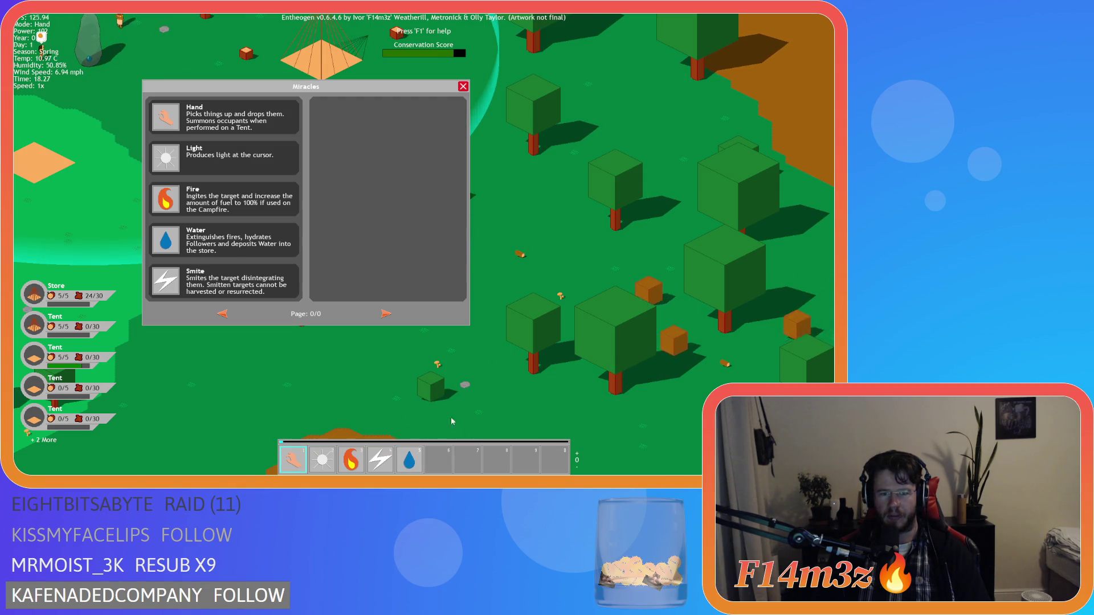
{"action": "key", "text": "a"}
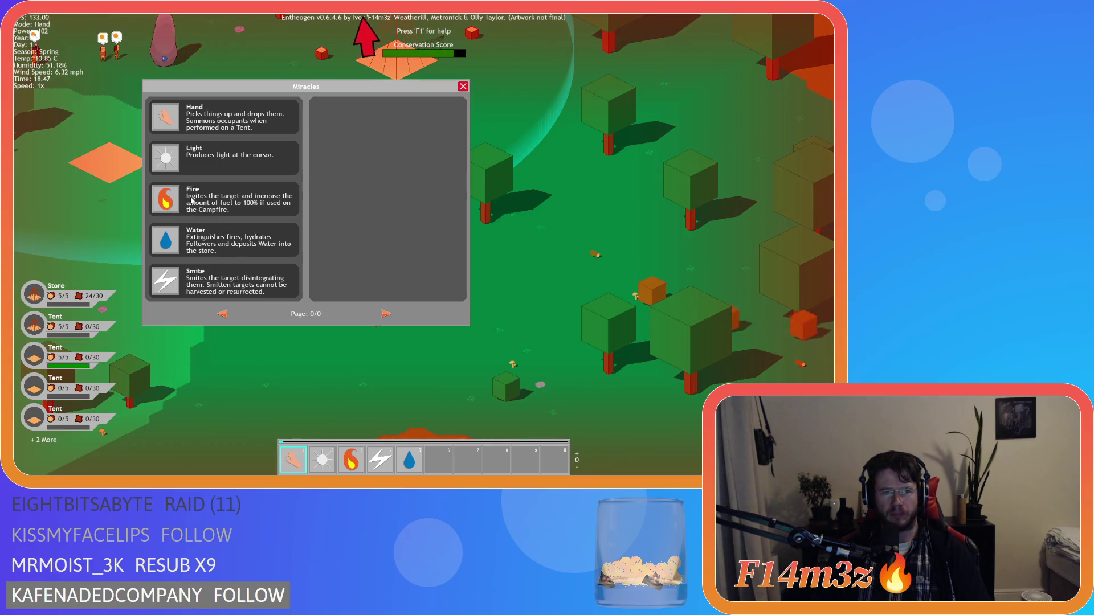
{"action": "left_click", "coordinate": [463, 87]}
{"action": "scroll", "coordinate": [452, 155], "scroll_direction": "down", "scroll_amount": 10}
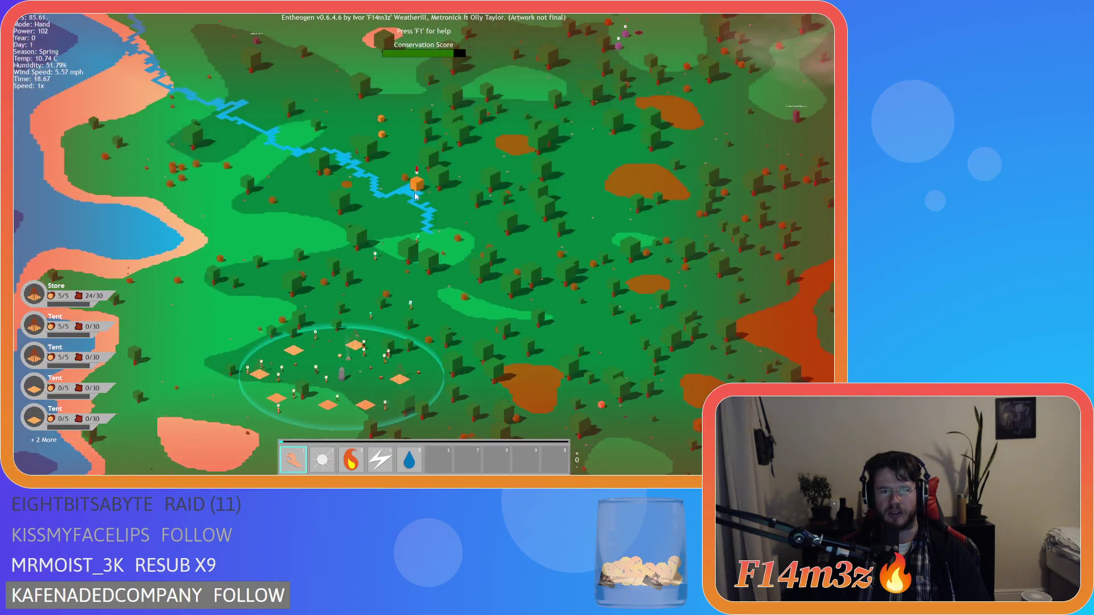
{"action": "scroll", "coordinate": [439, 231], "scroll_direction": "up", "scroll_amount": 6}
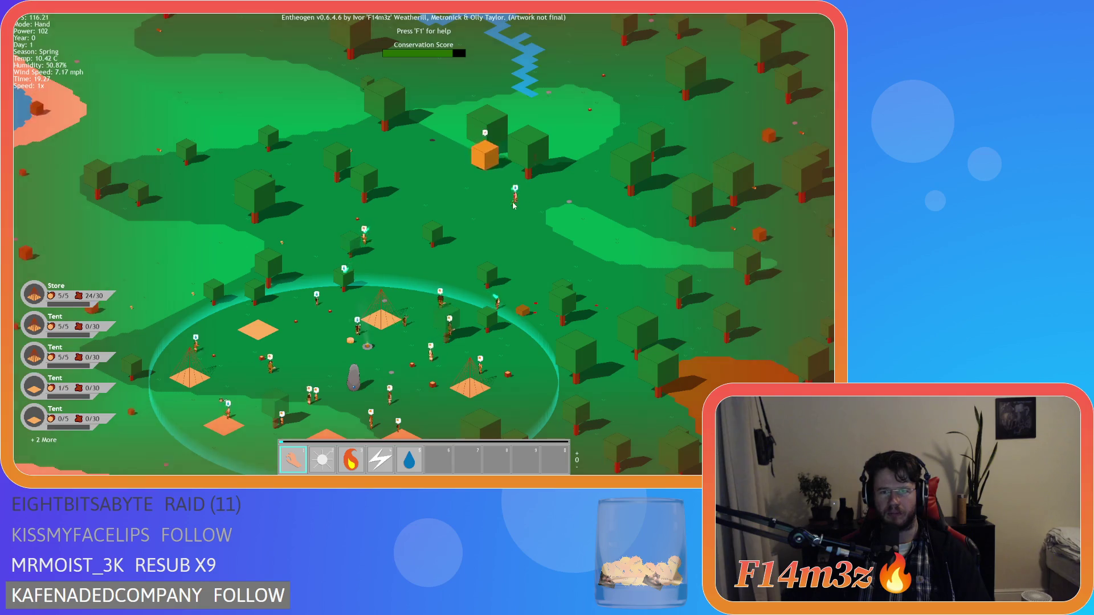
{"action": "key", "text": "d"}
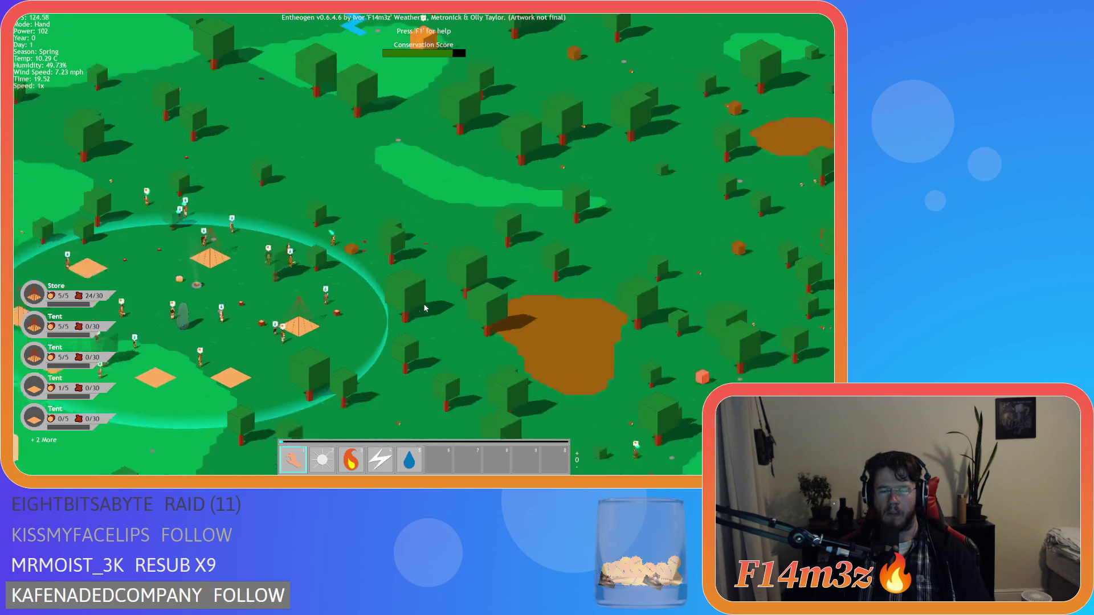
{"action": "key", "text": "d"}
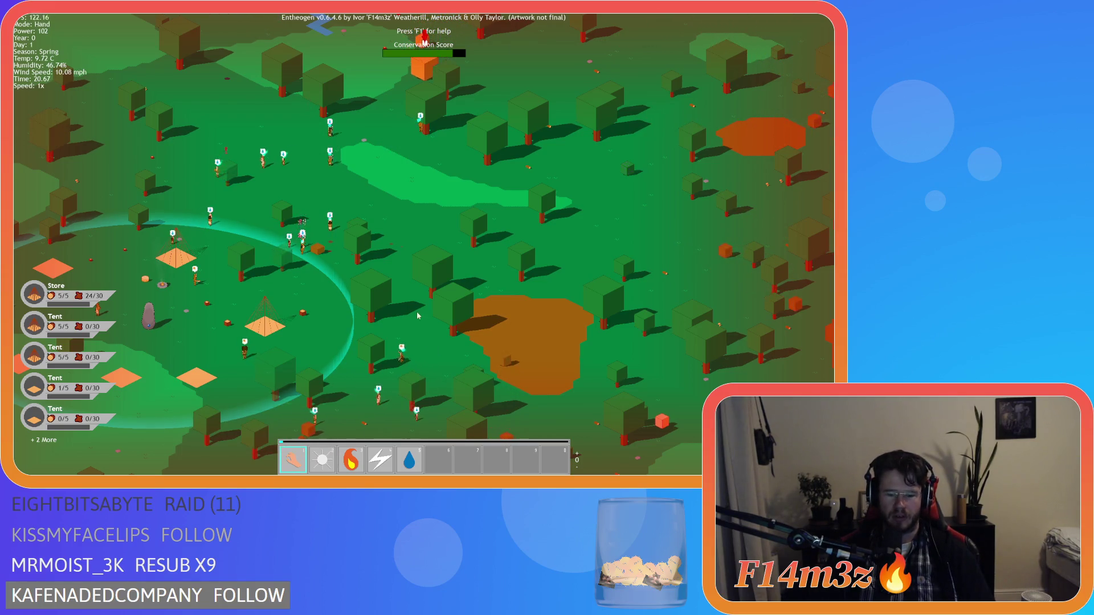
{"action": "key", "text": "m"}
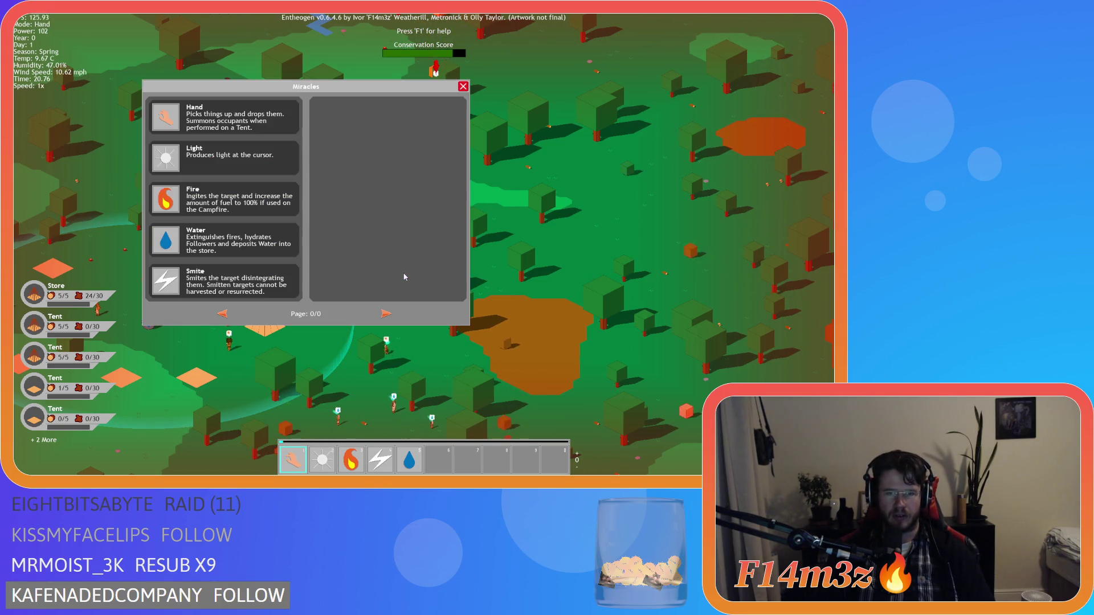
- Pan around the village, close the Miracles list, and fly to the fully worshipped Herd totem
{"action": "key", "text": "w"}
{"action": "key", "text": "a"}
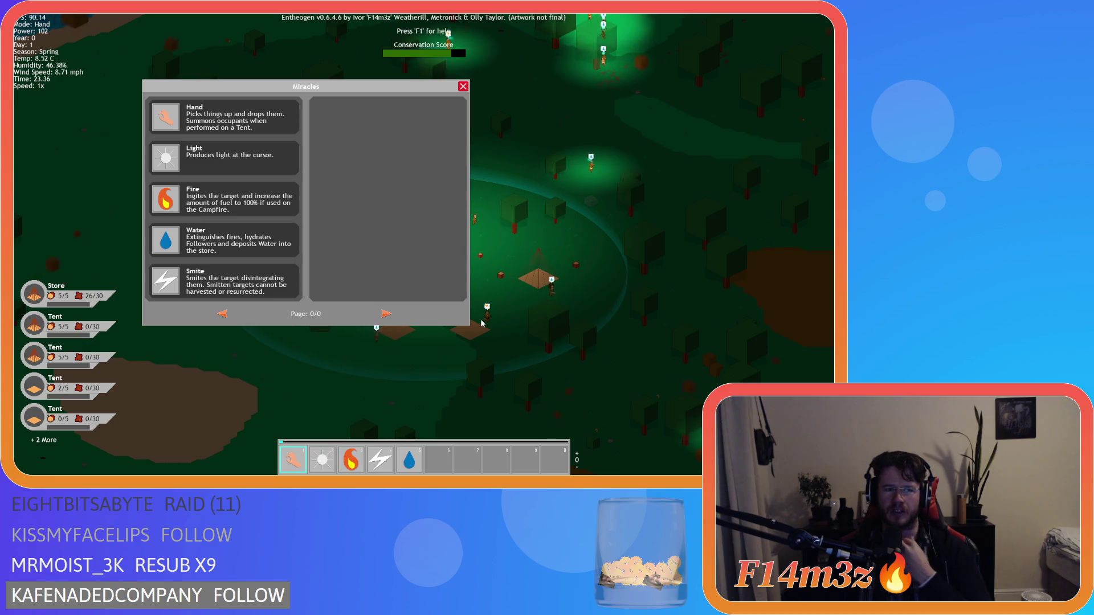
{"action": "key", "text": "d"}
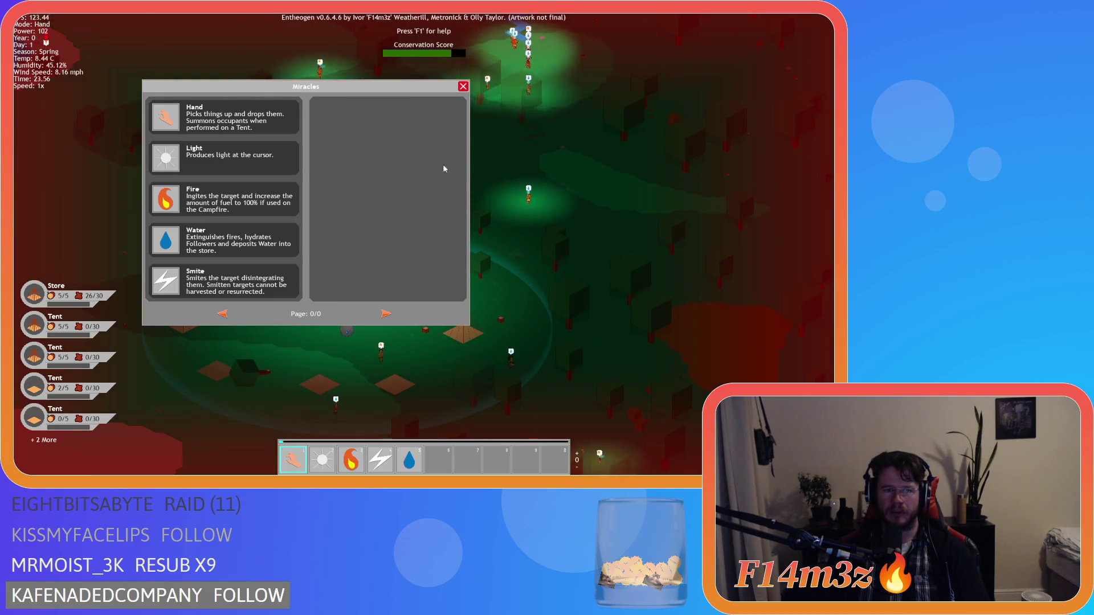
{"action": "left_click", "coordinate": [463, 87]}
{"action": "key", "text": "w"}
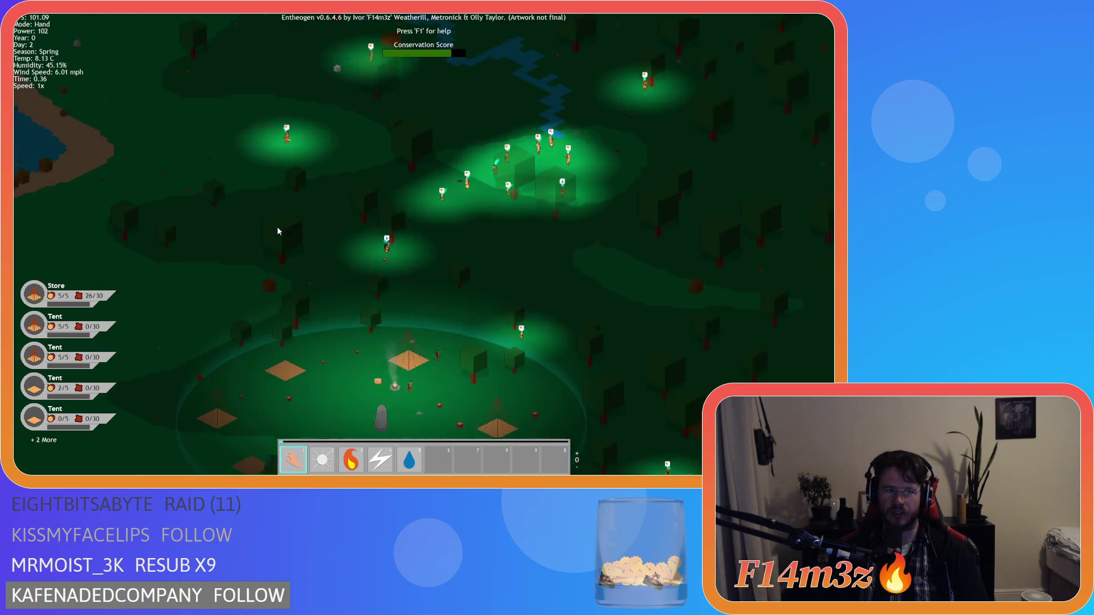
{"action": "key", "text": "s"}
{"action": "key", "text": "a"}
{"action": "key", "text": "w"}
{"action": "key", "text": "d"}
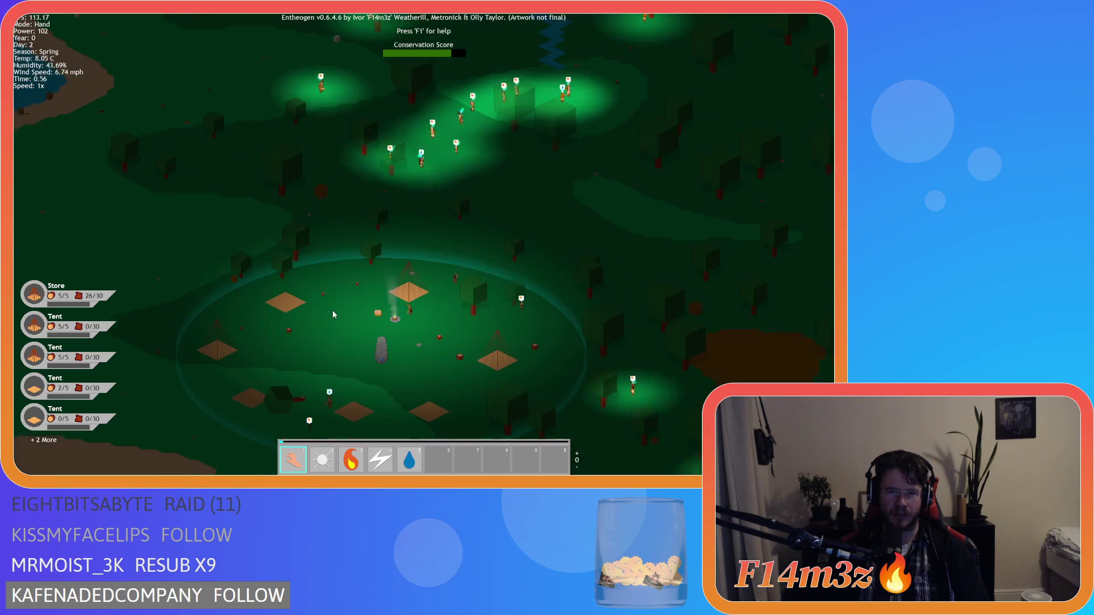
{"action": "key", "text": "Tab"}
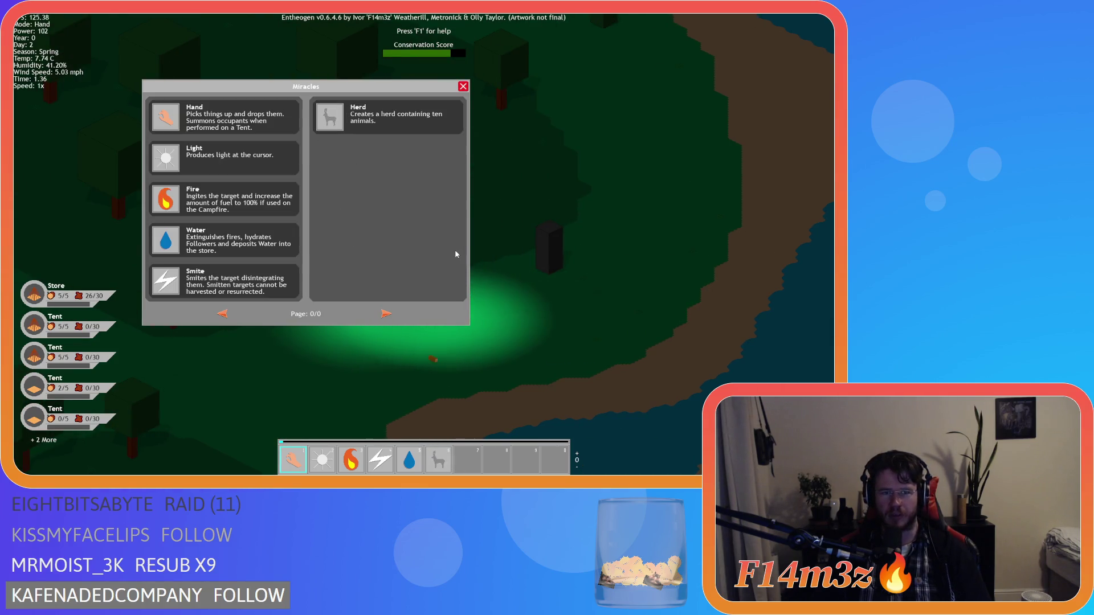
- Zoom into the village and toggle the Miracles list to check that Herd is unlocked
{"action": "key", "text": "Escape"}
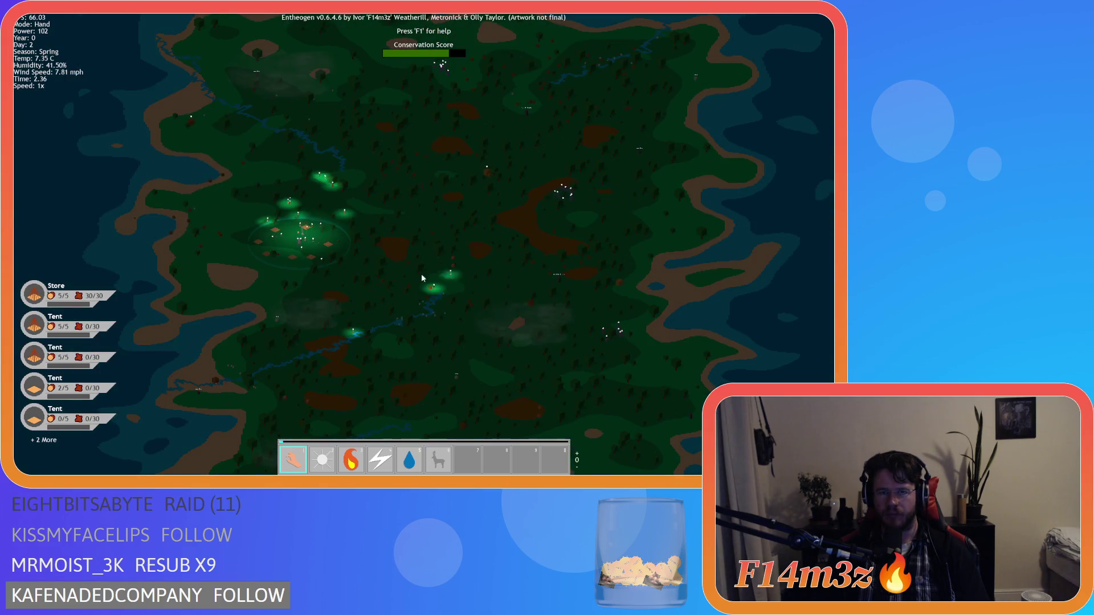
{"action": "scroll", "coordinate": [329, 246], "scroll_direction": "up", "scroll_amount": 5}
{"action": "scroll", "coordinate": [329, 246], "scroll_direction": "up", "scroll_amount": 2}
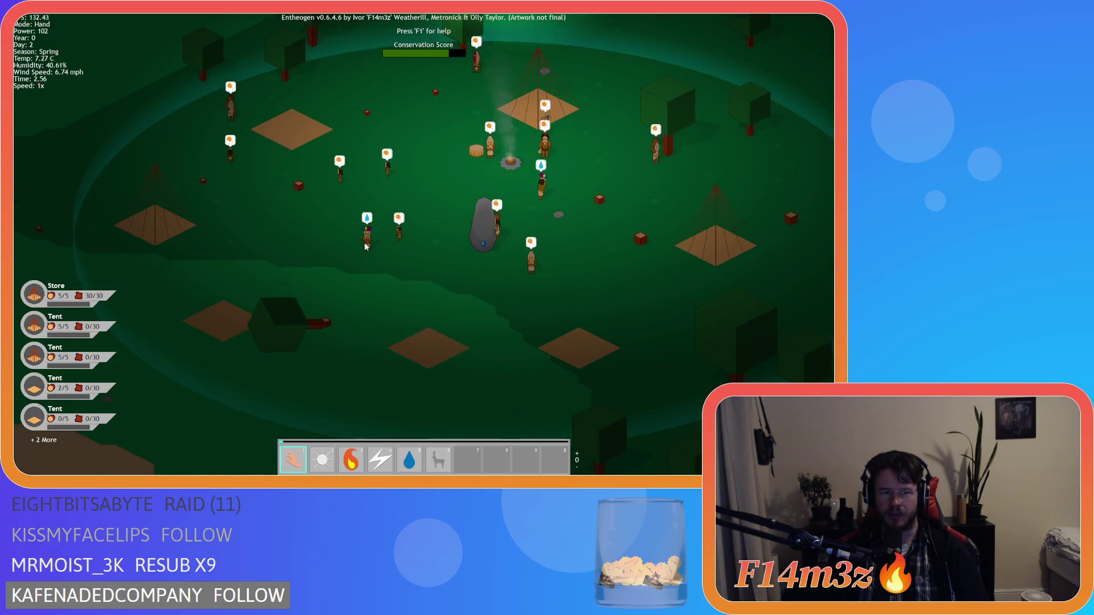
{"action": "scroll", "coordinate": [364, 242], "scroll_direction": "up", "scroll_amount": 2}
{"action": "key", "text": "m"}
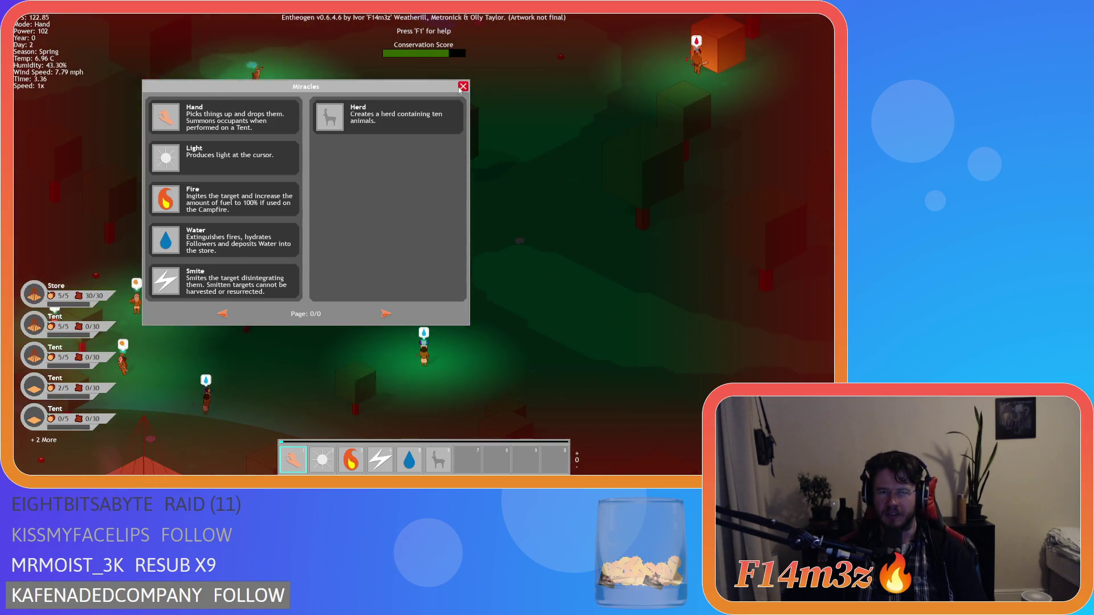
{"action": "key", "text": "Escape"}
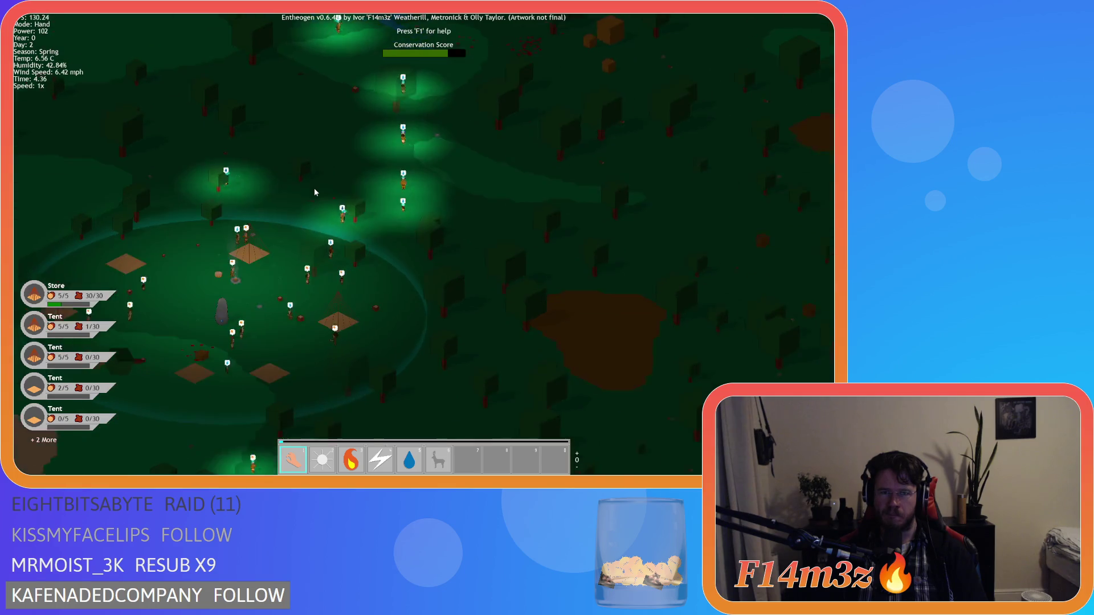
{"action": "key", "text": "m"}
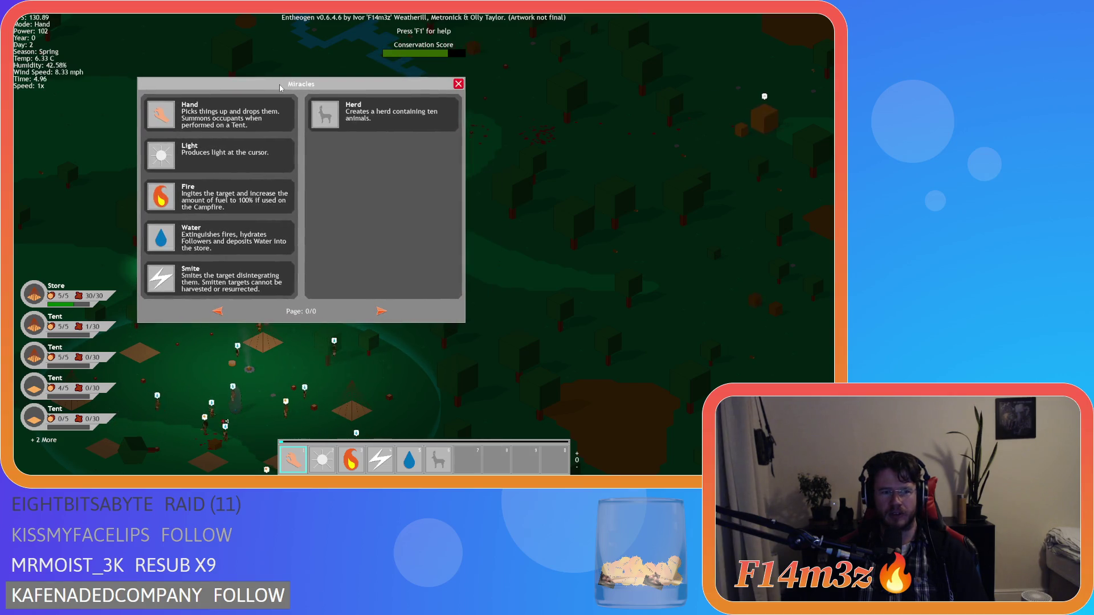
{"action": "key", "text": "m"}
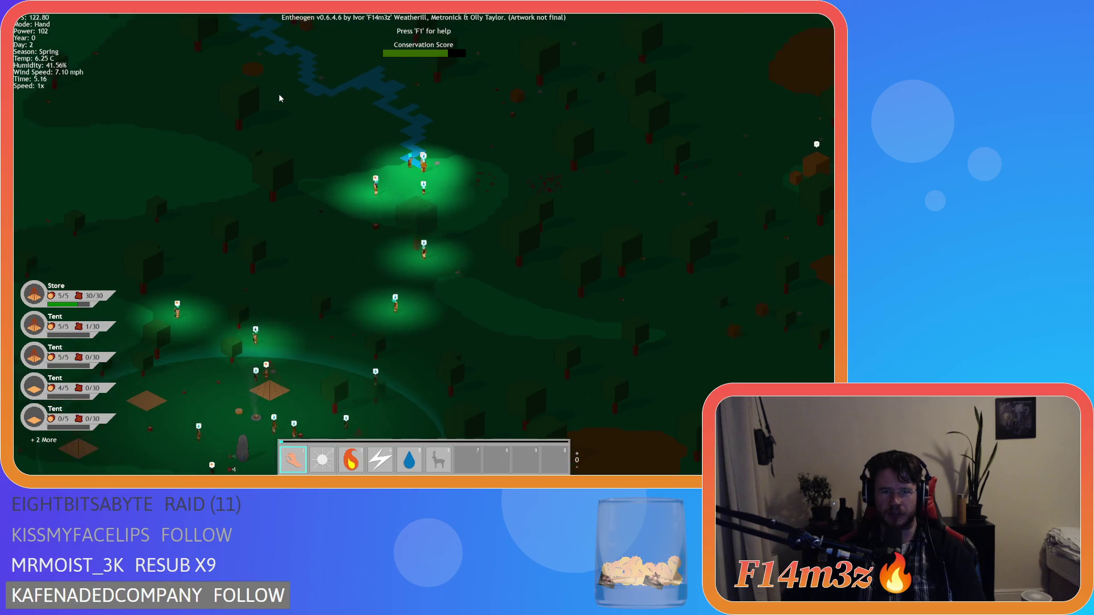
{"action": "key", "text": "m"}
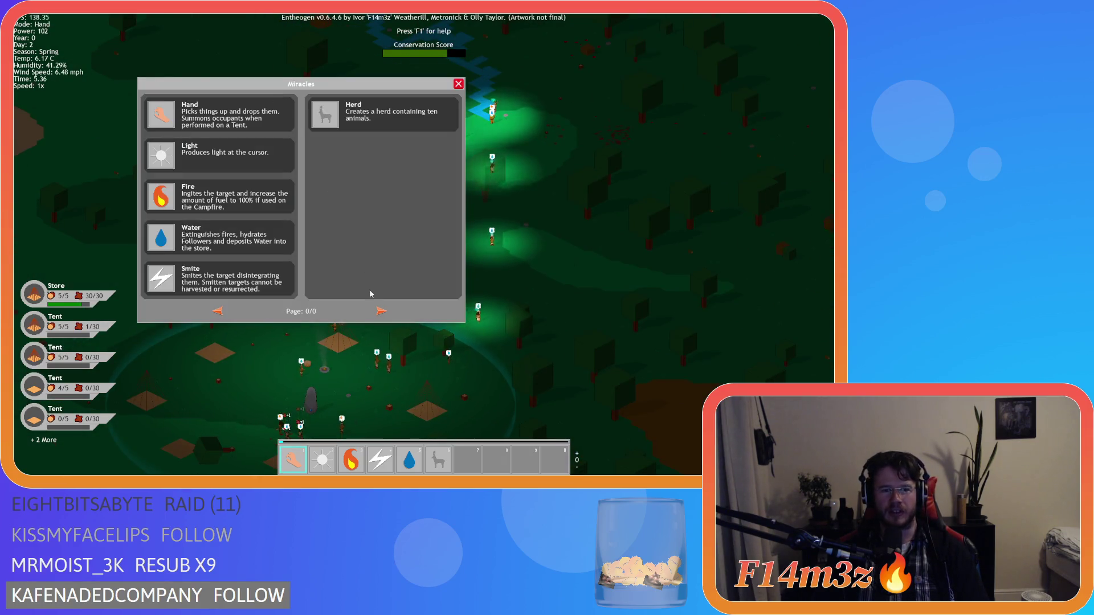
{"action": "key", "text": "m"}
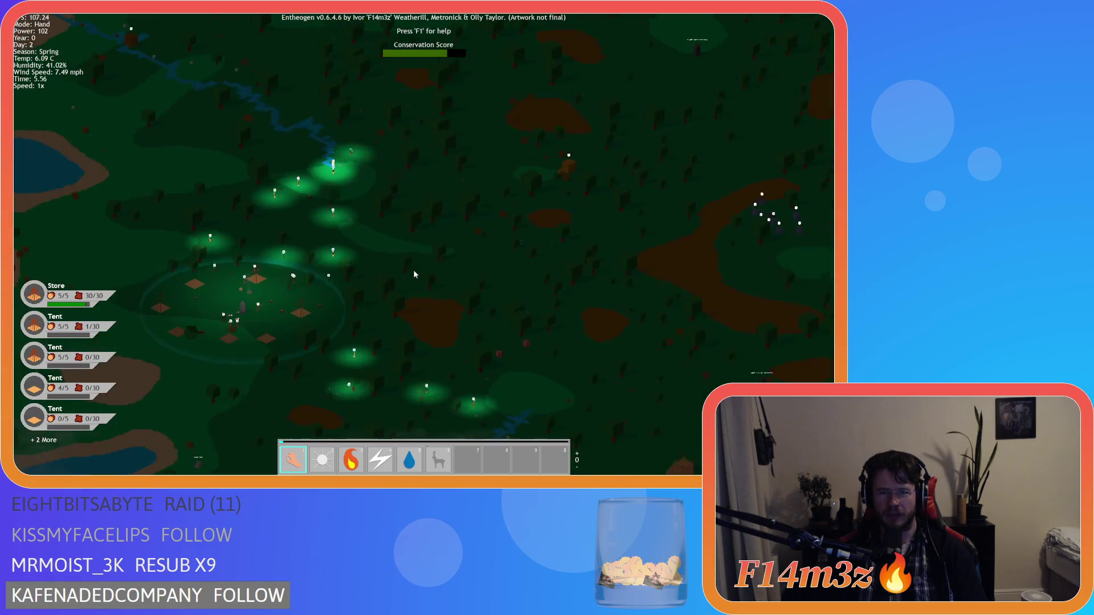
- Reposition the settlement view, then quit the running game with Escape
{"action": "key", "text": "a"}
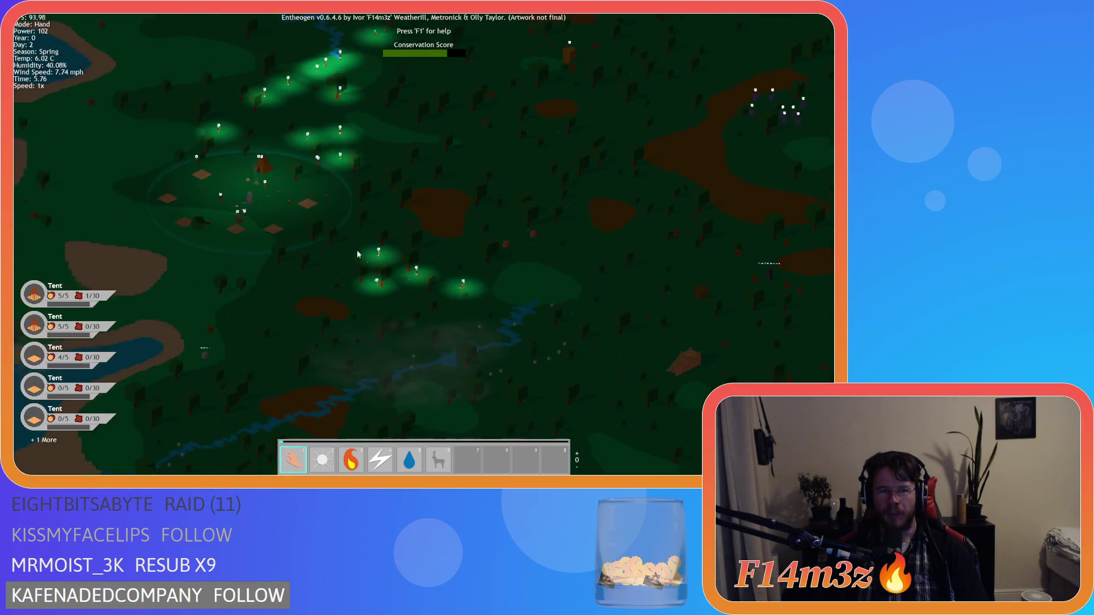
{"action": "scroll", "coordinate": [352, 251], "scroll_direction": "up", "scroll_amount": 5}
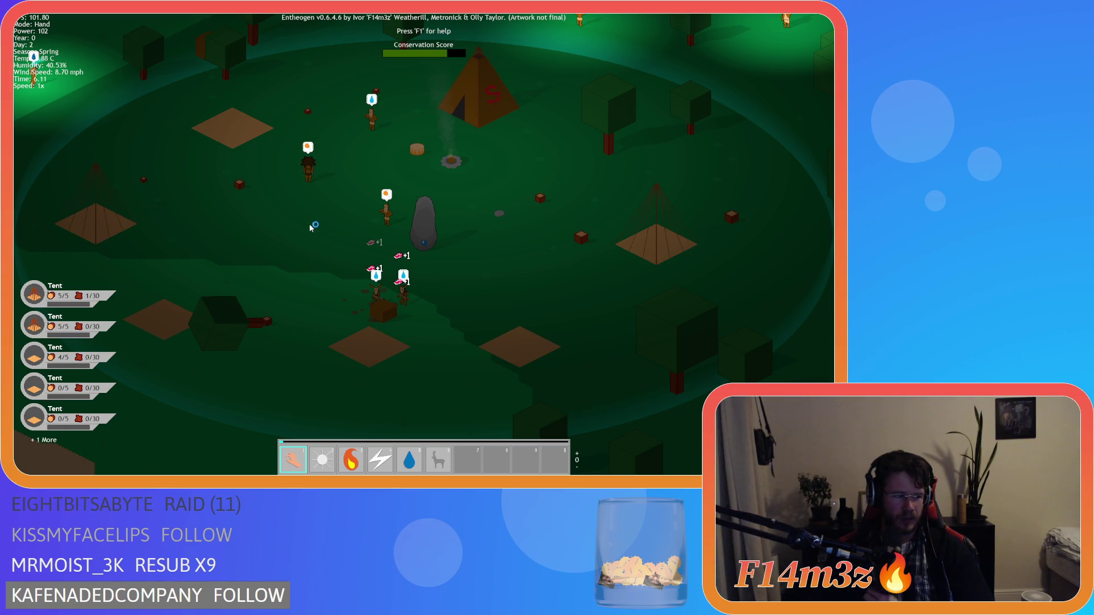
{"action": "key", "text": "Escape"}
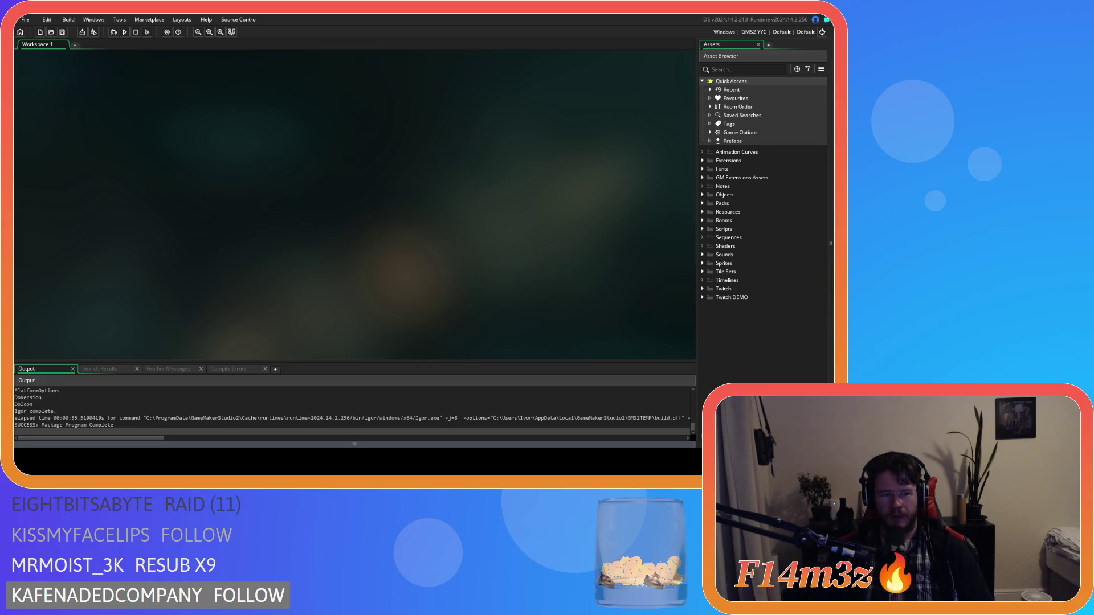
- Open ob_save and jump to the saveTracker and saveSpellbook definitions to inspect the saveHotbar call
{"action": "left_click", "coordinate": [702, 195]}
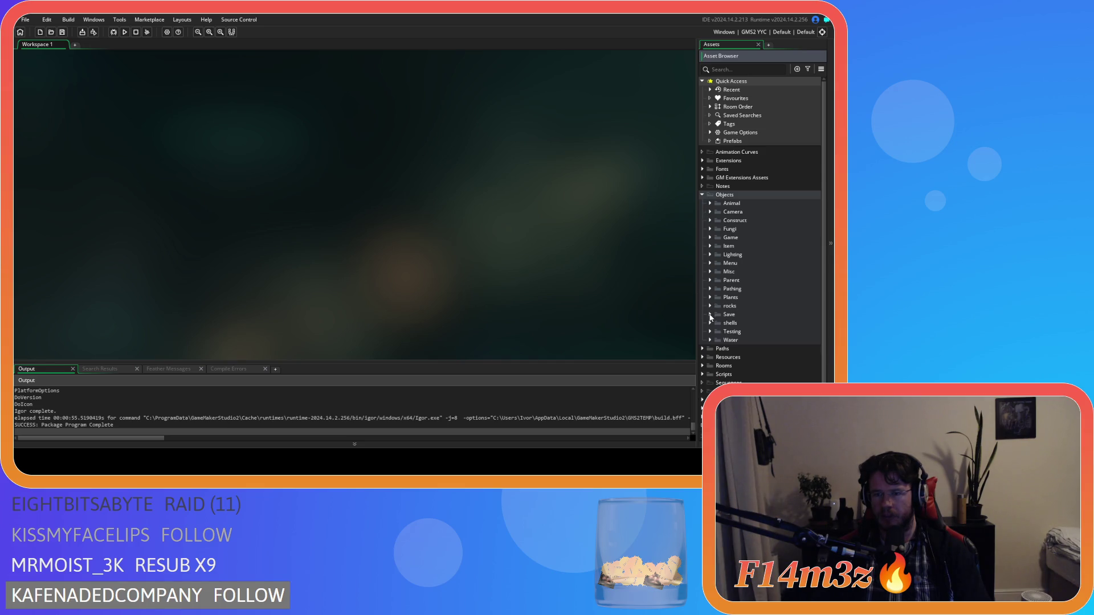
{"action": "double_click", "coordinate": [751, 335]}
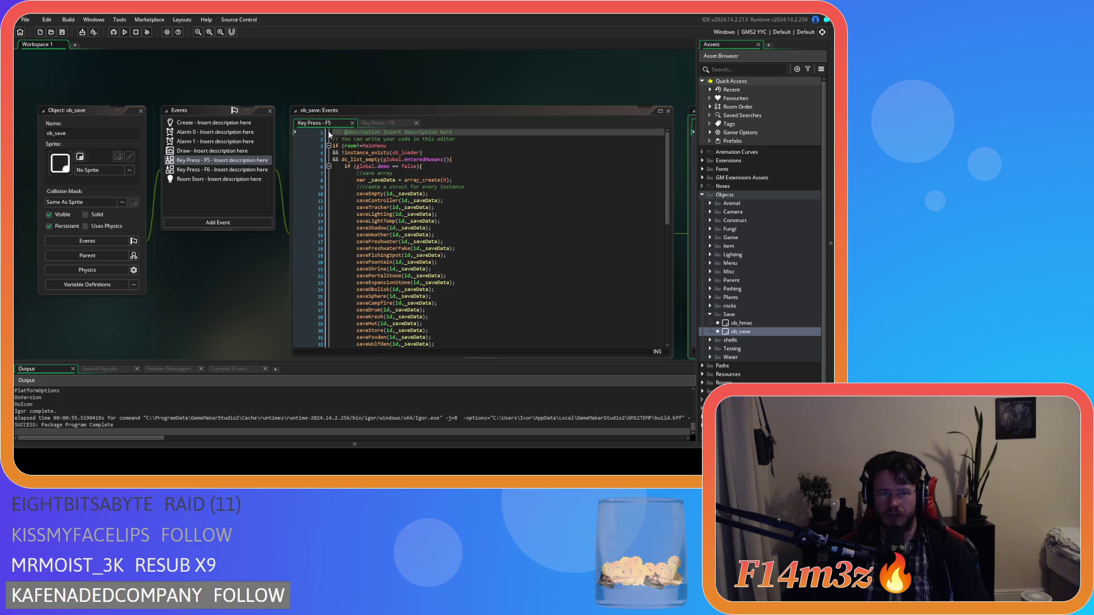
{"action": "middle_click", "coordinate": [376, 207]}
{"action": "left_click", "coordinate": [516, 214]}
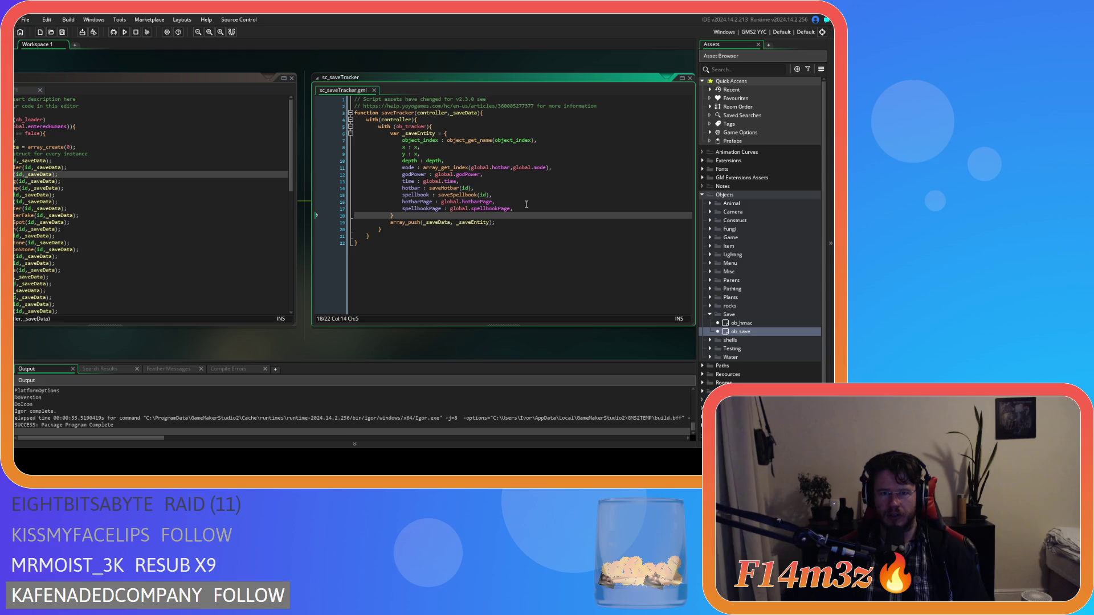
{"action": "left_click", "coordinate": [528, 201]}
{"action": "left_click", "coordinate": [516, 188]}
{"action": "left_click", "coordinate": [510, 194]}
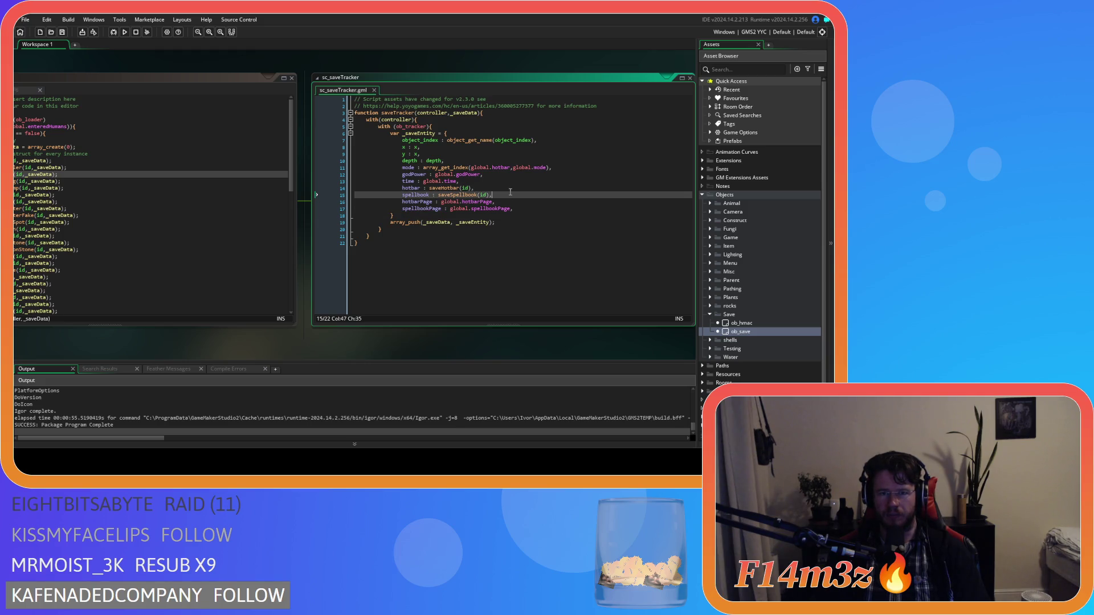
{"action": "left_click", "coordinate": [443, 188]}
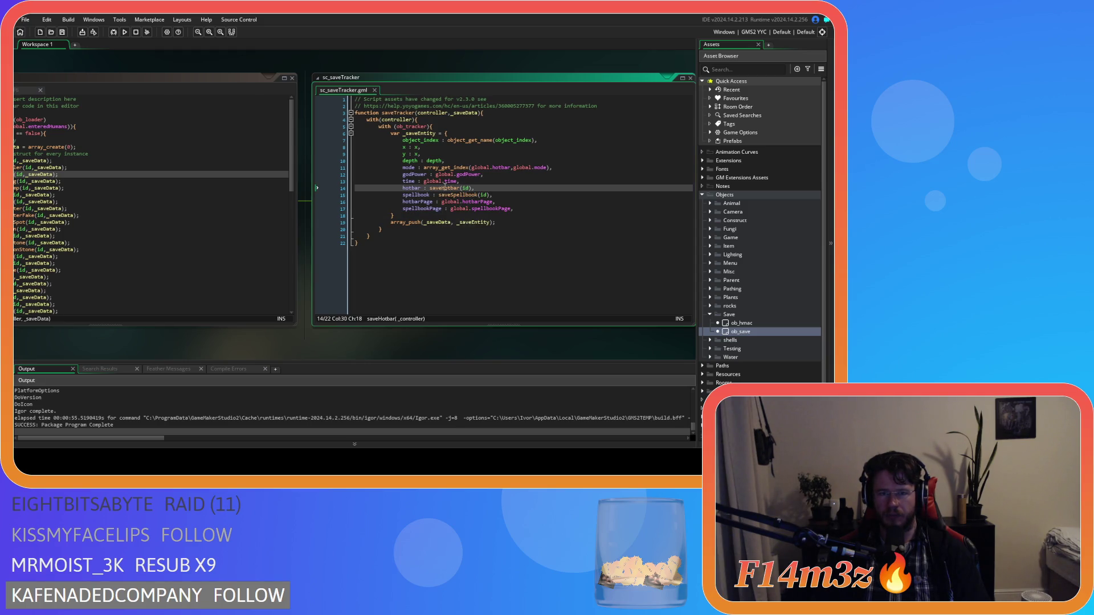
{"action": "middle_click", "coordinate": [457, 195]}
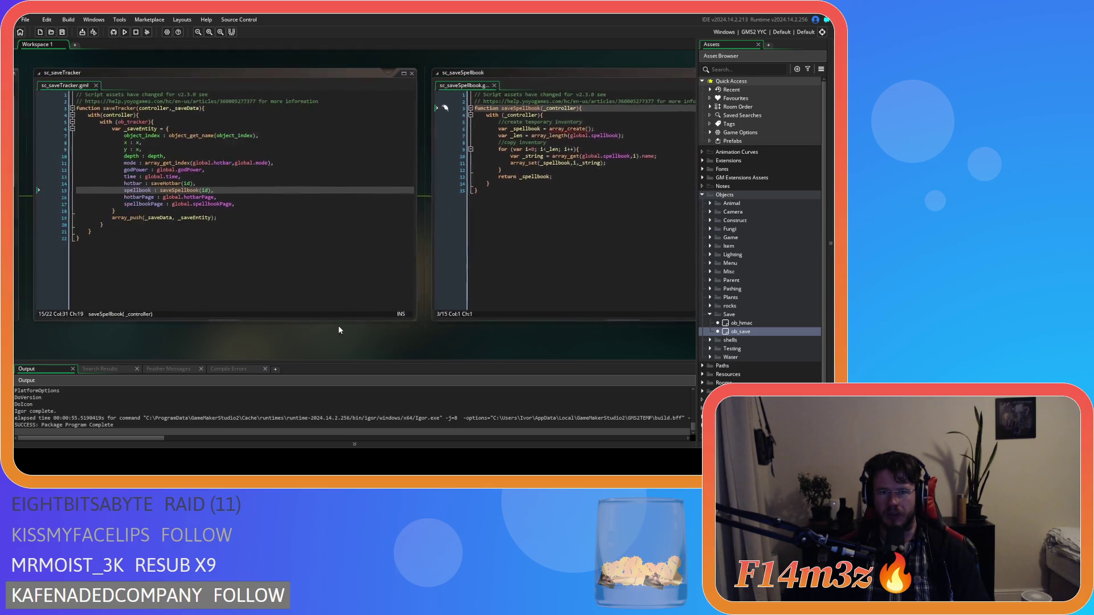
{"action": "left_click", "coordinate": [170, 188]}
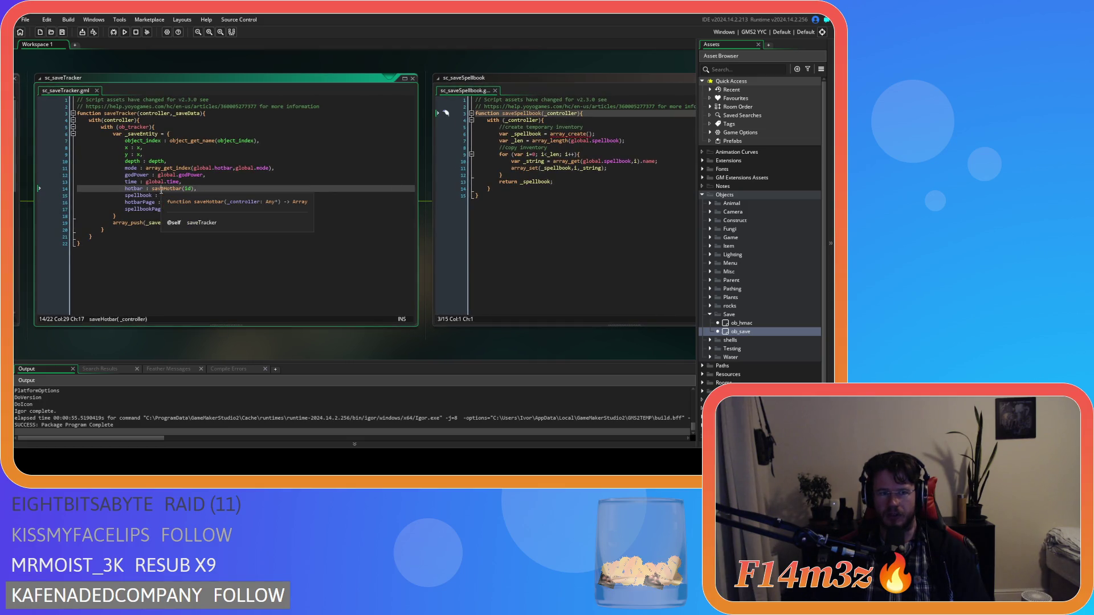
{"action": "scroll", "coordinate": [812, 312], "scroll_direction": "down", "scroll_amount": 1}
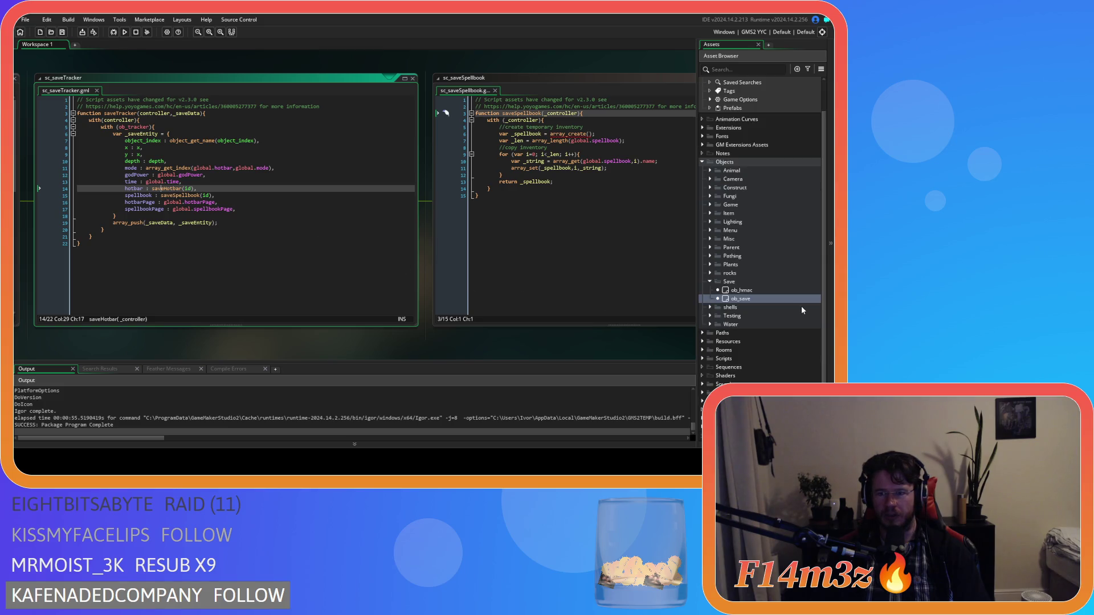
- Expand Scripts > Save in the Asset Browser, collapse Spawn, and open sc_saveHotbar
{"action": "left_click", "coordinate": [702, 358]}
{"action": "scroll", "coordinate": [711, 342], "scroll_direction": "down", "scroll_amount": 5}
{"action": "left_click", "coordinate": [710, 356]}
{"action": "left_click", "coordinate": [710, 356]}
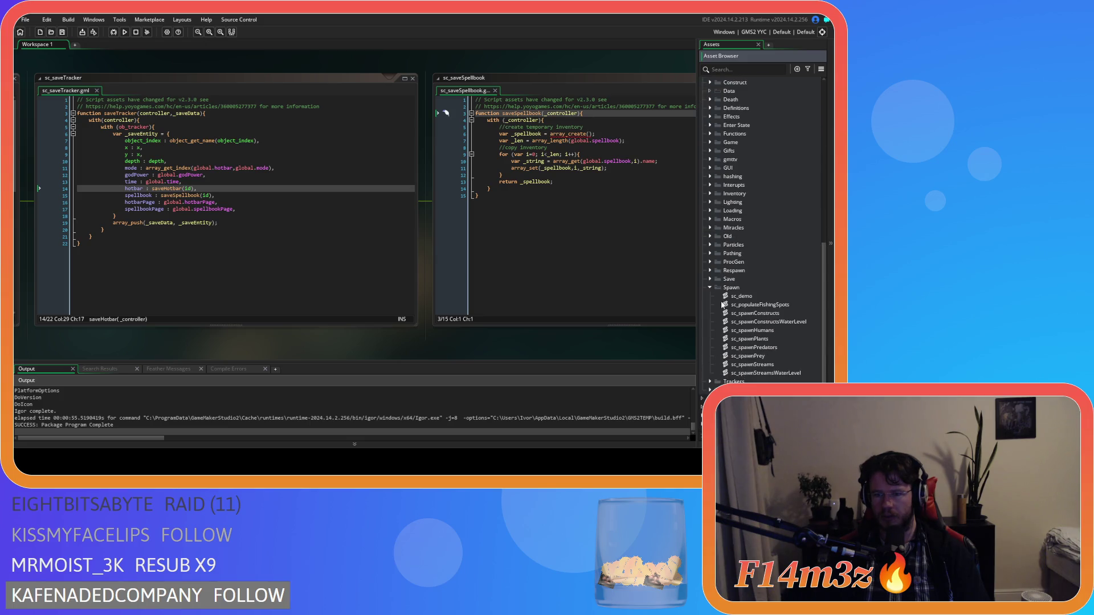
{"action": "scroll", "coordinate": [712, 297], "scroll_direction": "down", "scroll_amount": 2}
{"action": "left_click", "coordinate": [711, 330]}
{"action": "scroll", "coordinate": [711, 331], "scroll_direction": "down", "scroll_amount": 6}
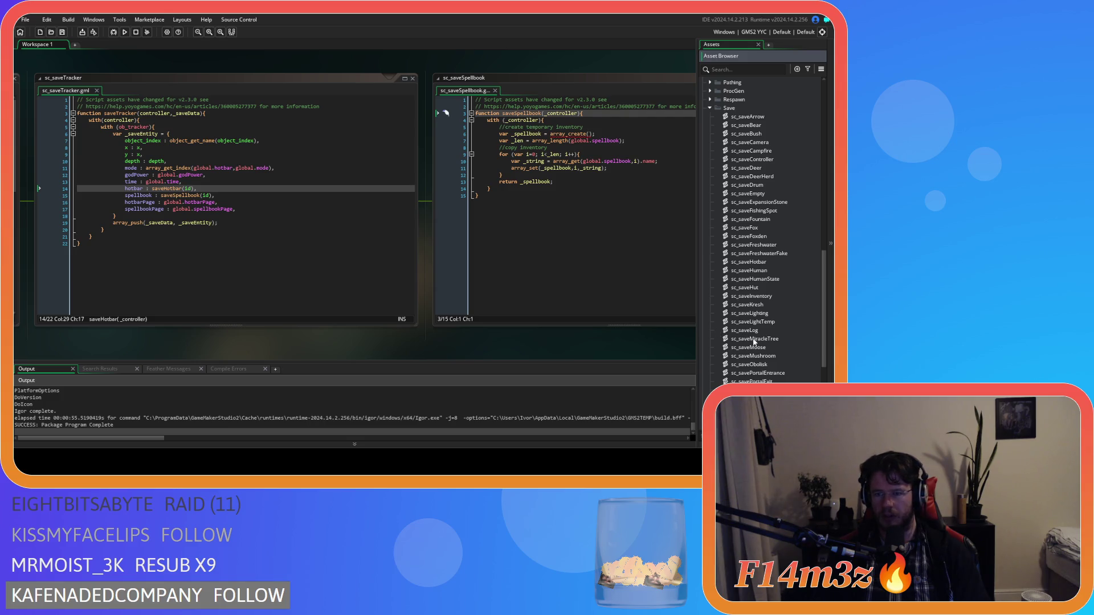
{"action": "scroll", "coordinate": [773, 343], "scroll_direction": "down", "scroll_amount": 1}
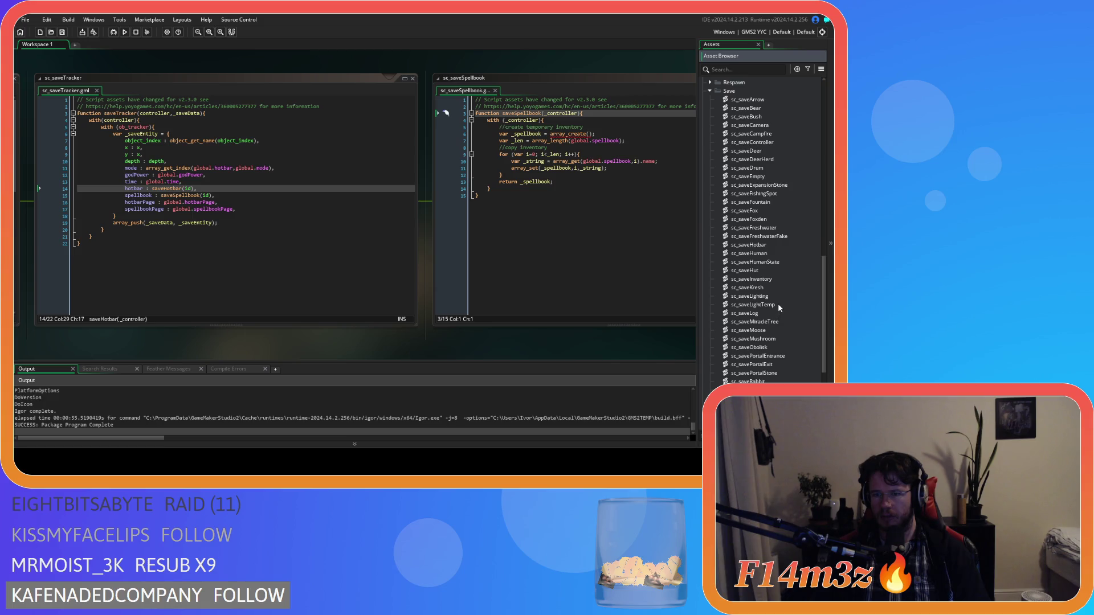
{"action": "double_click", "coordinate": [761, 245]}
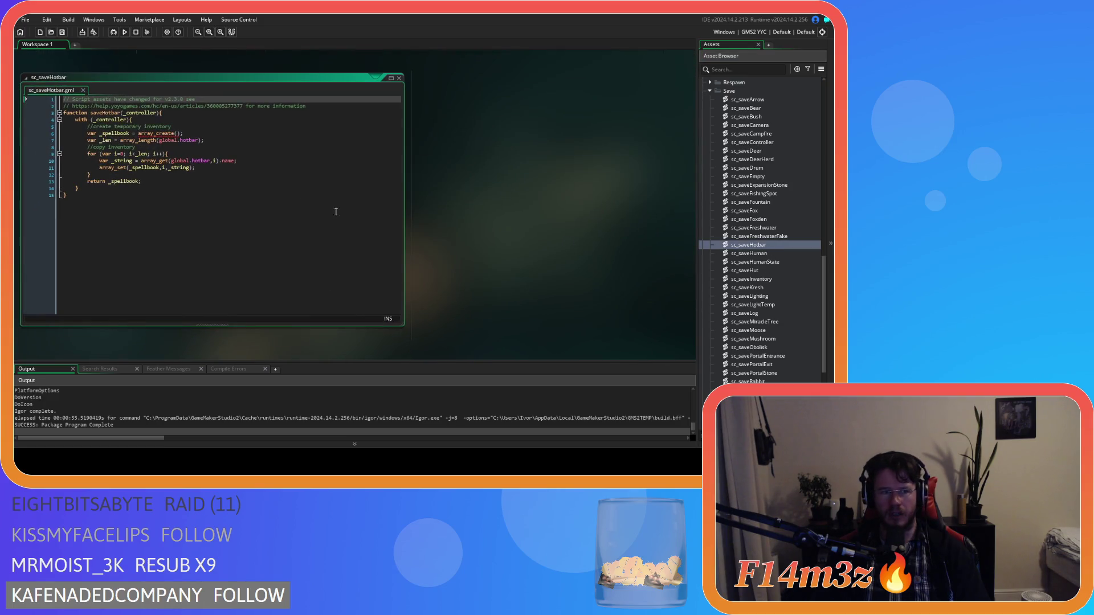
- From the saveHotbar function, jump back to sc_saveTracker and bring sc_saveSpellbook into view
{"action": "left_click", "coordinate": [105, 113]}
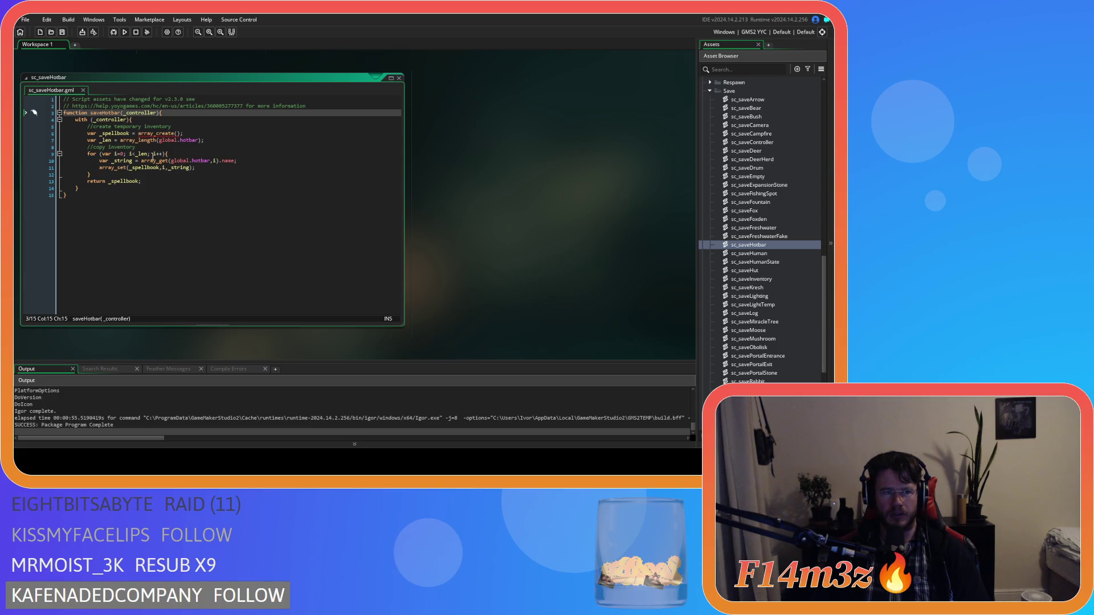
{"action": "key", "text": "alt+Left"}
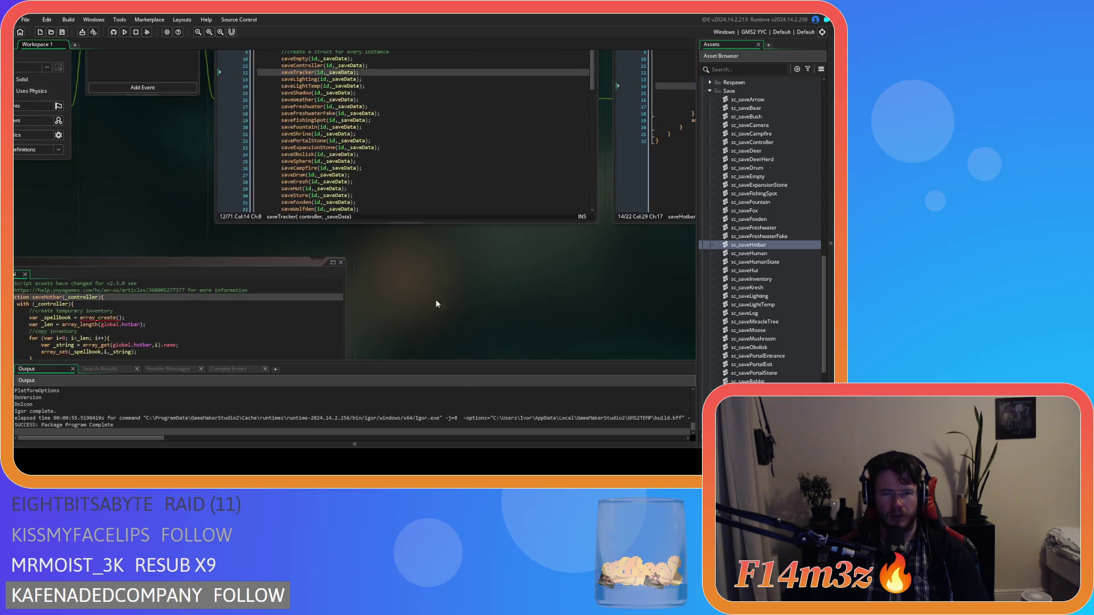
{"action": "mouse_move", "coordinate": [225, 104]}
{"action": "left_mouse_down"}
{"action": "mouse_move", "coordinate": [292, 147]}
{"action": "mouse_move", "coordinate": [223, 96]}
{"action": "mouse_move", "coordinate": [66, 87]}
{"action": "left_mouse_up"}
{"action": "left_click_drag", "start_coordinate": [428, 81], "coordinate": [147, 75]}
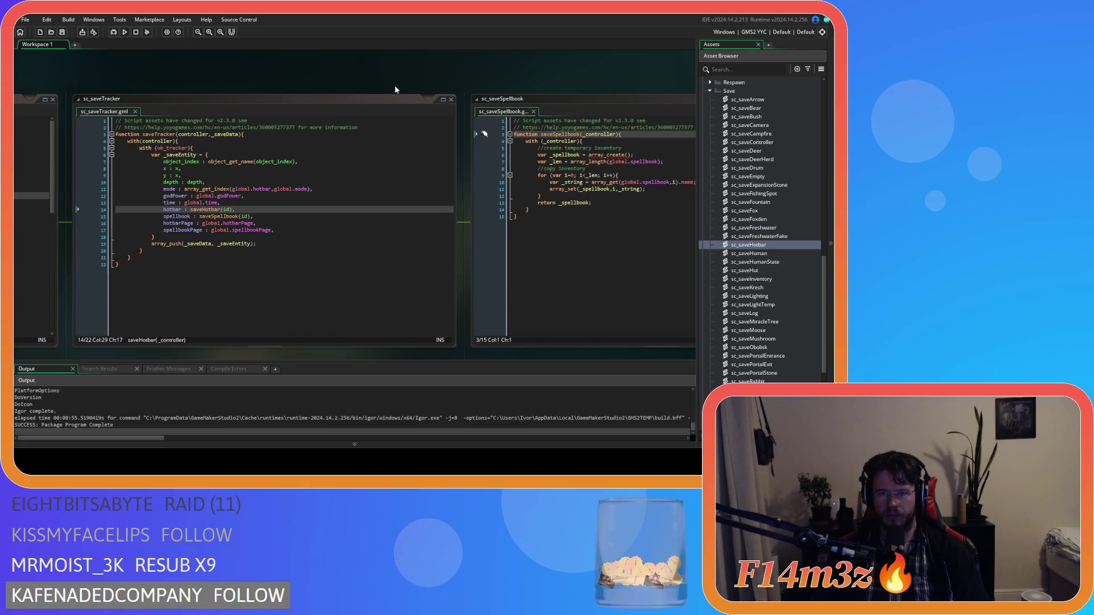
{"action": "left_click_drag", "start_coordinate": [394, 84], "coordinate": [372, 90]}
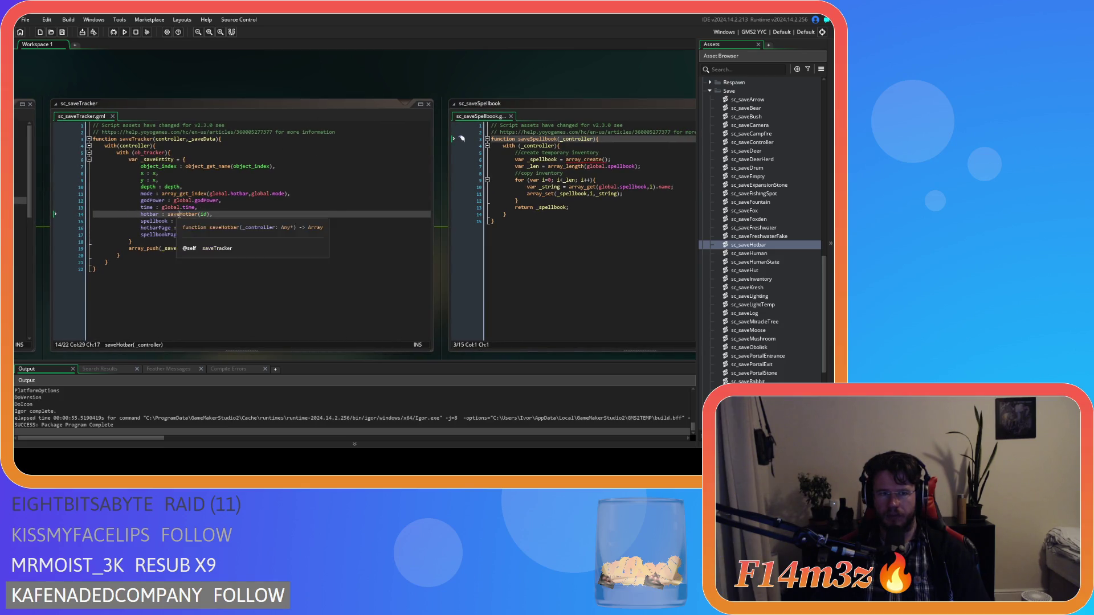
- Inspect the hotbarPage line of the saveTracker struct and scroll through its code
{"action": "left_click", "coordinate": [188, 228]}
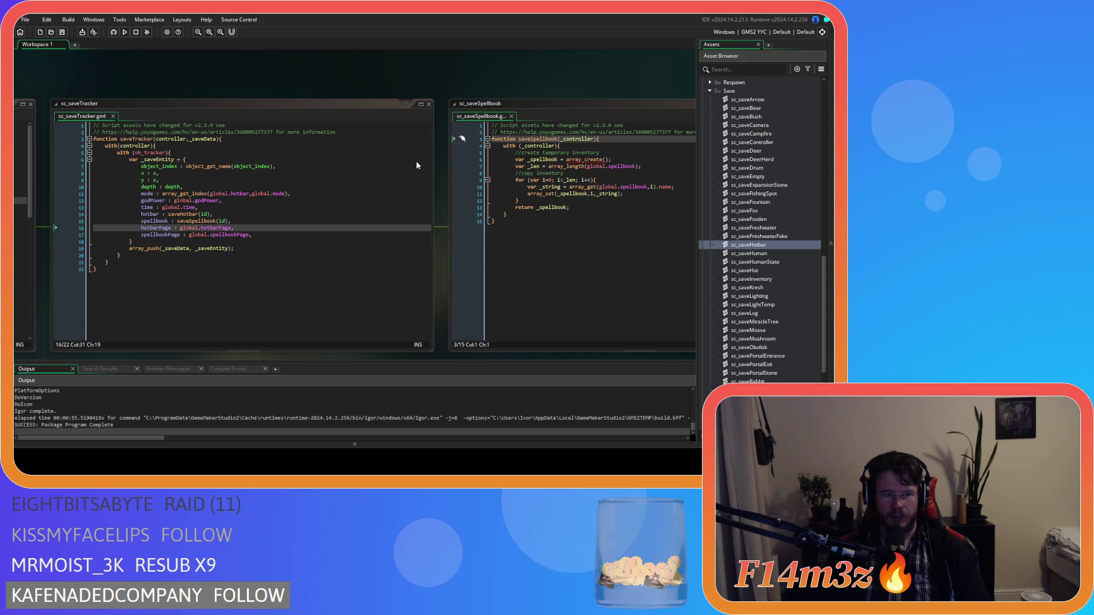
{"action": "scroll", "coordinate": [171, 199], "scroll_direction": "down", "scroll_amount": 5}
{"action": "scroll", "coordinate": [284, 239], "scroll_direction": "left", "scroll_amount": 10}
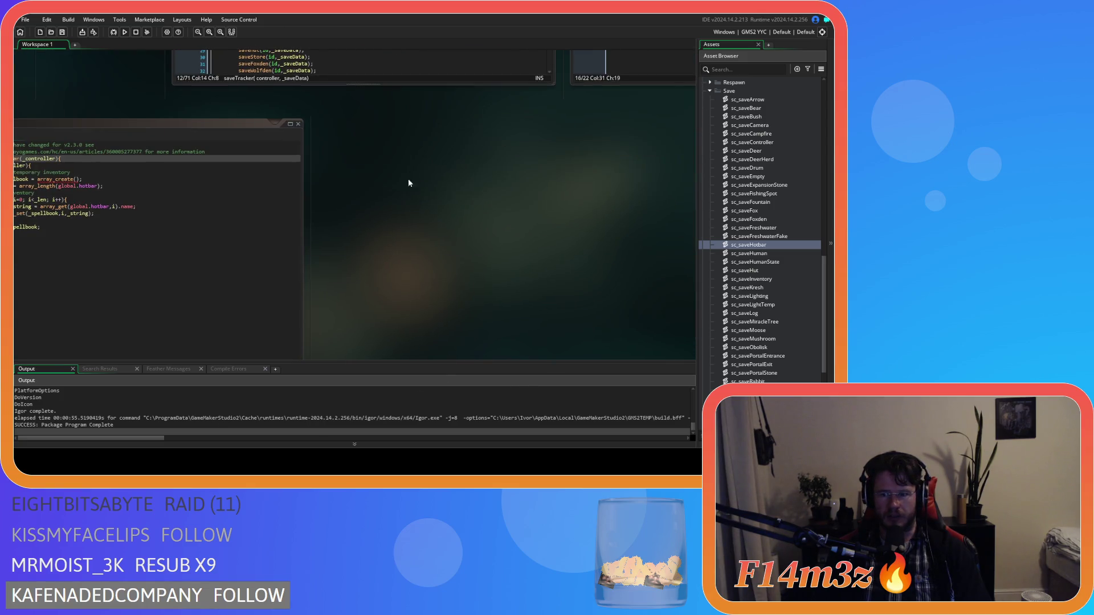
{"action": "scroll", "coordinate": [291, 293], "scroll_direction": "left", "scroll_amount": 5}
{"action": "scroll", "coordinate": [290, 293], "scroll_direction": "down", "scroll_amount": 2}
{"action": "scroll", "coordinate": [296, 319], "scroll_direction": "up", "scroll_amount": 2}
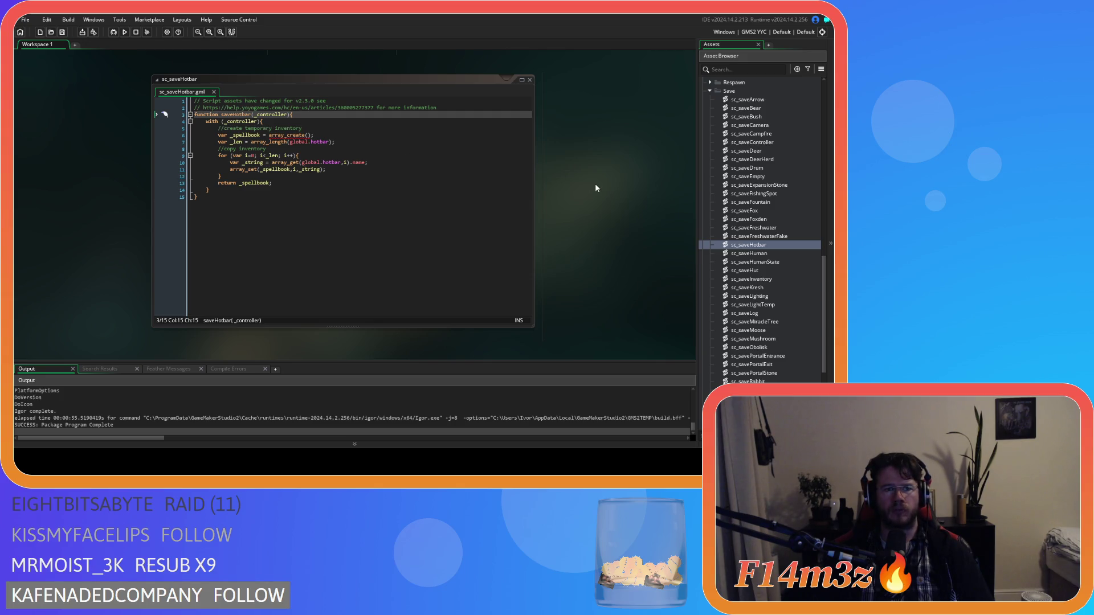
{"action": "mouse_move", "coordinate": [547, 212]}
{"action": "left_mouse_down"}
{"action": "mouse_move", "coordinate": [510, 213]}
{"action": "mouse_move", "coordinate": [517, 193]}
{"action": "mouse_move", "coordinate": [322, 413]}
{"action": "mouse_move", "coordinate": [216, 423]}
{"action": "left_mouse_up"}
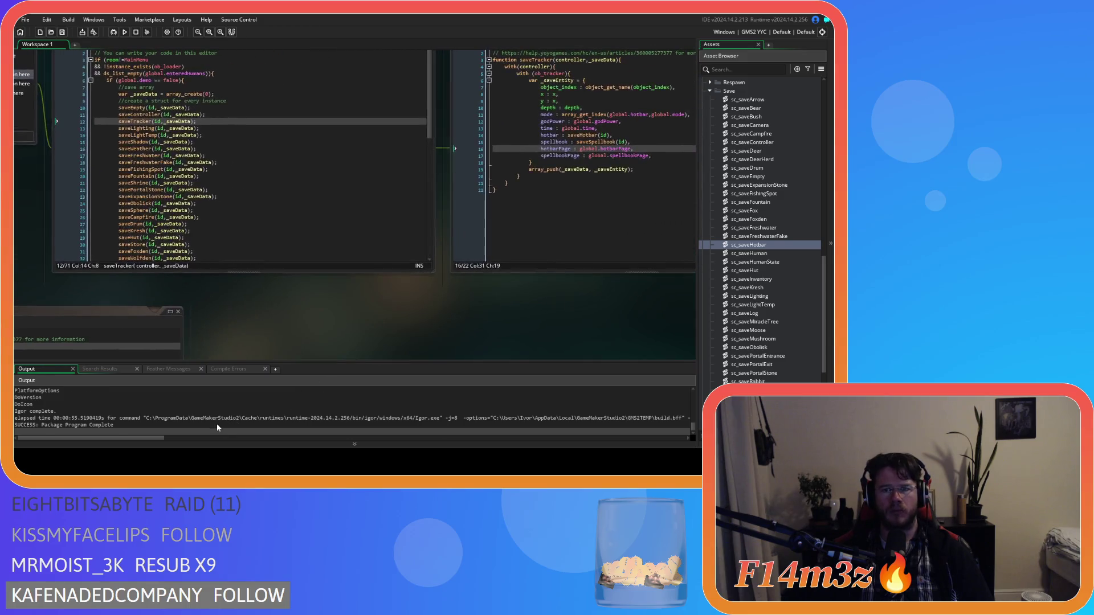
- Close every open code editor with Windows > Close All, then clean the project build
{"action": "right_click", "coordinate": [258, 335]}
{"action": "mouse_move", "coordinate": [282, 352]}
{"action": "left_click", "coordinate": [319, 377]}
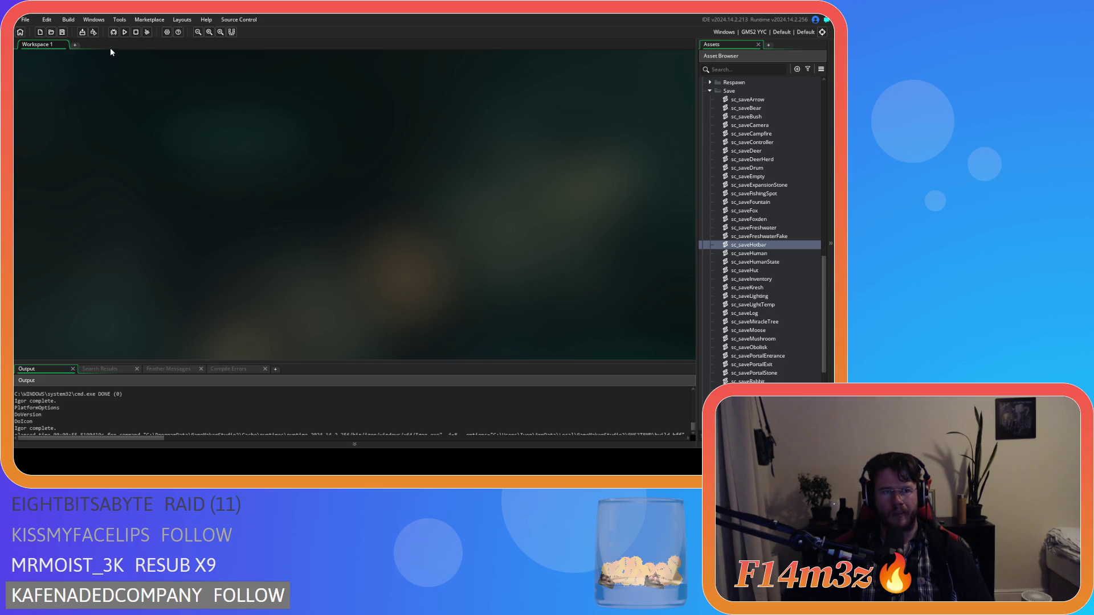
{"action": "left_click", "coordinate": [124, 32]}
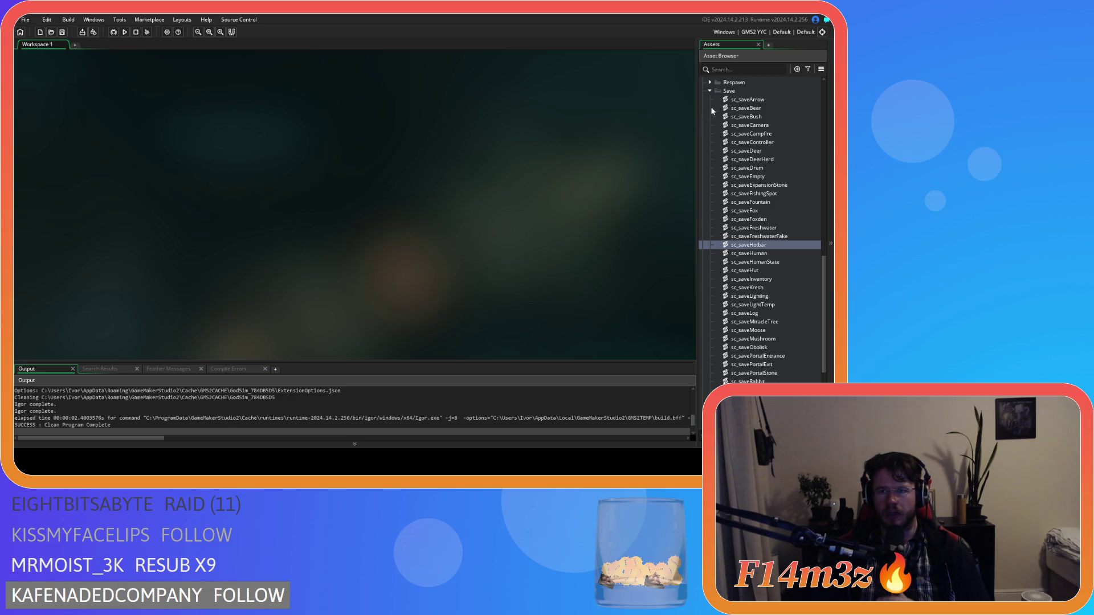
- Collapse the Scripts and Save folders, run Clean with Ctrl+F7, and expand Objects > Save
{"action": "left_click", "coordinate": [707, 90]}
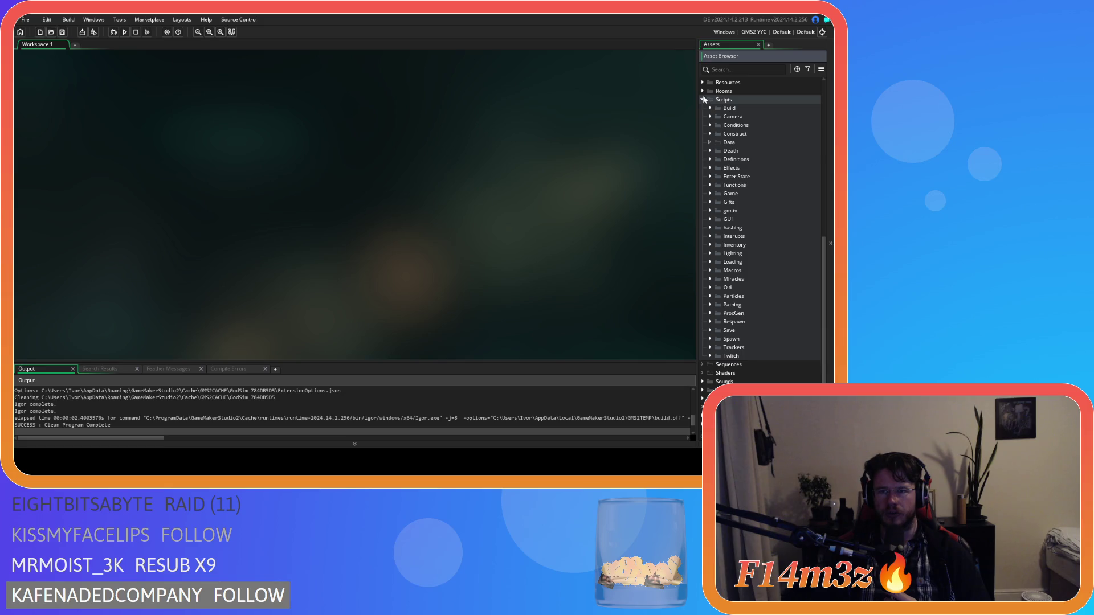
{"action": "left_click", "coordinate": [702, 99]}
{"action": "left_click", "coordinate": [710, 282]}
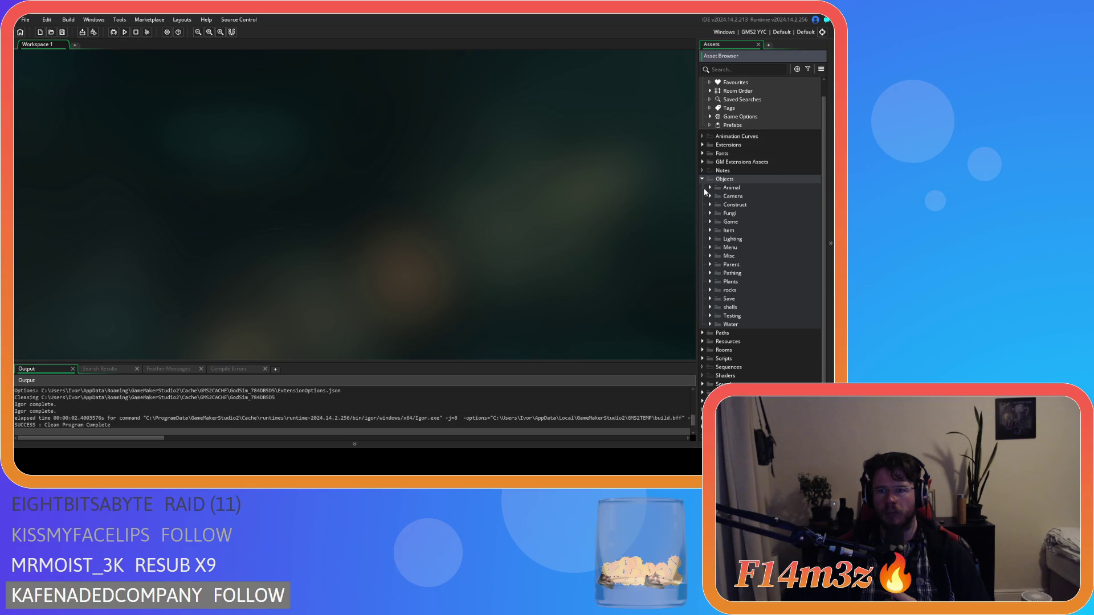
{"action": "left_click", "coordinate": [709, 221]}
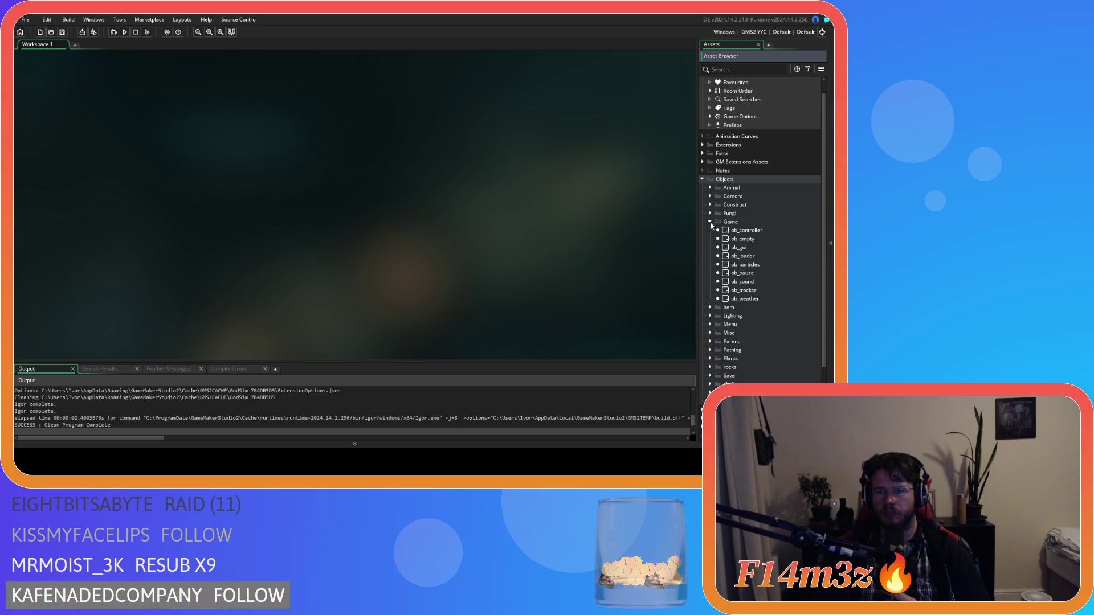
{"action": "left_click", "coordinate": [710, 223]}
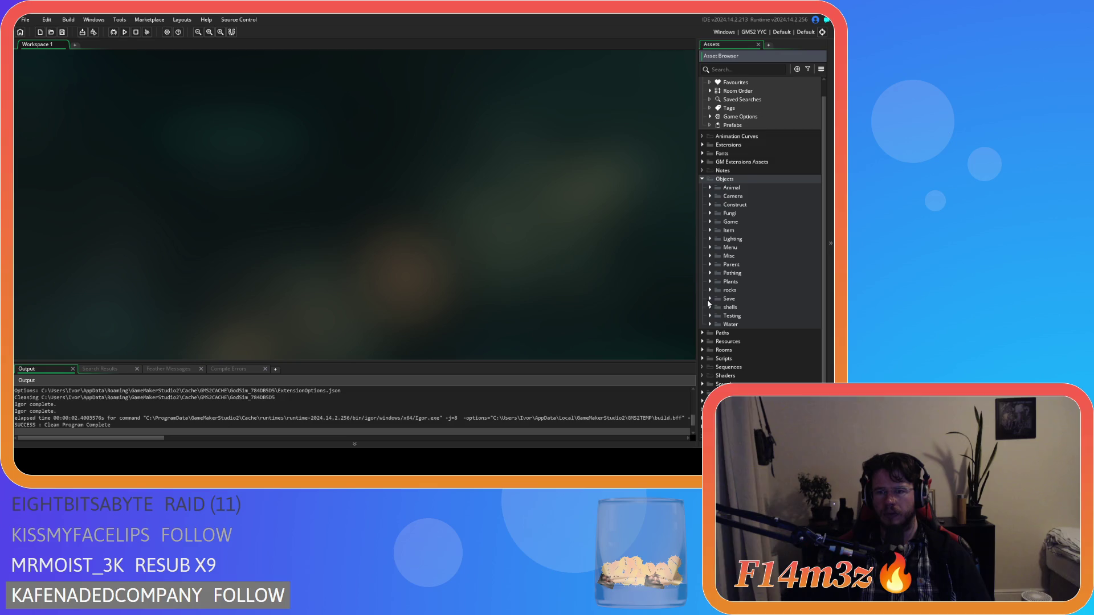
{"action": "key", "text": "ctrl+F7"}
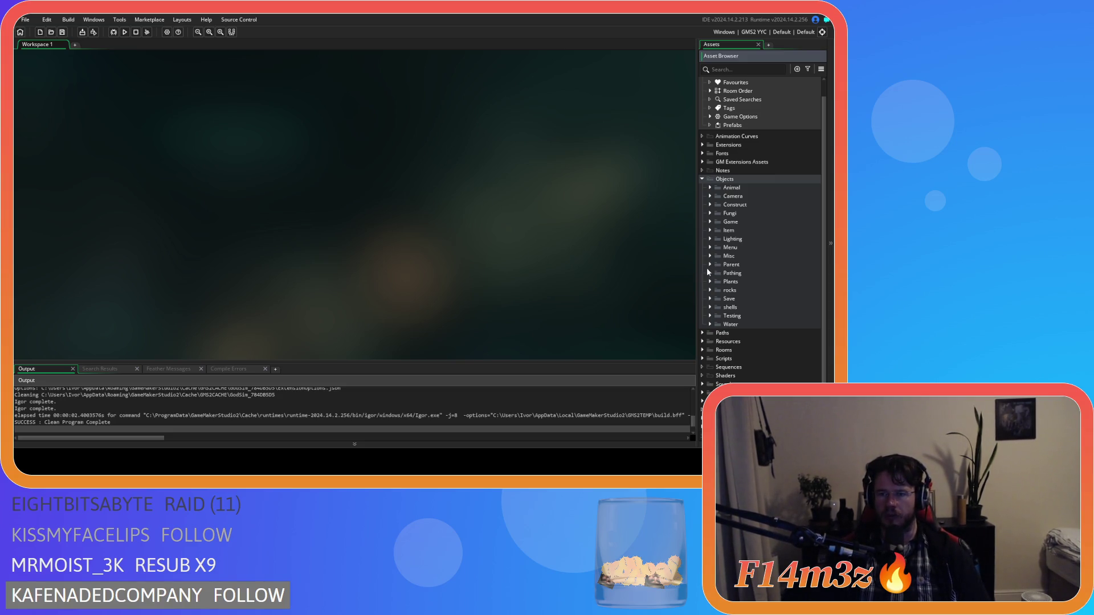
{"action": "left_click", "coordinate": [710, 298]}
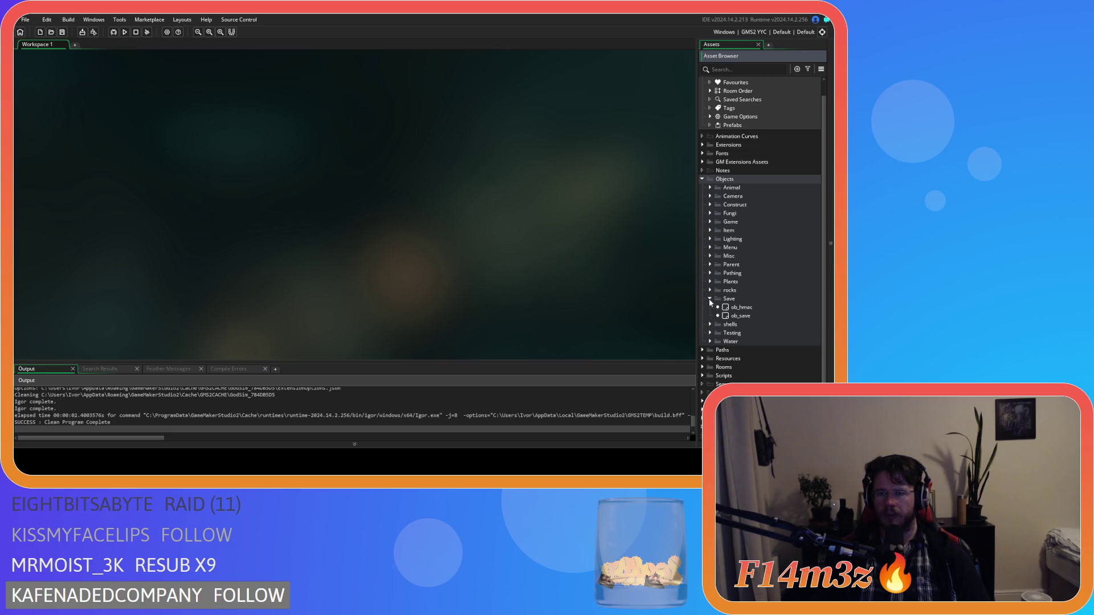
- Open ob_save, show sc_saveTracker and sc_saveSpellbook, and place the caret in line 14's saveHotbar call
{"action": "double_click", "coordinate": [741, 316]}
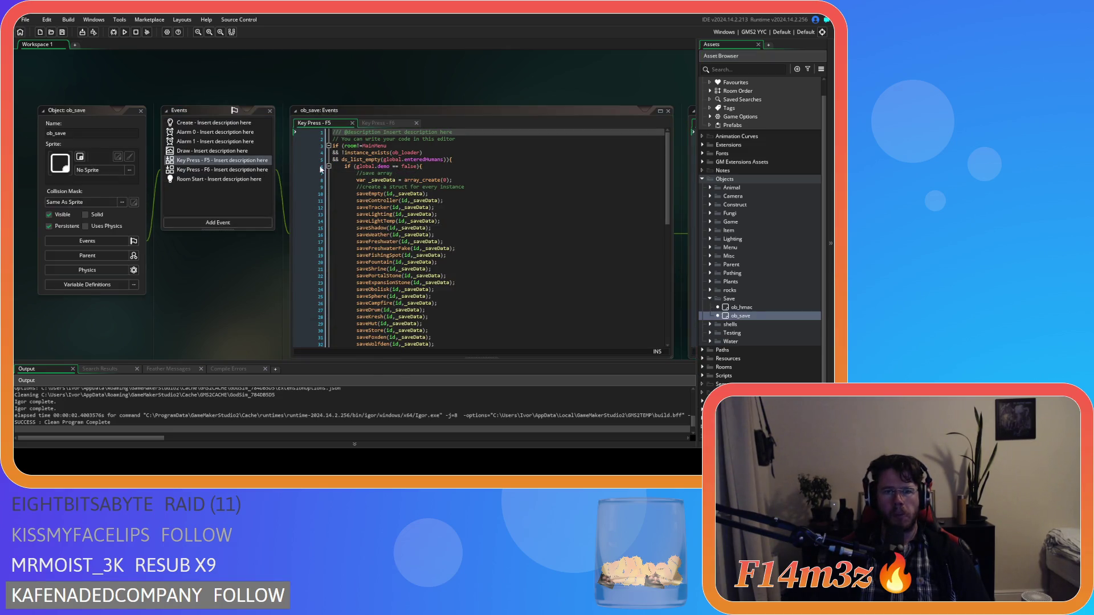
{"action": "left_click_drag", "start_coordinate": [486, 93], "coordinate": [62, 68]}
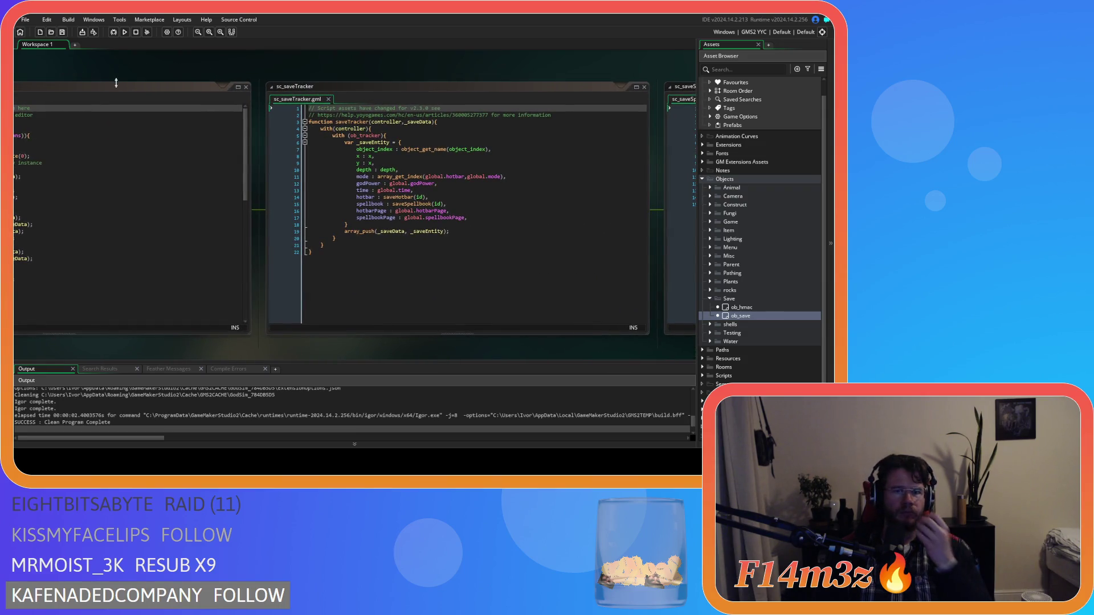
{"action": "left_click_drag", "start_coordinate": [480, 73], "coordinate": [283, 75]}
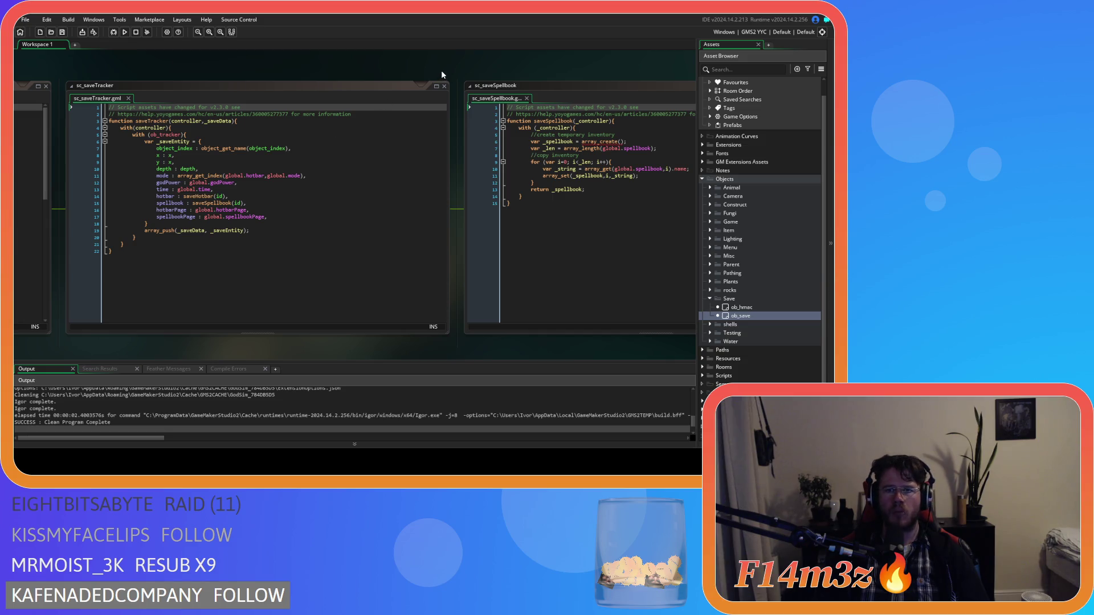
{"action": "left_click", "coordinate": [197, 196]}
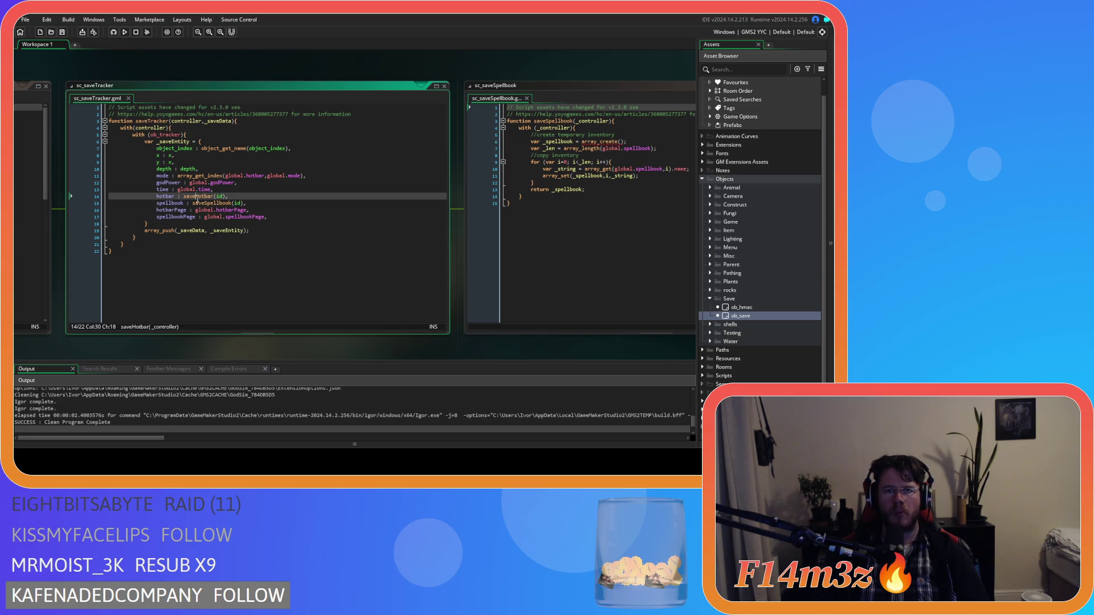
{"action": "key", "text": "Right"}
- Go from the saveHotbar(id) call on line 14 to its definition in sc_saveHotbar
{"action": "left_click", "coordinate": [422, 67]}
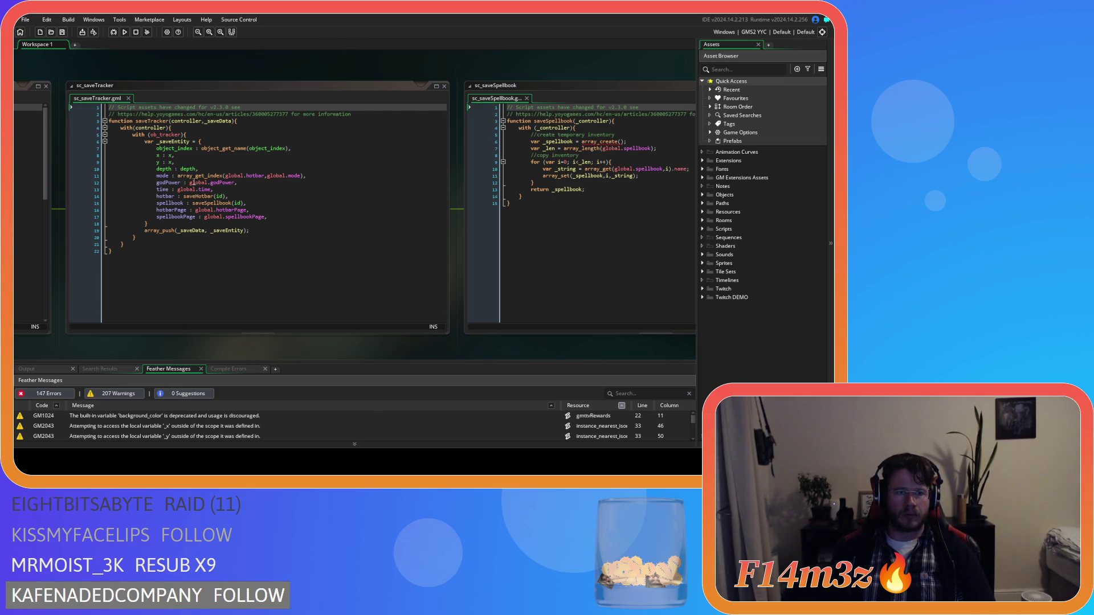
{"action": "middle_click", "coordinate": [197, 196]}
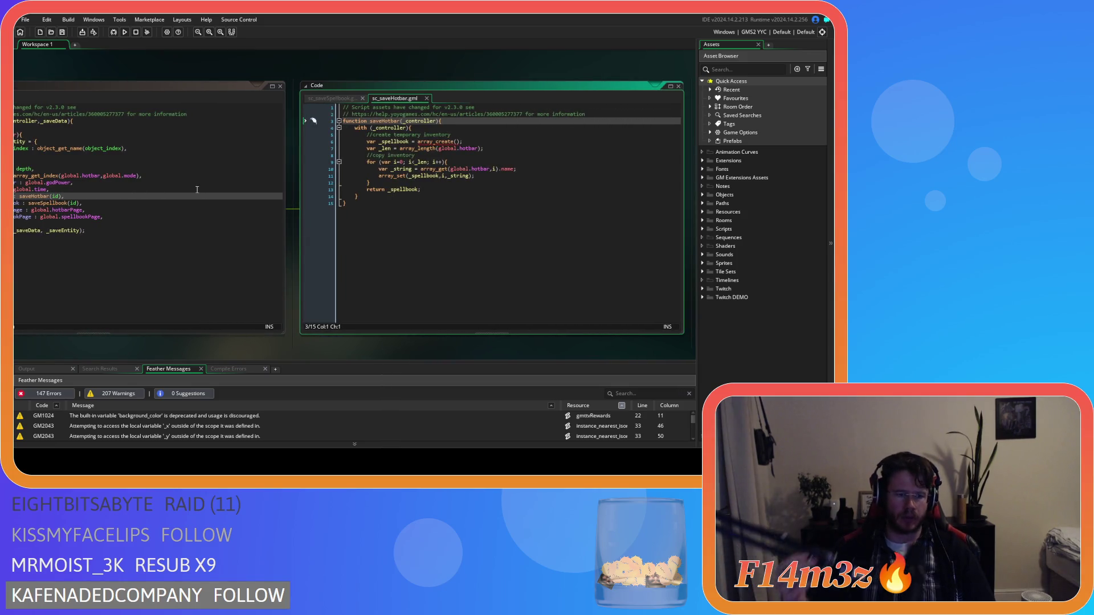